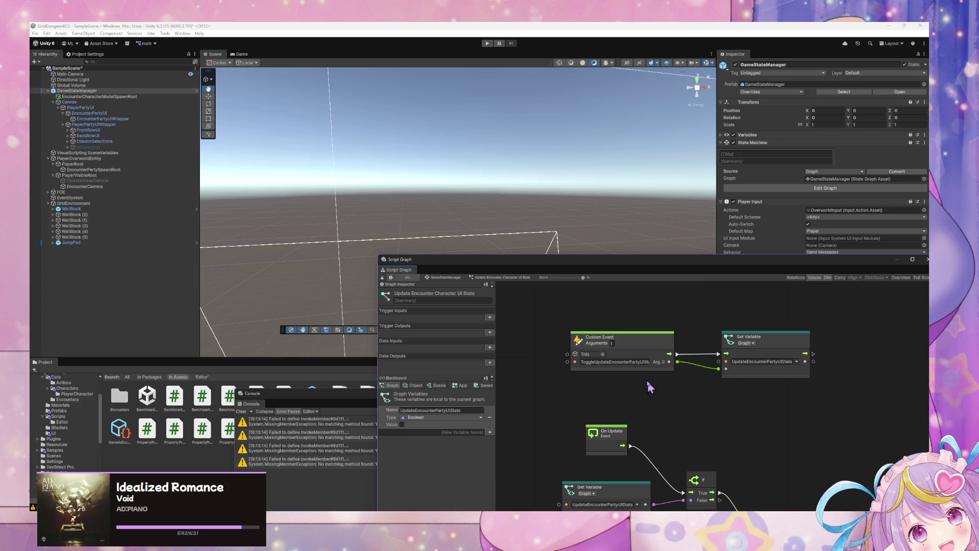
Go up to GameStateManager's State Graph and reposition the graph window
{"action": "left_click", "coordinate": [461, 279]}
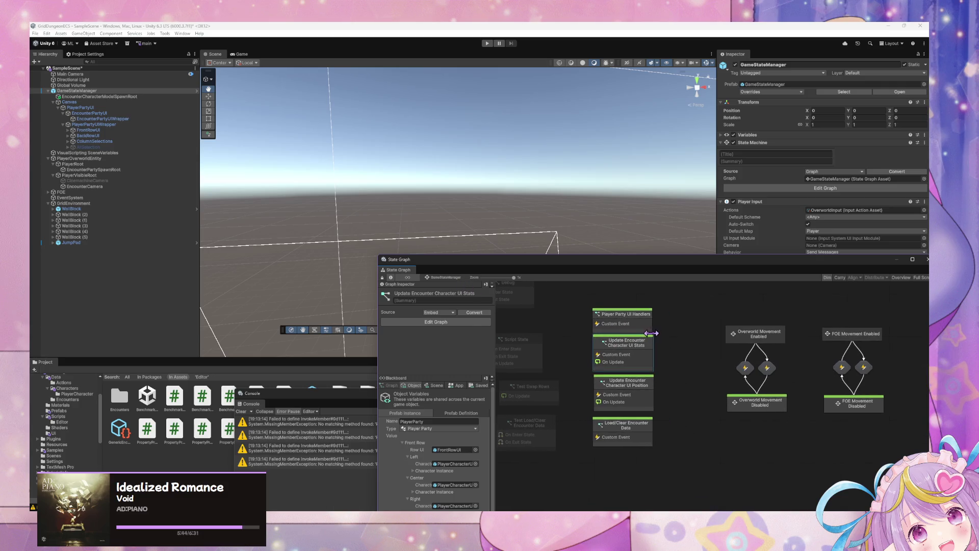
{"action": "left_click_drag", "start_coordinate": [580, 259], "coordinate": [411, 171]}
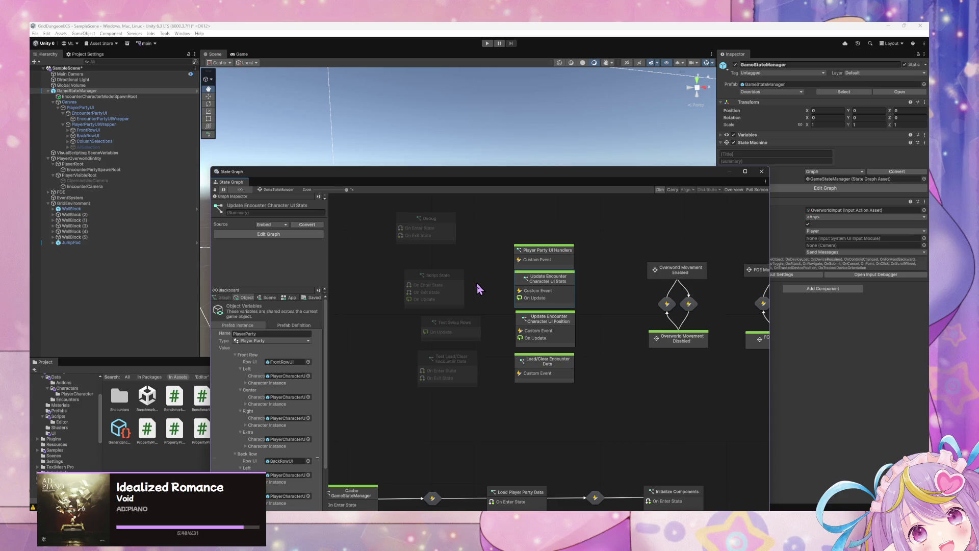
{"action": "left_click_drag", "start_coordinate": [477, 284], "coordinate": [479, 304]}
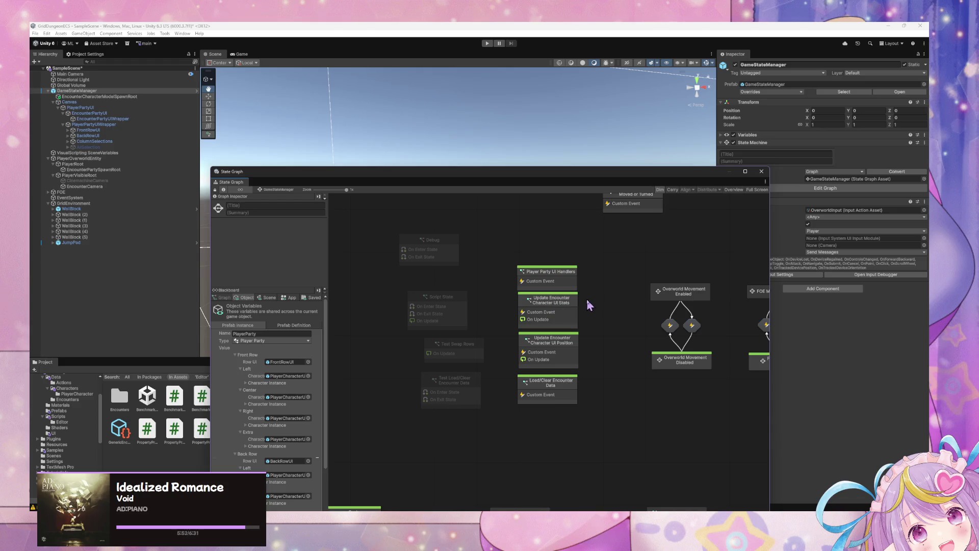
Drag the UI event nodes, including Player Party UI Handlers, down so they sit evenly apart
{"action": "left_click_drag", "start_coordinate": [574, 393], "coordinate": [574, 399]}
{"action": "left_click_drag", "start_coordinate": [569, 360], "coordinate": [565, 377]}
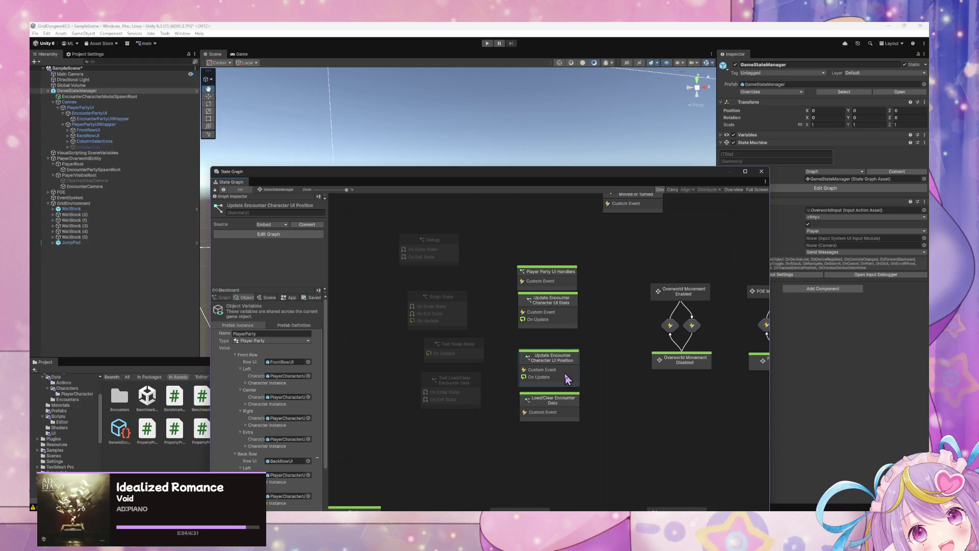
{"action": "left_click_drag", "start_coordinate": [561, 321], "coordinate": [560, 339]}
{"action": "left_click", "coordinate": [559, 283]}
{"action": "left_click_drag", "start_coordinate": [559, 302], "coordinate": [561, 306]}
{"action": "left_click", "coordinate": [460, 288]}
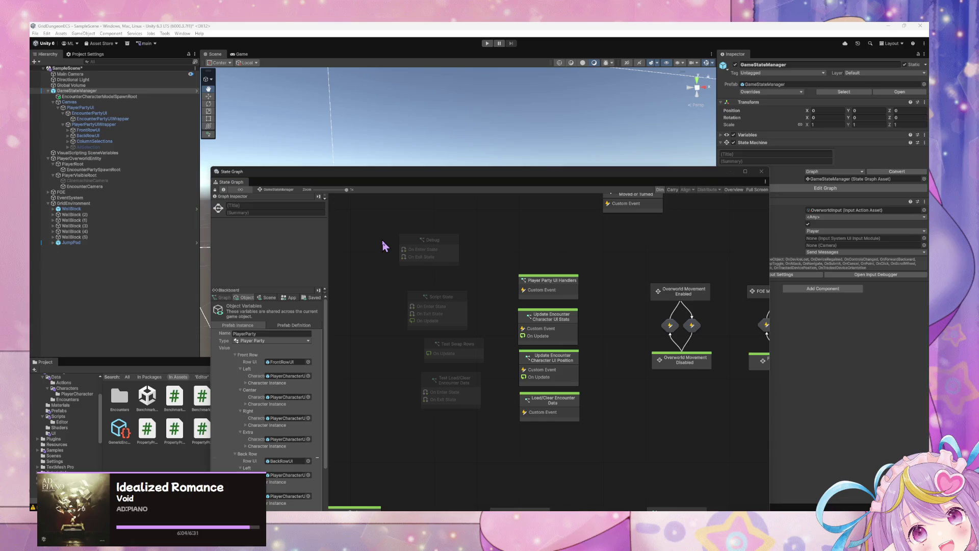
{"action": "left_click_drag", "start_coordinate": [457, 179], "coordinate": [671, 283]}
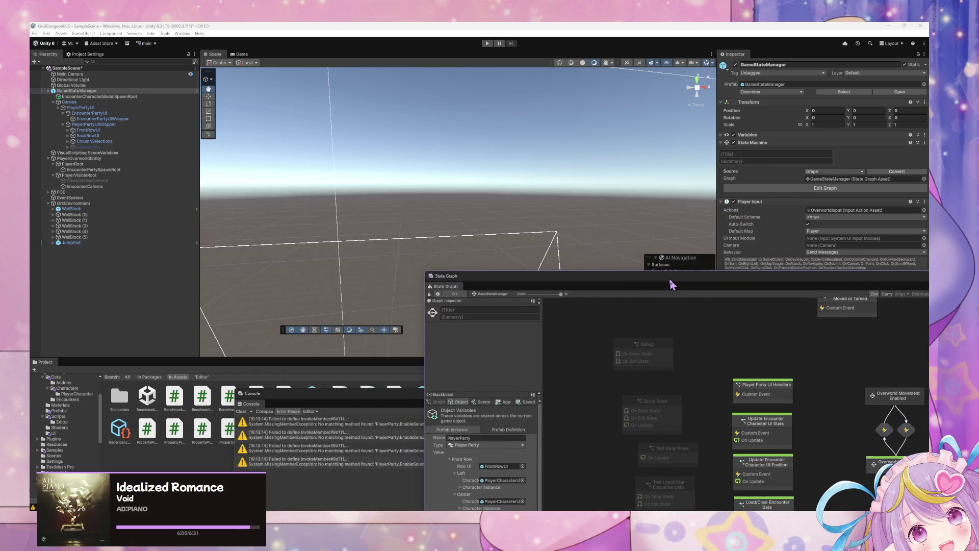
Rename the CinemachineCamera object to OverworldCamera
{"action": "left_click", "coordinate": [104, 180]}
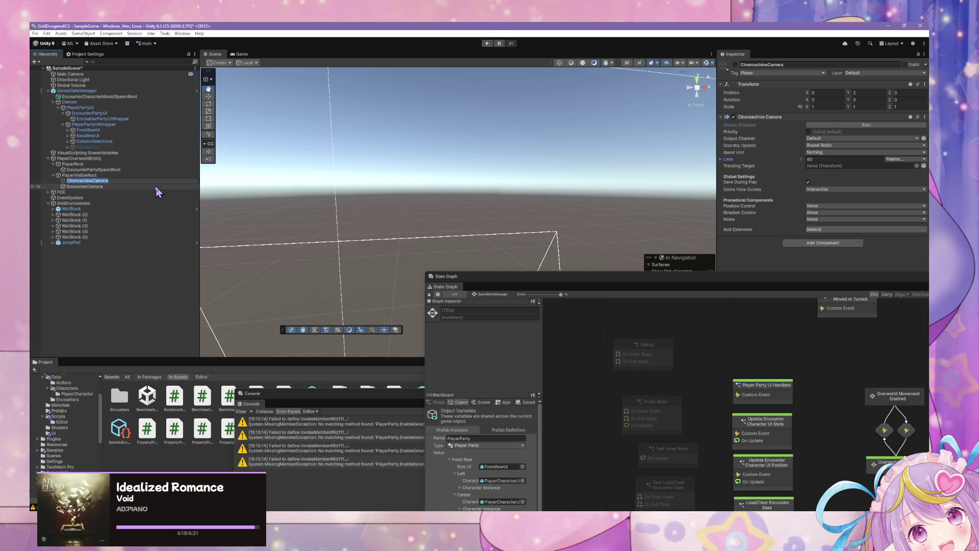
{"action": "type", "text": "Over"}
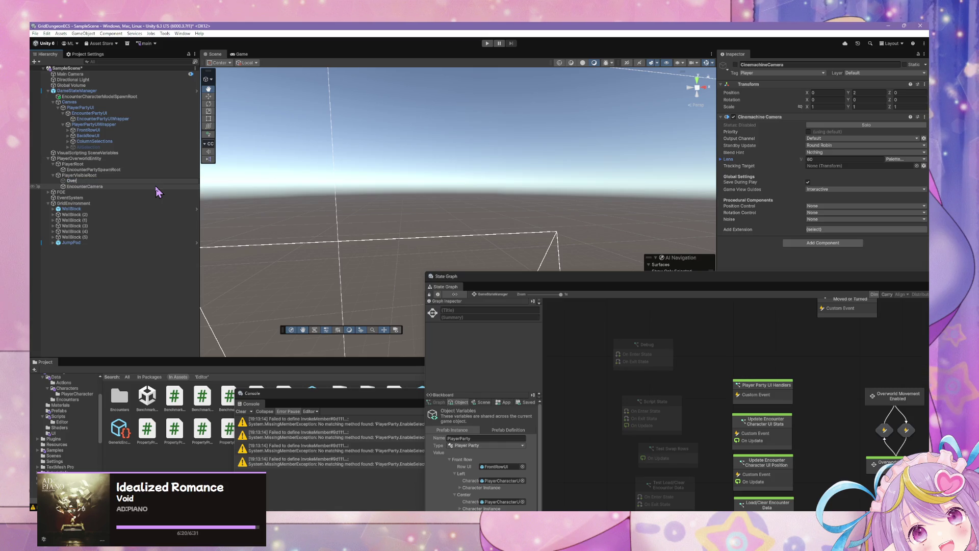
{"action": "type", "text": "worldCamera"}
{"action": "key", "text": "Return"}
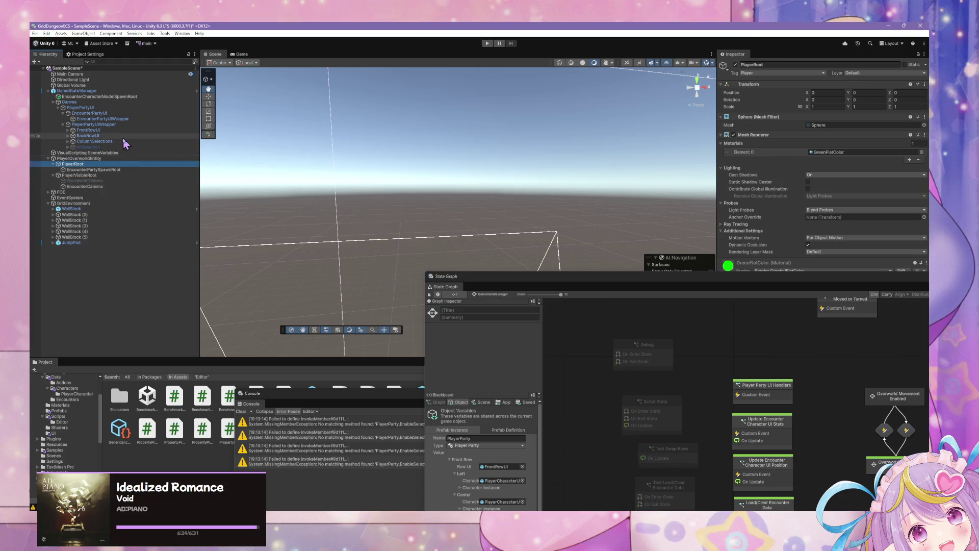
Select GameStateManager and bring its state graph window up and left
{"action": "left_click", "coordinate": [110, 136]}
{"action": "left_click", "coordinate": [70, 101]}
{"action": "left_click", "coordinate": [77, 90]}
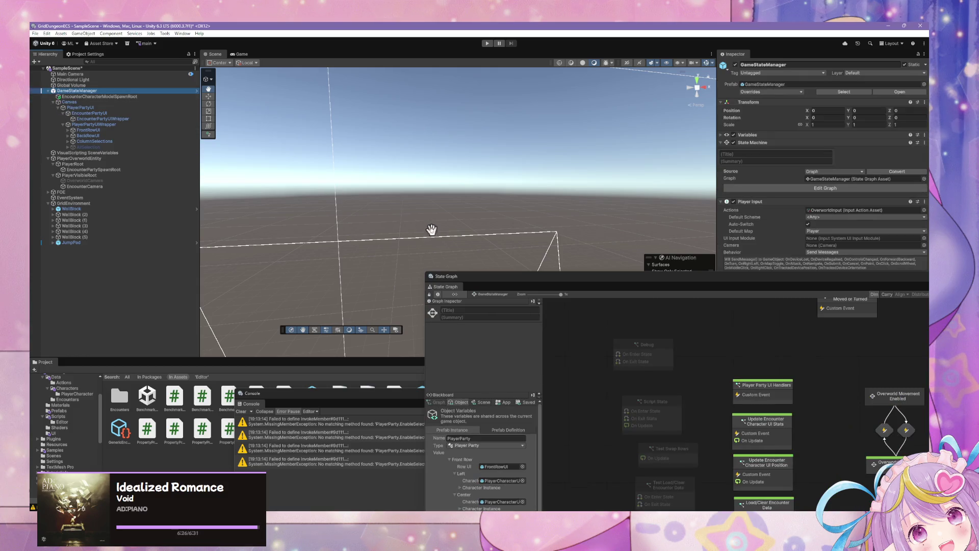
{"action": "mouse_move", "coordinate": [561, 277]}
{"action": "left_mouse_down"}
{"action": "mouse_move", "coordinate": [470, 238]}
{"action": "mouse_move", "coordinate": [421, 193]}
{"action": "left_mouse_up"}
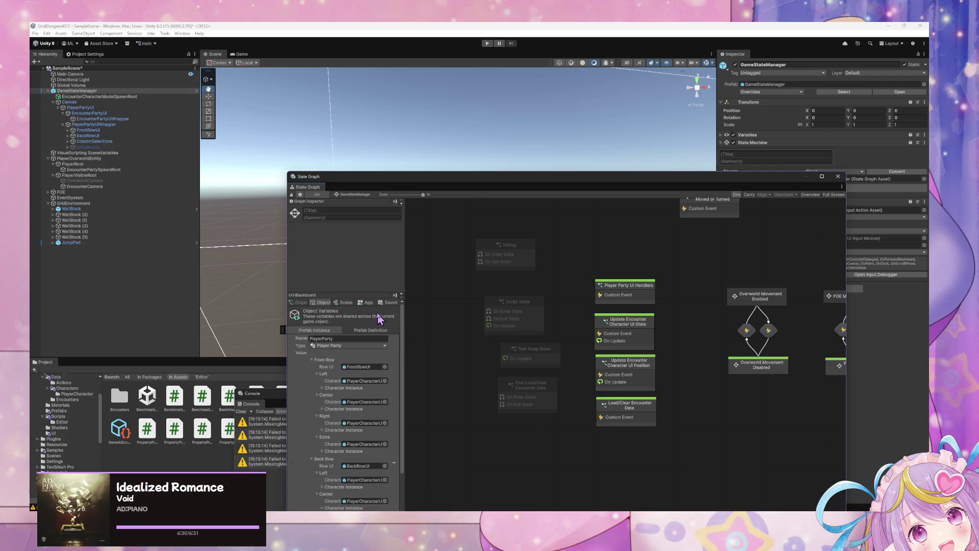
Browse the Application and Scene blackboard variables, then return to the Object variables list
{"action": "left_click", "coordinate": [365, 302]}
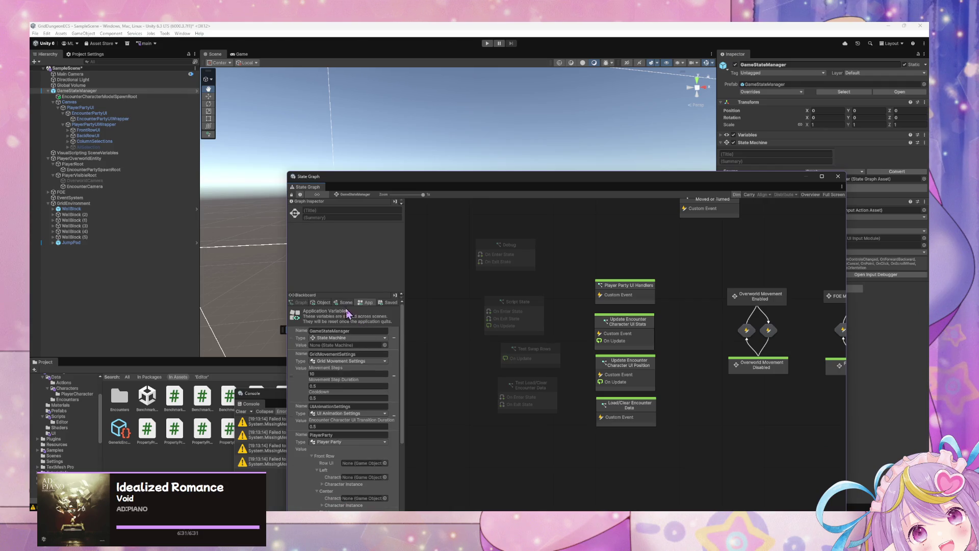
{"action": "left_click", "coordinate": [346, 303]}
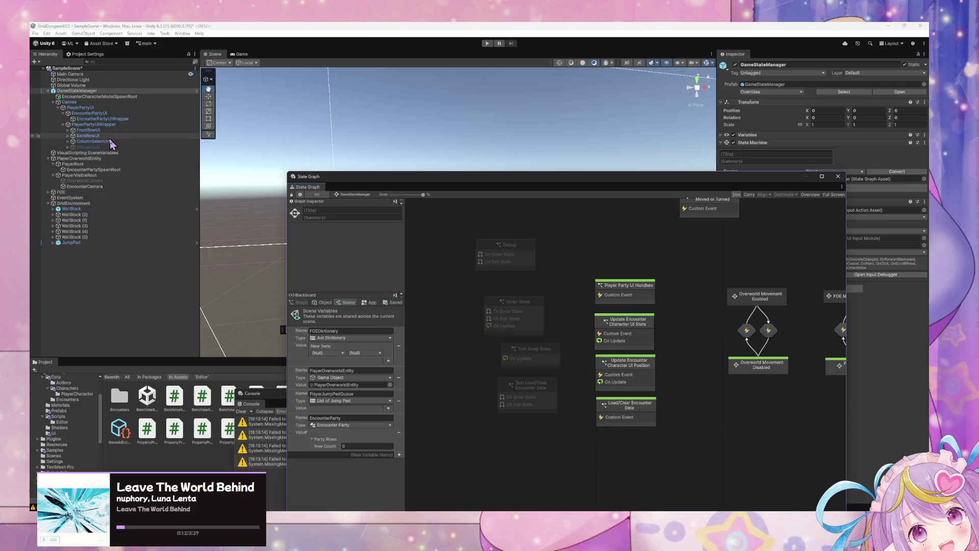
{"action": "left_click", "coordinate": [324, 302]}
{"action": "scroll", "coordinate": [360, 362], "scroll_direction": "down", "scroll_amount": 5}
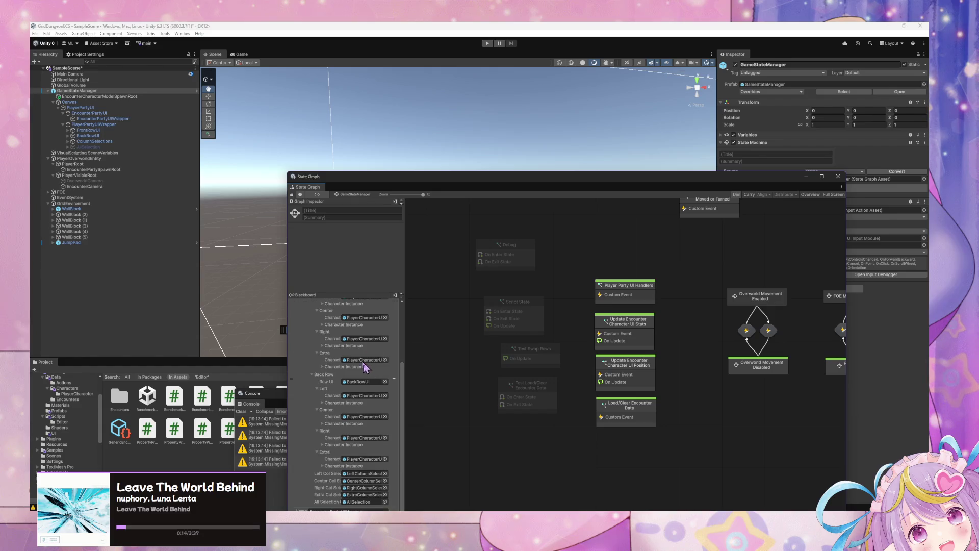
{"action": "scroll", "coordinate": [360, 362], "scroll_direction": "up", "scroll_amount": 5}
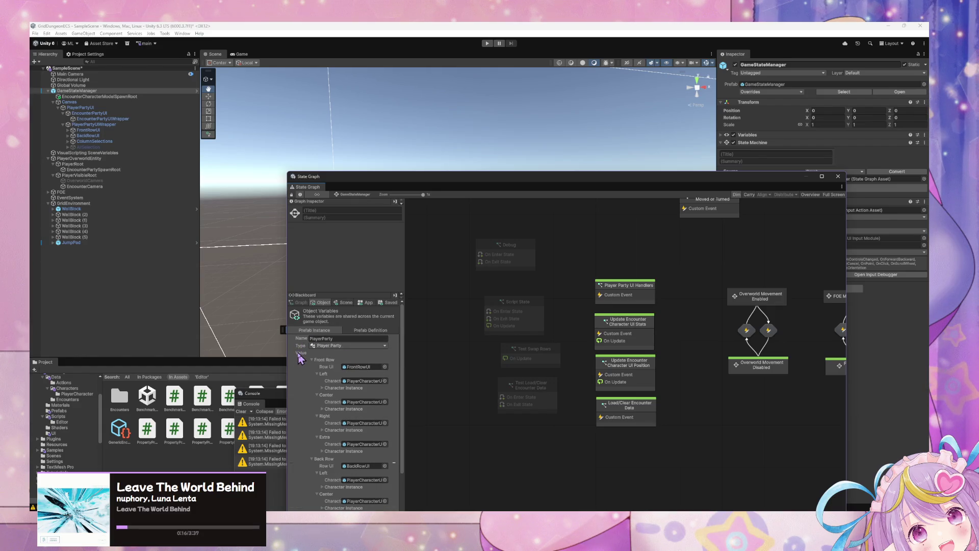
{"action": "scroll", "coordinate": [301, 367], "scroll_direction": "down", "scroll_amount": 3}
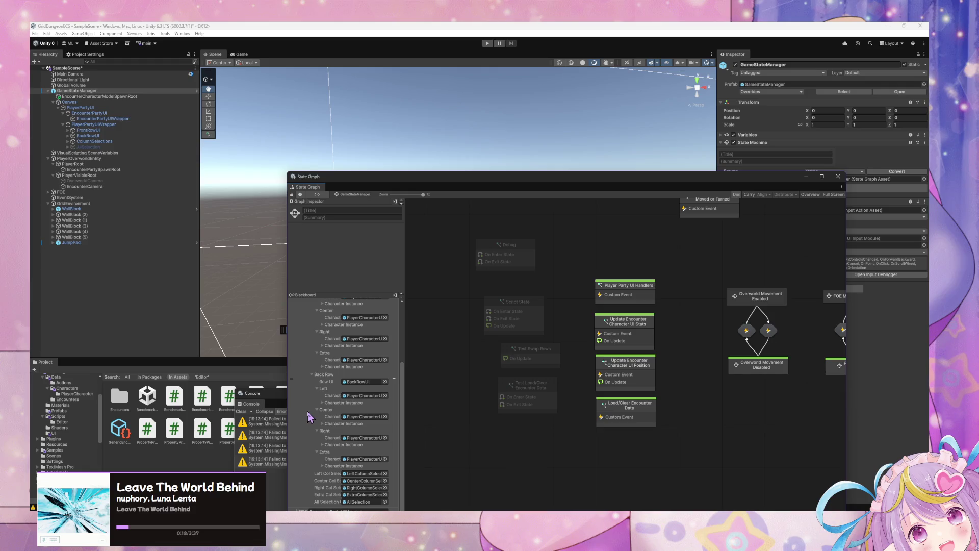
{"action": "left_click_drag", "start_coordinate": [437, 187], "coordinate": [447, 94]}
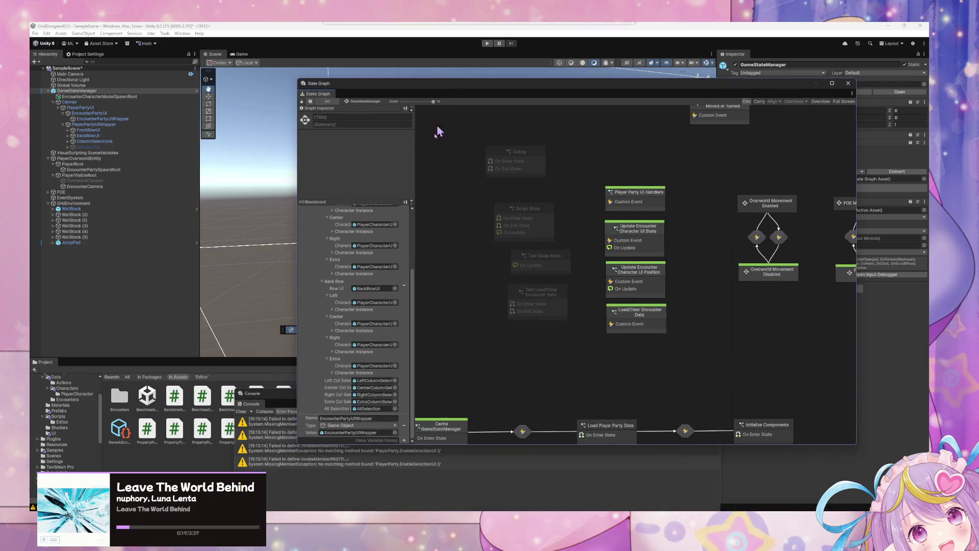
Add an Object variable named CinemachineBrain, leaving its type unset after searching 'cinemach'
{"action": "left_click", "coordinate": [373, 440]}
{"action": "type", "text": "emachineBrain"}
{"action": "left_click", "coordinate": [404, 440]}
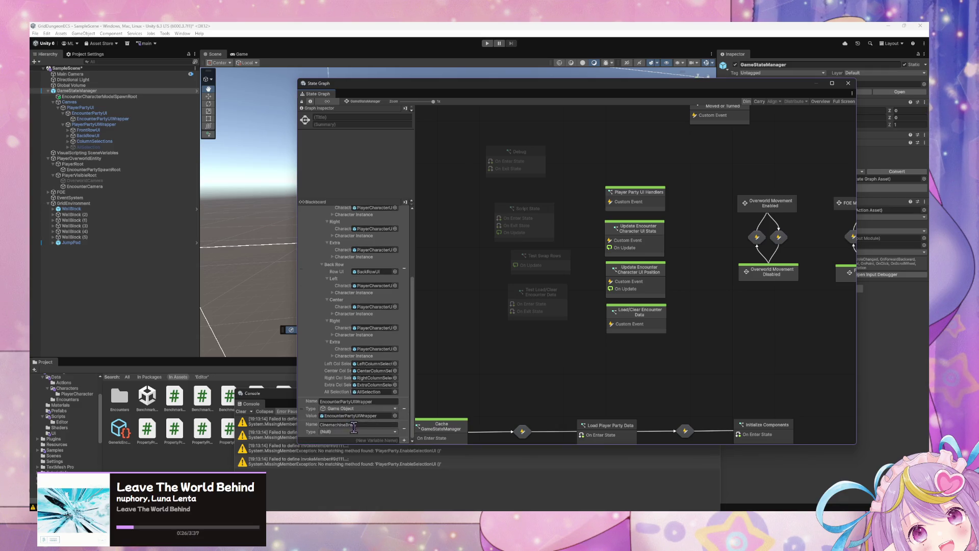
{"action": "left_click", "coordinate": [352, 431]}
{"action": "type", "text": "cine"}
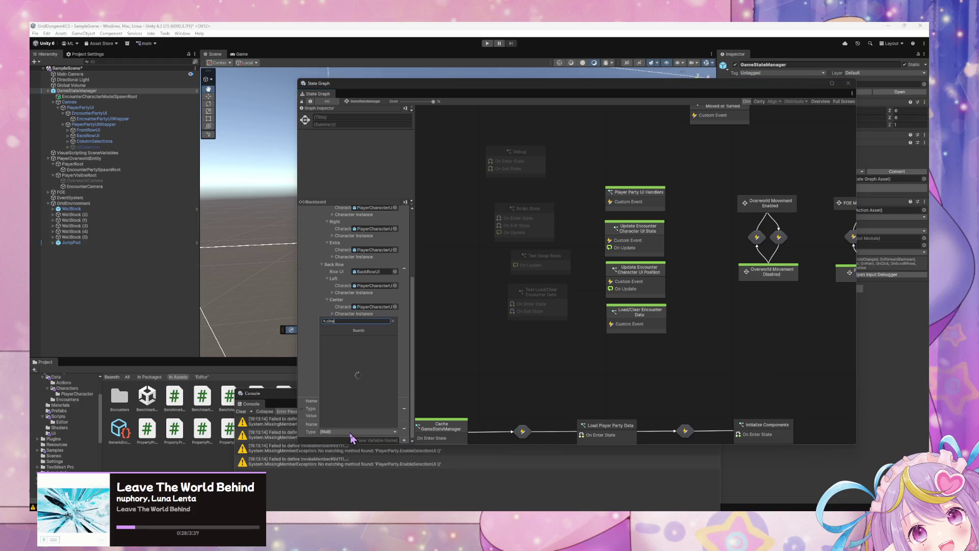
{"action": "type", "text": "mach"}
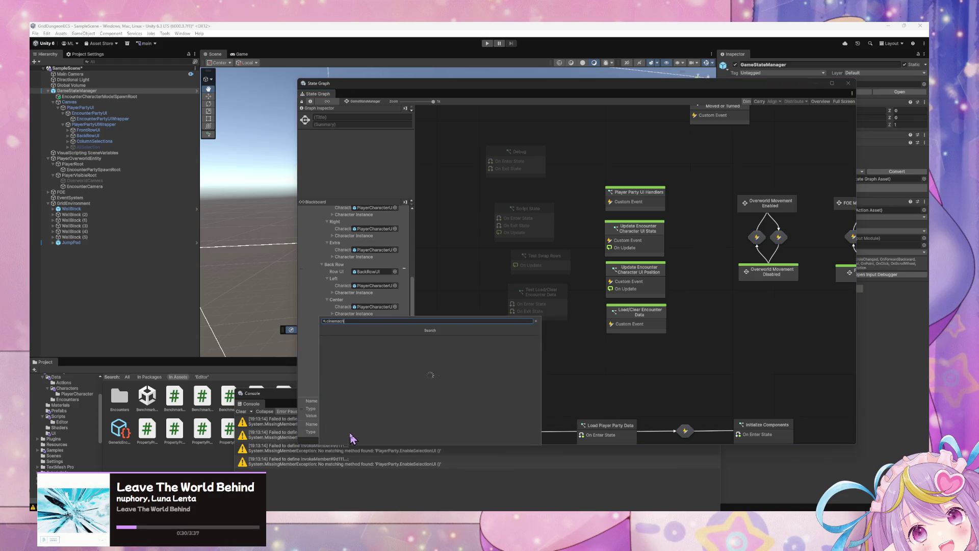
{"action": "key", "text": "Escape"}
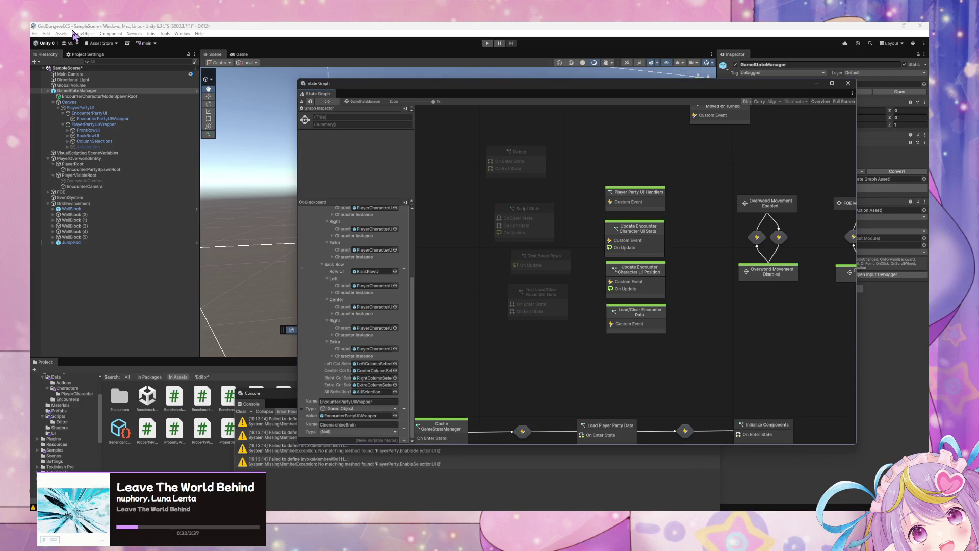
{"action": "left_click", "coordinate": [81, 55]}
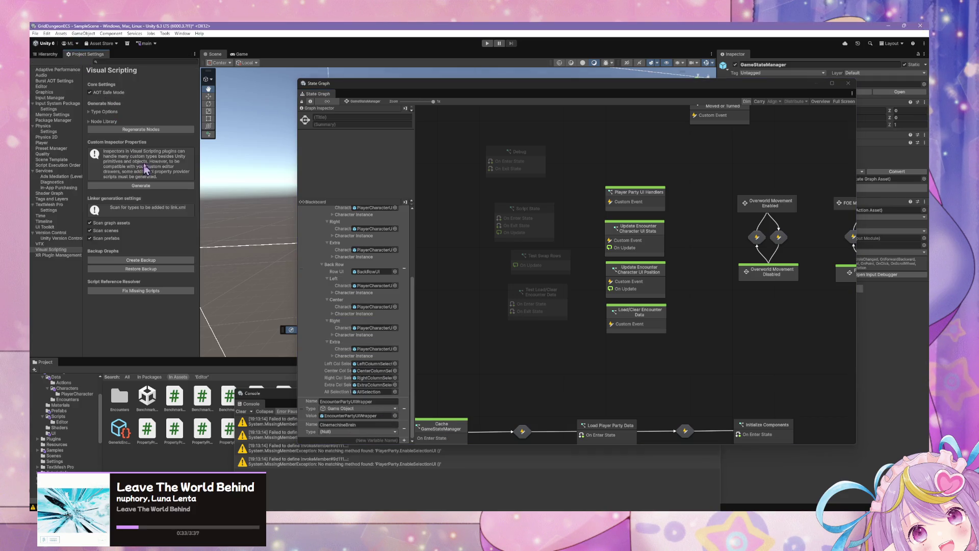
Add Unity.Cinemachine to Visual Scripting Type Options, then run Regenerate Nodes and dismiss the confirmation
{"action": "left_click", "coordinate": [88, 112]}
{"action": "left_click", "coordinate": [88, 113]}
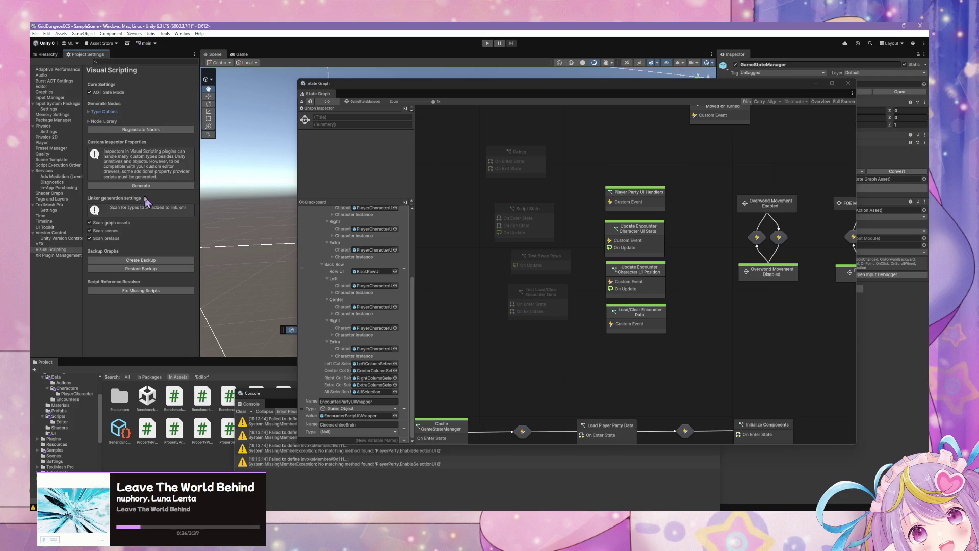
{"action": "left_click", "coordinate": [89, 112]}
{"action": "scroll", "coordinate": [145, 199], "scroll_direction": "down", "scroll_amount": 5}
{"action": "scroll", "coordinate": [144, 199], "scroll_direction": "down", "scroll_amount": 3}
{"action": "scroll", "coordinate": [163, 303], "scroll_direction": "down", "scroll_amount": 5}
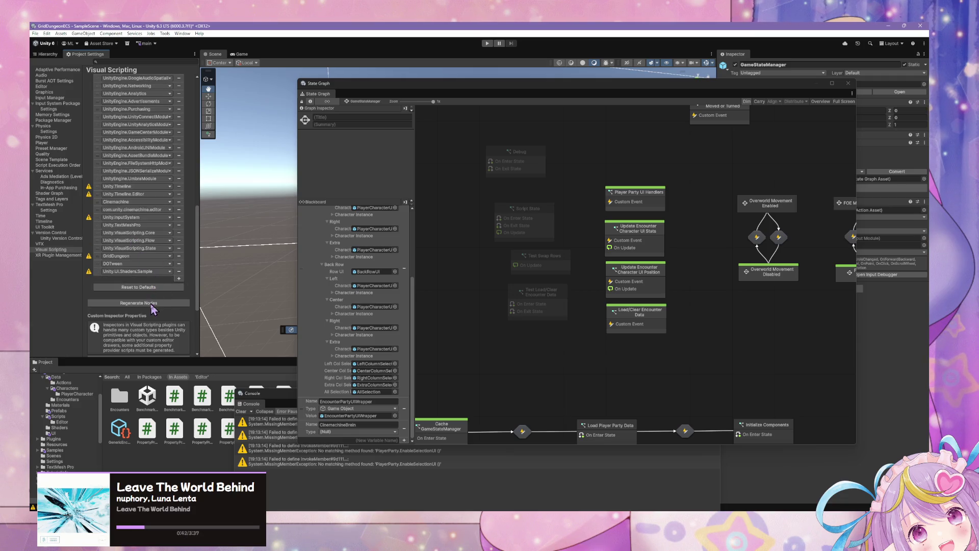
{"action": "left_click", "coordinate": [179, 278]}
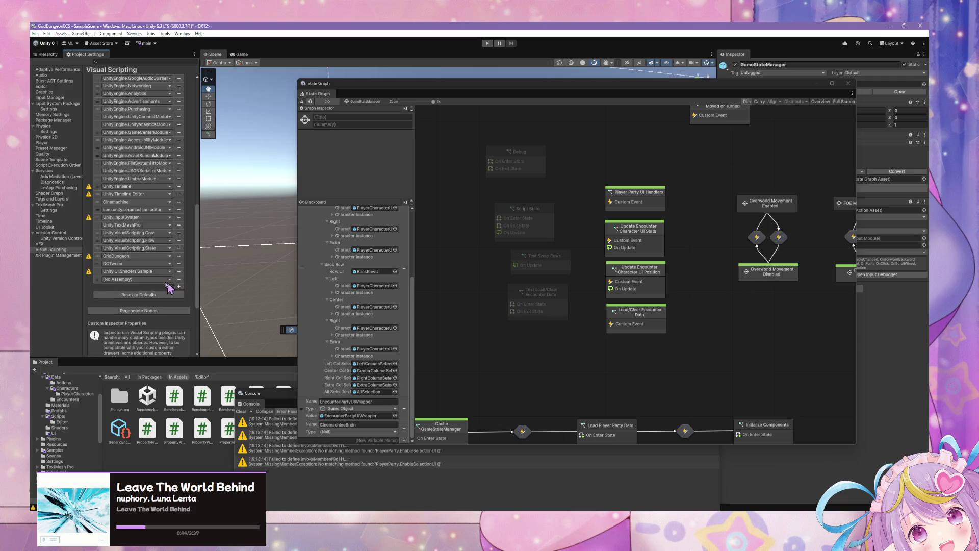
{"action": "left_click", "coordinate": [166, 280]}
{"action": "type", "text": "cinemach"}
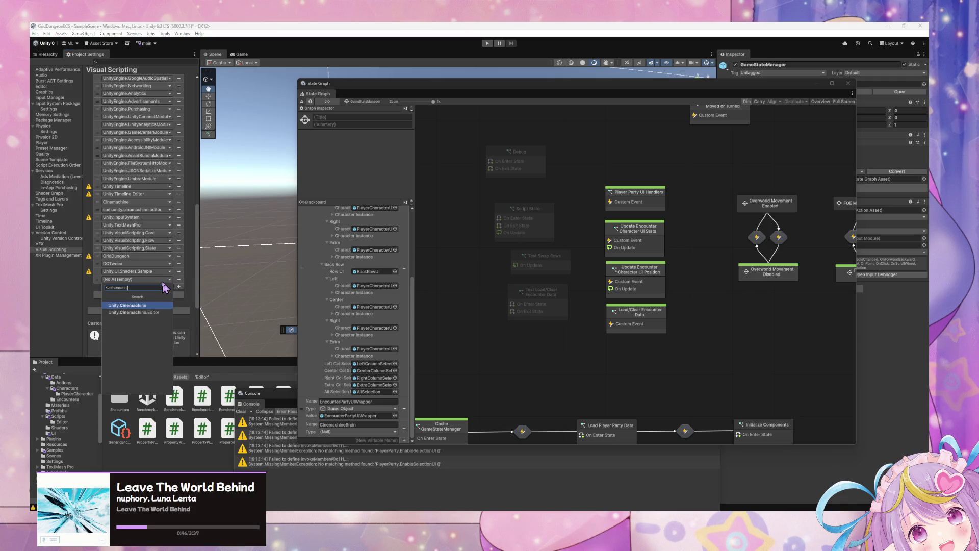
{"action": "left_click", "coordinate": [137, 305]}
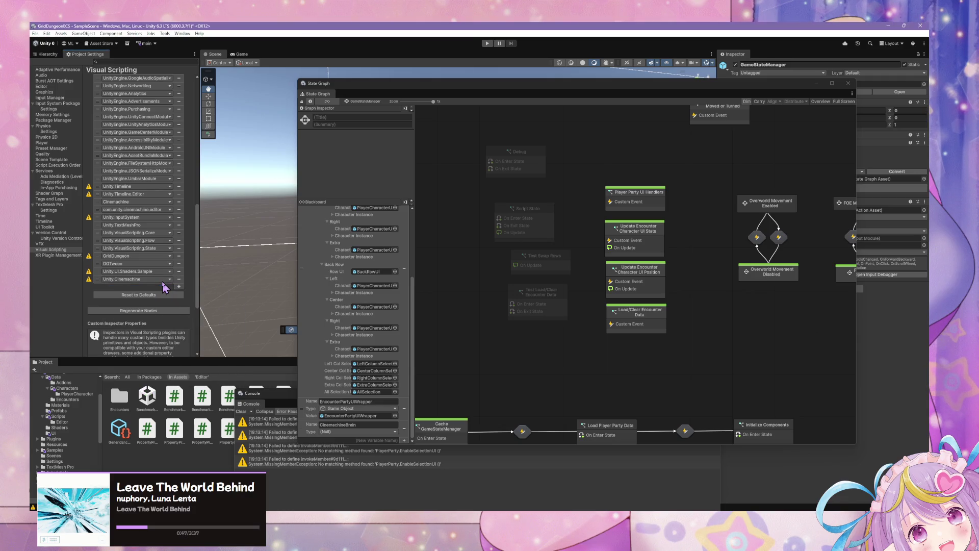
{"action": "left_click", "coordinate": [151, 312]}
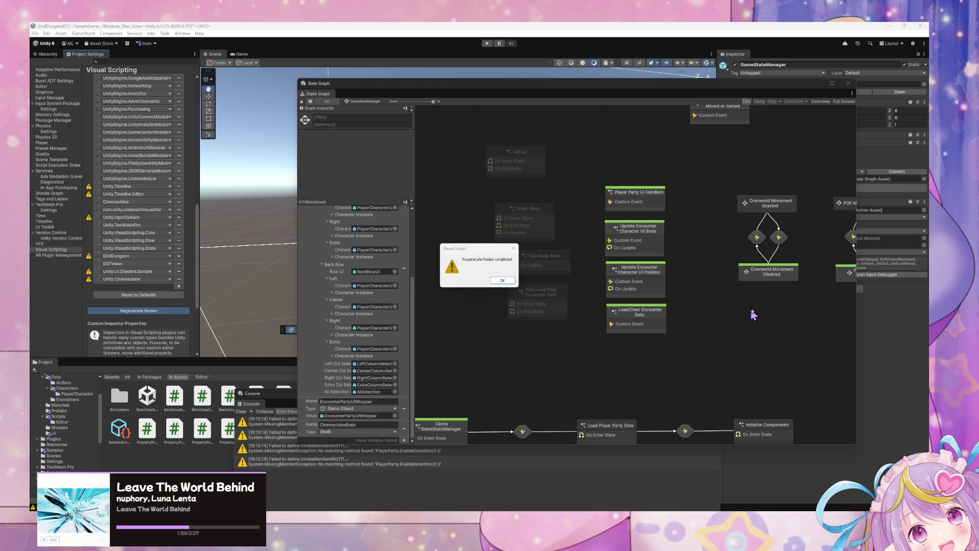
{"action": "left_click", "coordinate": [503, 281]}
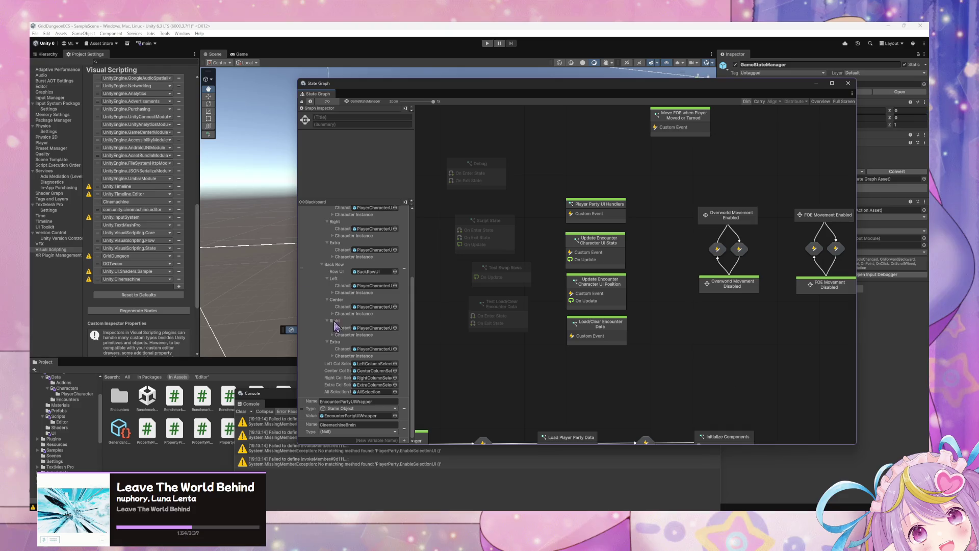
Set the CinemachineBrain variable's type to Cinemachine Brain via a 'cinemac' search
{"action": "left_click", "coordinate": [374, 432]}
{"action": "type", "text": "cinemac"}
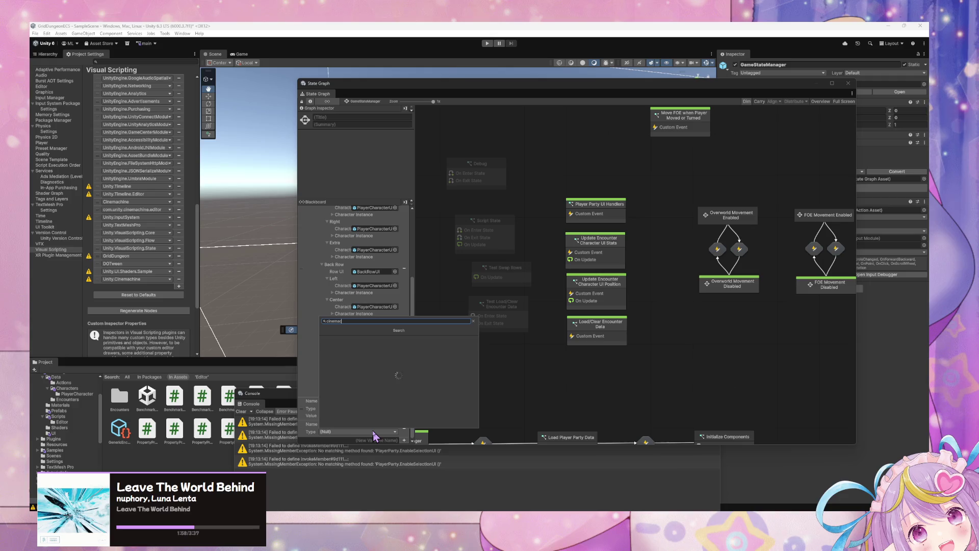
{"action": "left_click", "coordinate": [376, 430]}
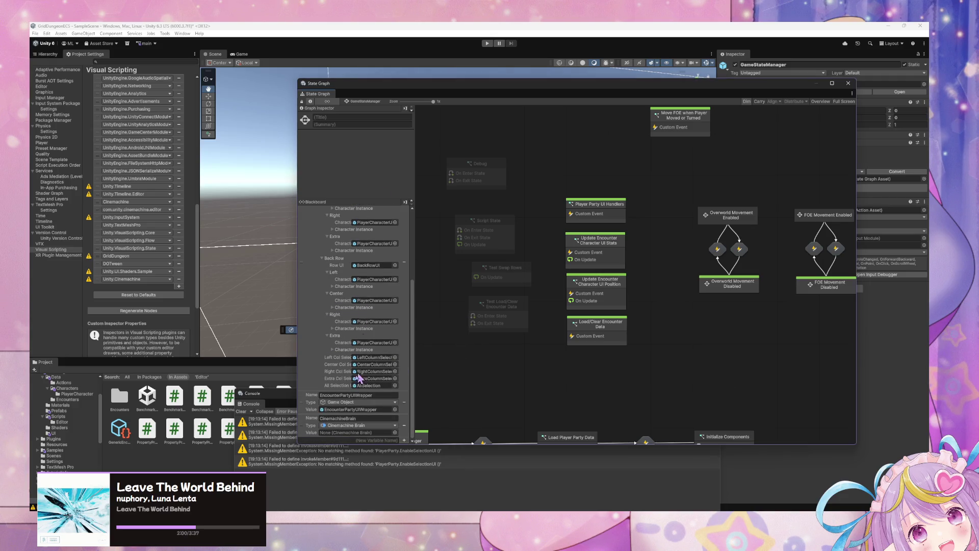
{"action": "mouse_move", "coordinate": [401, 84]}
{"action": "left_mouse_down"}
{"action": "mouse_move", "coordinate": [462, 135]}
{"action": "mouse_move", "coordinate": [414, 122]}
{"action": "left_mouse_up"}
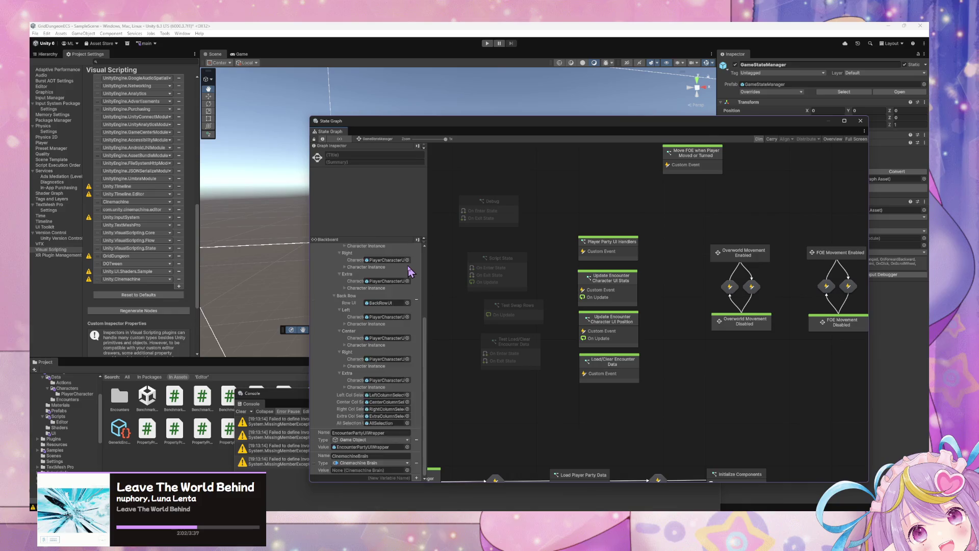
{"action": "left_click", "coordinate": [61, 53]}
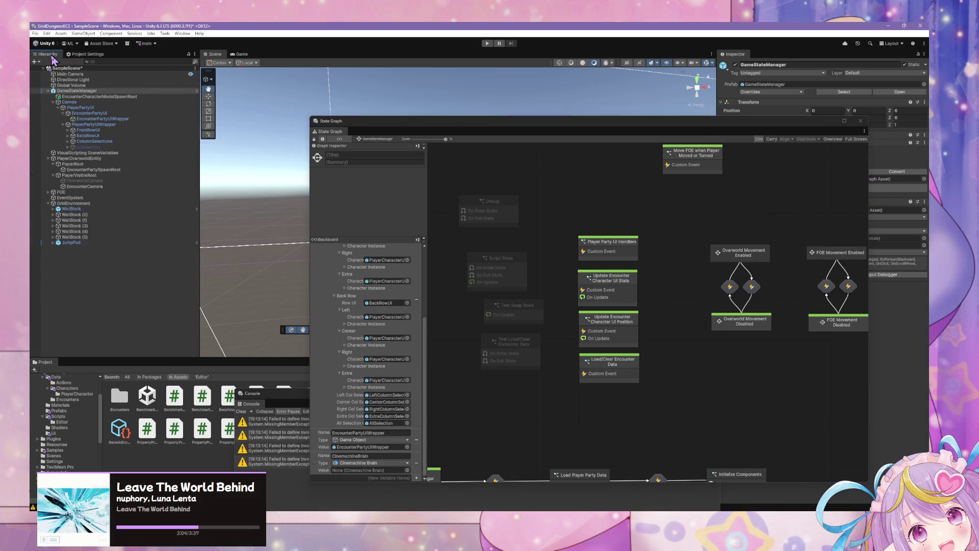
Apply all of GameStateManager's pending prefab overrides
{"action": "left_click", "coordinate": [54, 102]}
{"action": "left_click", "coordinate": [749, 93]}
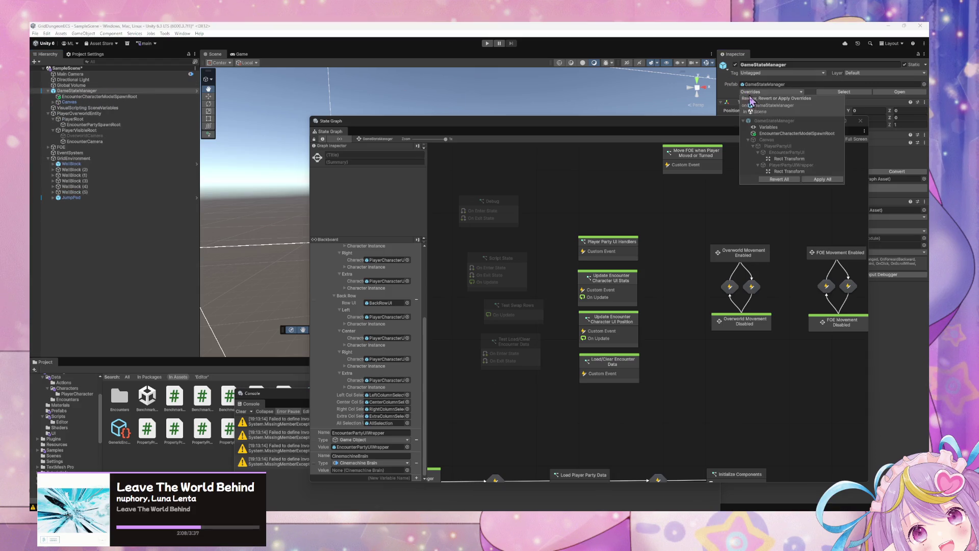
{"action": "left_click", "coordinate": [820, 179]}
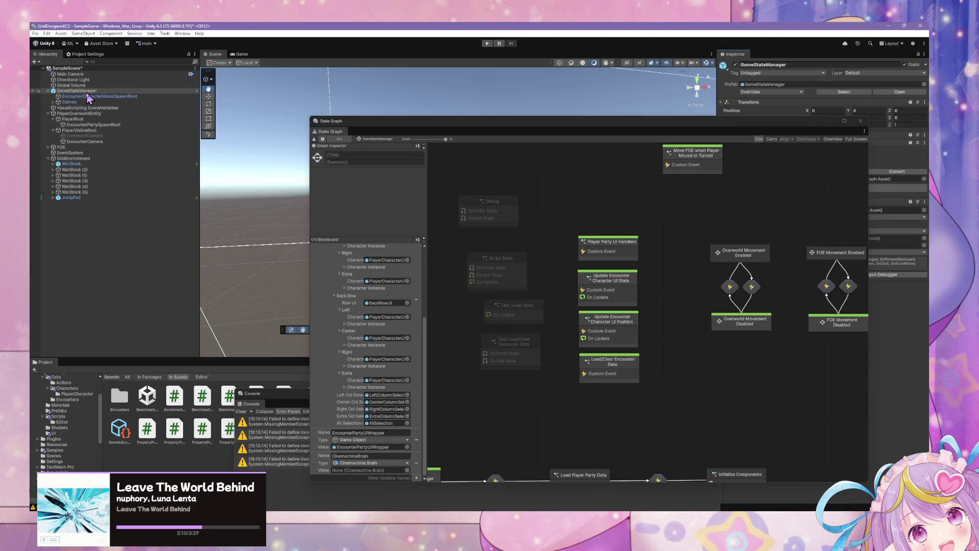
Create a trial Cinemachine Mixing Camera, delete it, and reselect GameStateManager
{"action": "right_click", "coordinate": [86, 94]}
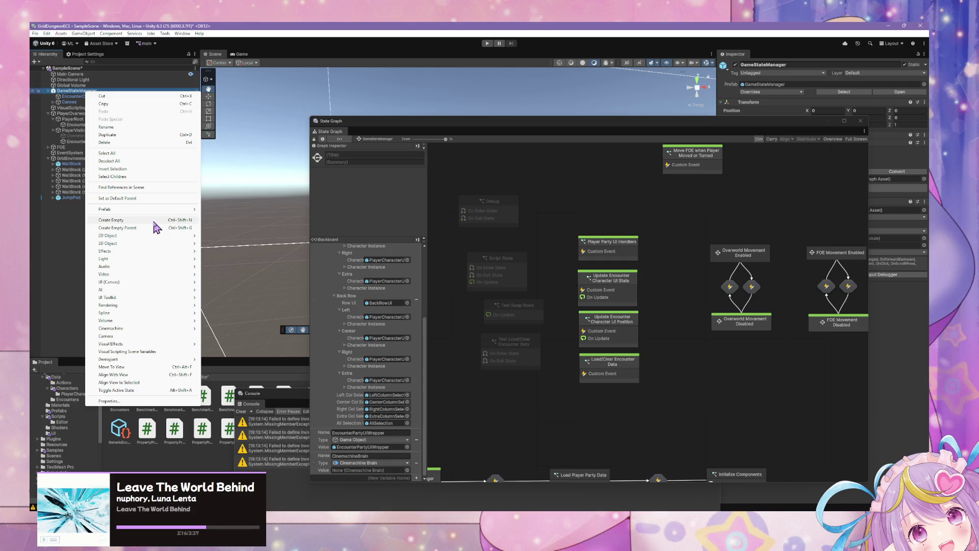
{"action": "mouse_move", "coordinate": [169, 329]}
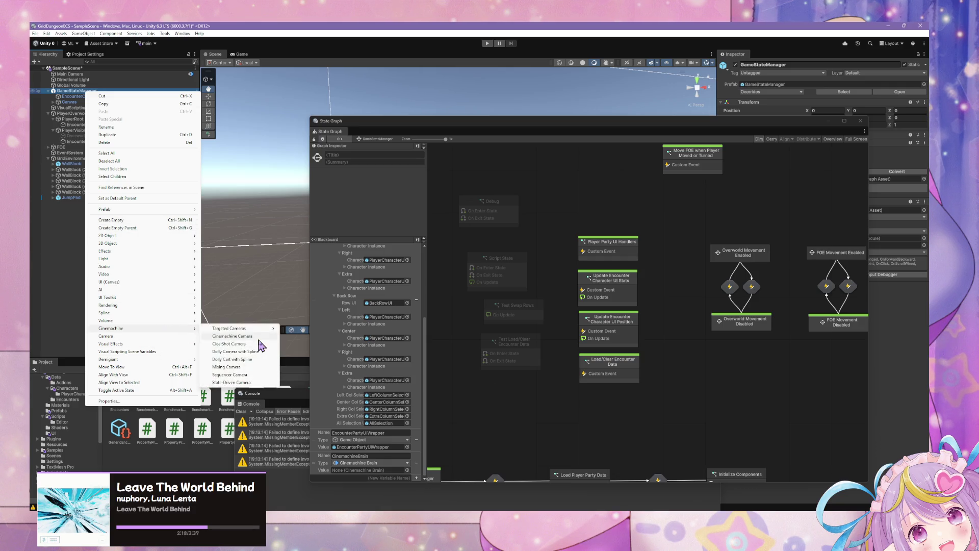
{"action": "mouse_move", "coordinate": [266, 334]}
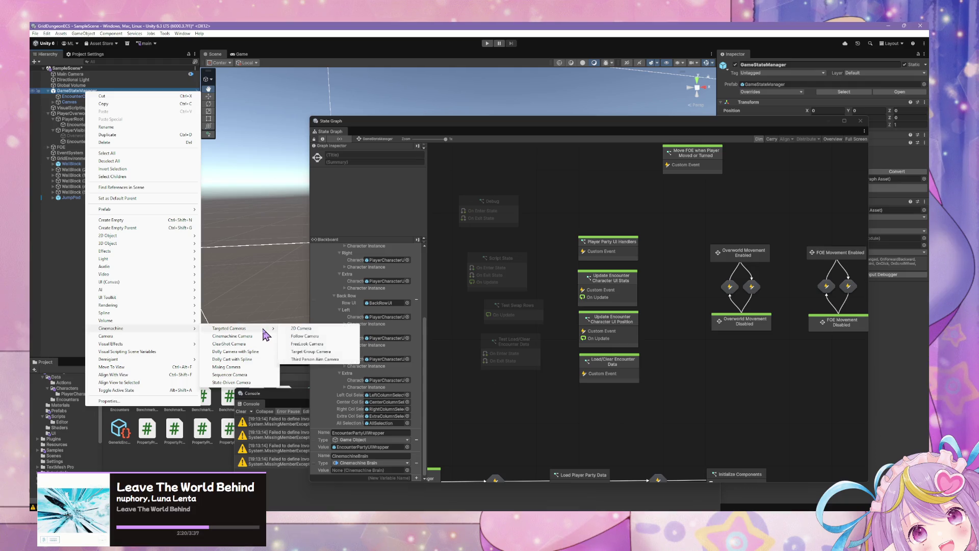
{"action": "left_click", "coordinate": [259, 367]}
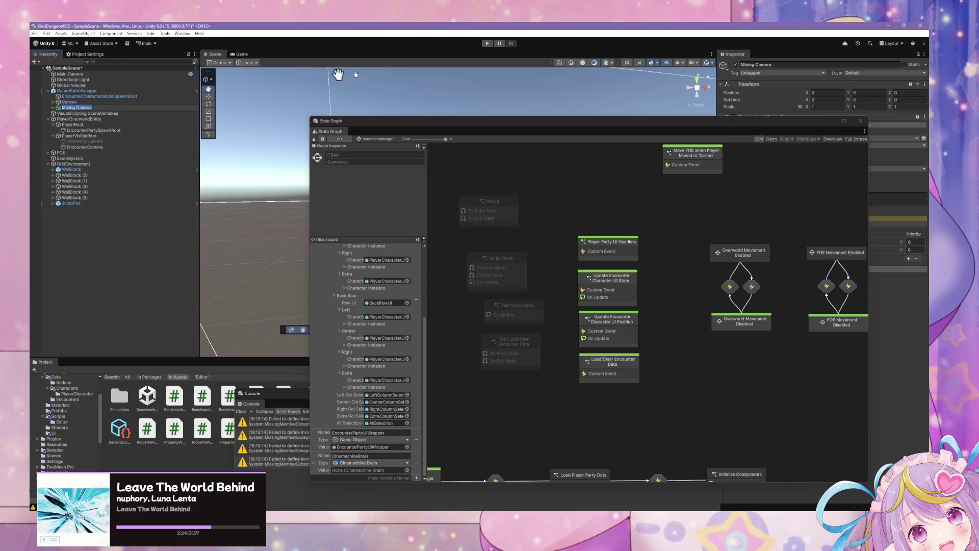
{"action": "mouse_move", "coordinate": [571, 134]}
{"action": "left_mouse_down"}
{"action": "mouse_move", "coordinate": [385, 184]}
{"action": "mouse_move", "coordinate": [387, 171]}
{"action": "mouse_move", "coordinate": [395, 195]}
{"action": "left_mouse_up"}
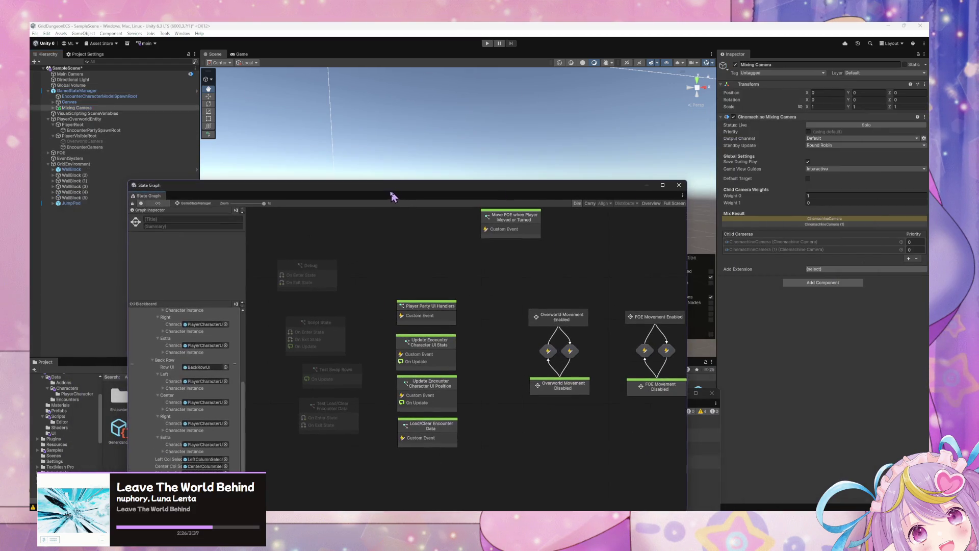
{"action": "left_click", "coordinate": [110, 108]}
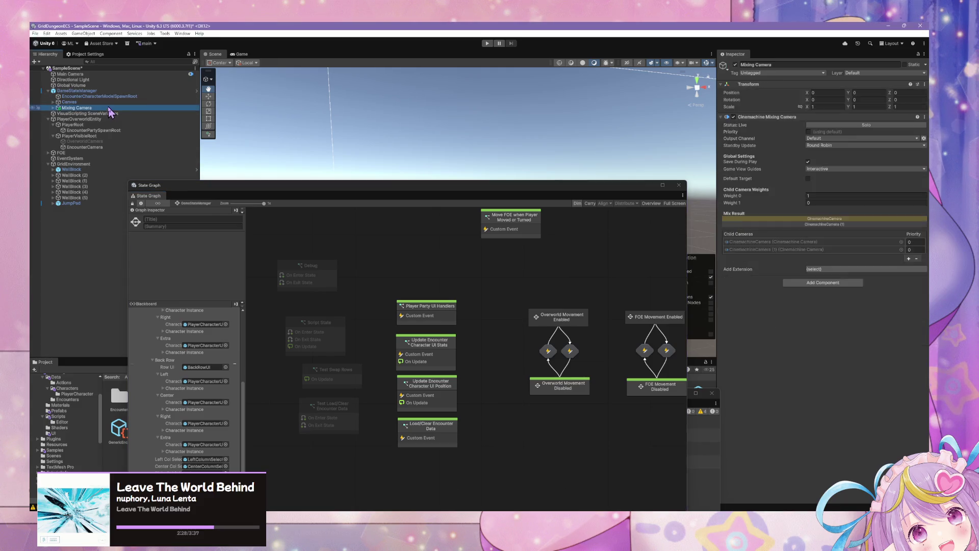
{"action": "key", "text": "Delete"}
{"action": "left_click", "coordinate": [116, 91]}
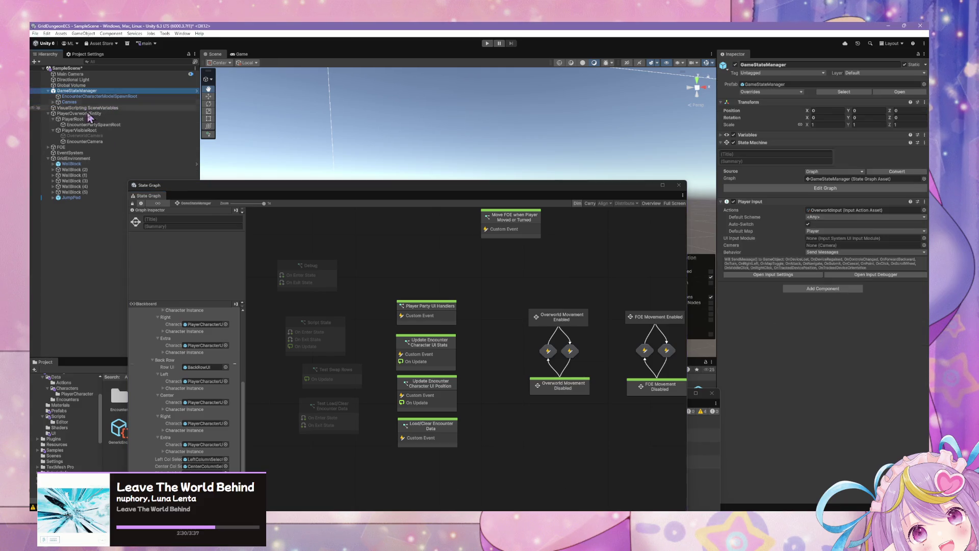
Add a Cinemachine Brain component to GameStateManager by searching 'cine'
{"action": "left_click_drag", "start_coordinate": [223, 185], "coordinate": [285, 82]}
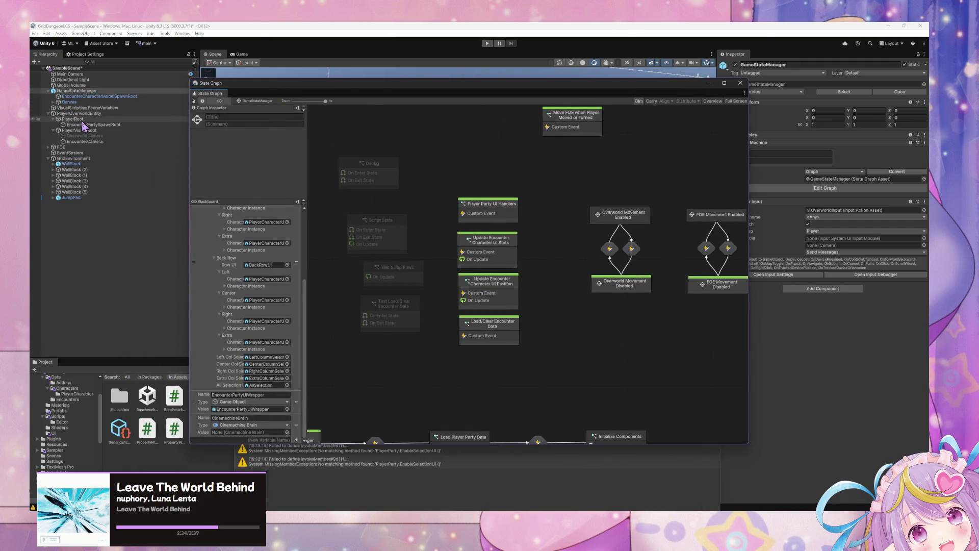
{"action": "left_click", "coordinate": [827, 289]}
{"action": "type", "text": "cine"}
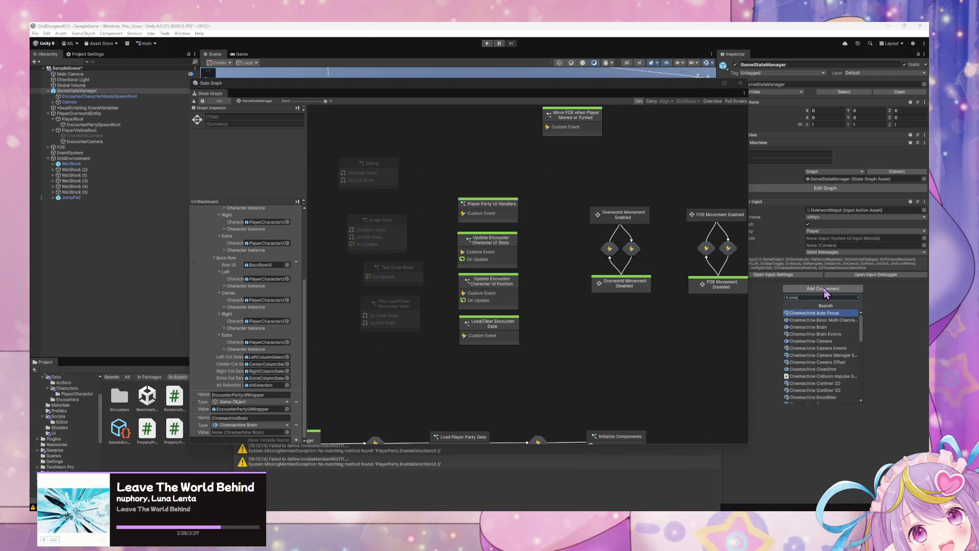
{"action": "key", "text": "Down"}
{"action": "key", "text": "Down"}
{"action": "key", "text": "Return"}
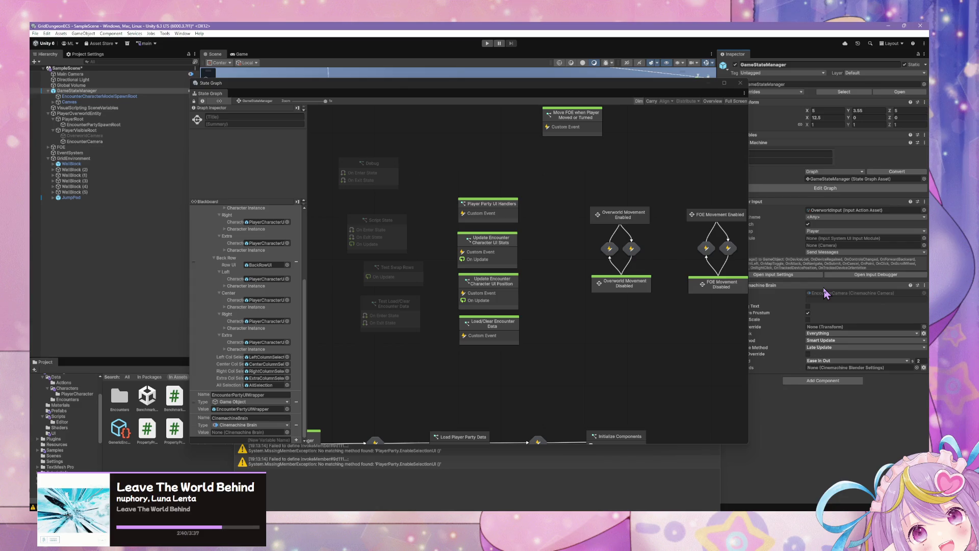
{"action": "mouse_move", "coordinate": [631, 84]}
{"action": "left_mouse_down"}
{"action": "mouse_move", "coordinate": [495, 87]}
{"action": "mouse_move", "coordinate": [514, 89]}
{"action": "left_mouse_up"}
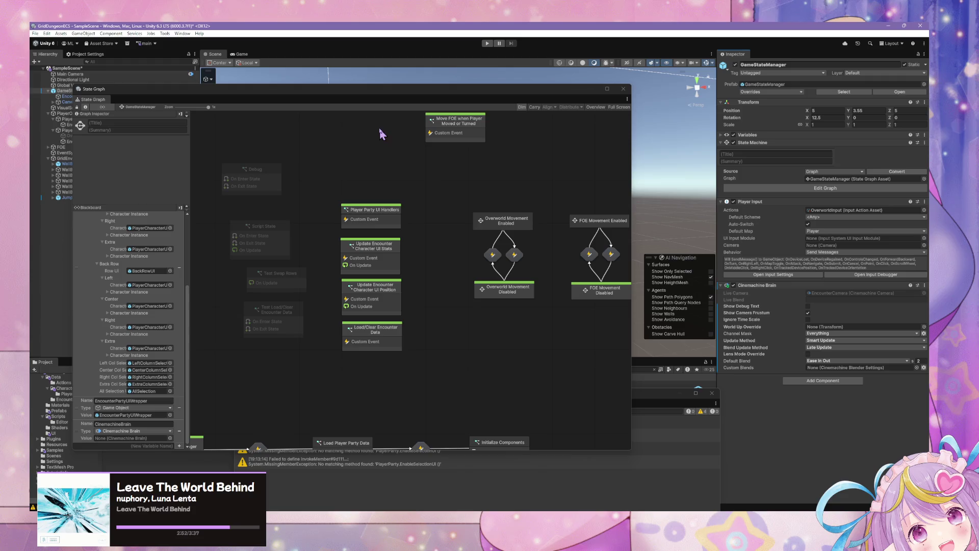
{"action": "mouse_move", "coordinate": [363, 91]}
{"action": "left_mouse_down"}
{"action": "mouse_move", "coordinate": [494, 111]}
{"action": "mouse_move", "coordinate": [432, 99]}
{"action": "left_mouse_up"}
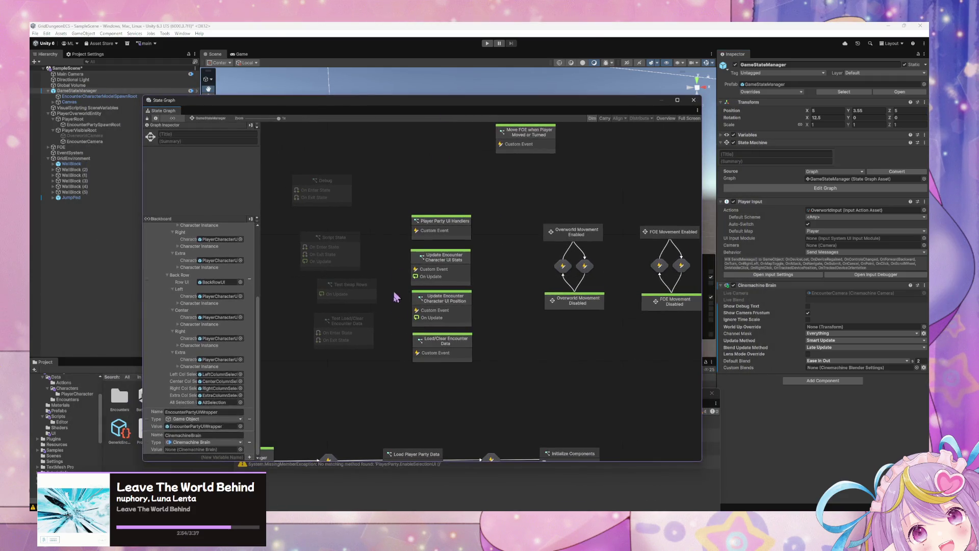
Drop GameStateManager onto the CinemachineBrain variable's Value so it references its Cinemachine Brain
{"action": "mouse_move", "coordinate": [111, 74]}
{"action": "left_mouse_down"}
{"action": "mouse_move", "coordinate": [133, 95]}
{"action": "mouse_move", "coordinate": [214, 449]}
{"action": "mouse_move", "coordinate": [206, 454]}
{"action": "left_mouse_up"}
{"action": "left_click", "coordinate": [786, 432]}
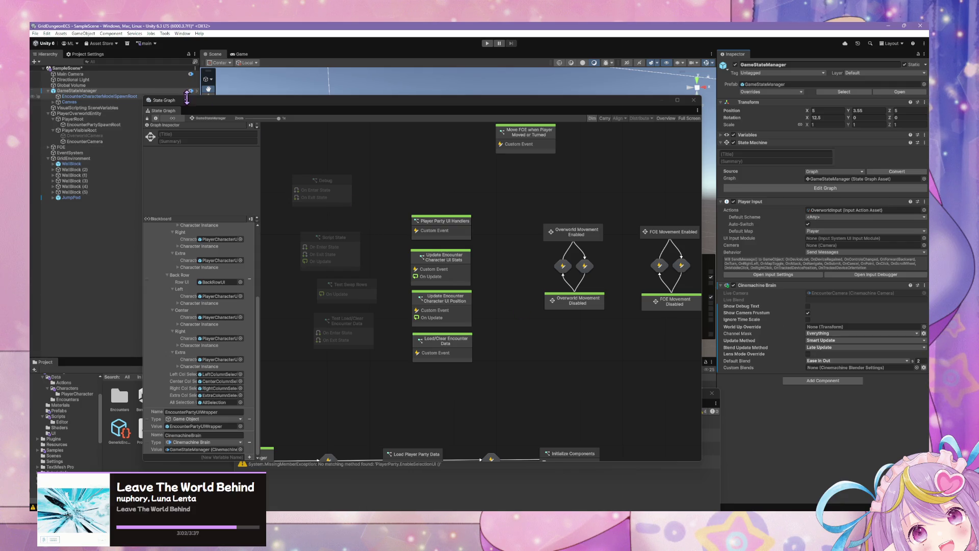
{"action": "left_click", "coordinate": [118, 96]}
{"action": "left_click", "coordinate": [120, 102]}
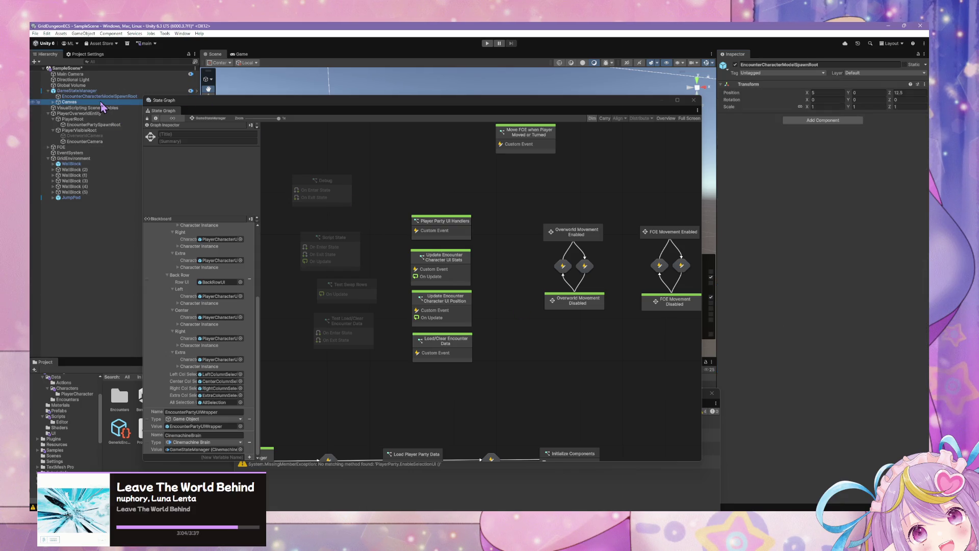
Expand Canvas, inspect one of its UI children, and frame Canvas in the scene view
{"action": "mouse_move", "coordinate": [317, 103]}
{"action": "left_mouse_down"}
{"action": "mouse_move", "coordinate": [362, 357]}
{"action": "mouse_move", "coordinate": [316, 349]}
{"action": "left_mouse_up"}
{"action": "mouse_move", "coordinate": [430, 207]}
{"action": "left_mouse_down"}
{"action": "mouse_move", "coordinate": [382, 208]}
{"action": "mouse_move", "coordinate": [328, 253]}
{"action": "mouse_move", "coordinate": [306, 245]}
{"action": "left_mouse_up"}
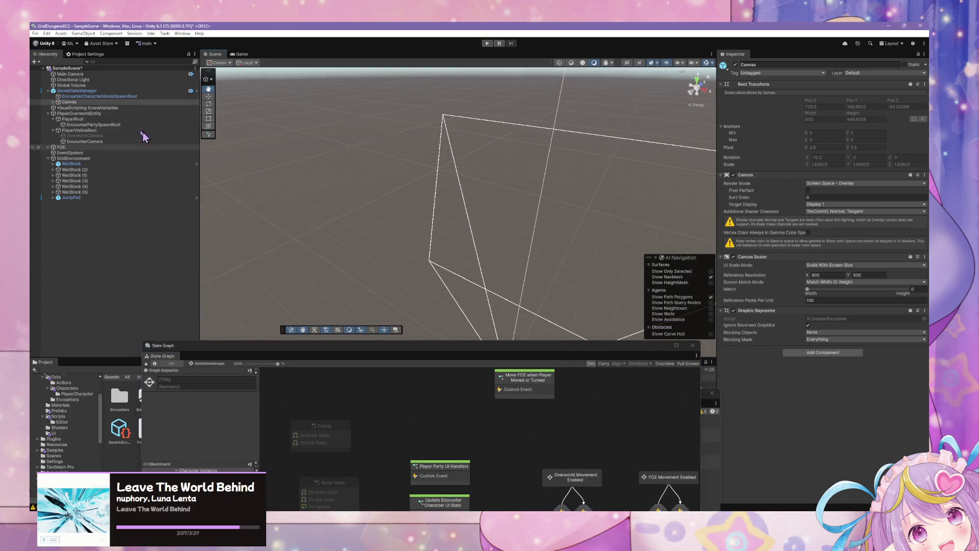
{"action": "left_click", "coordinate": [53, 102]}
{"action": "left_click", "coordinate": [93, 108]}
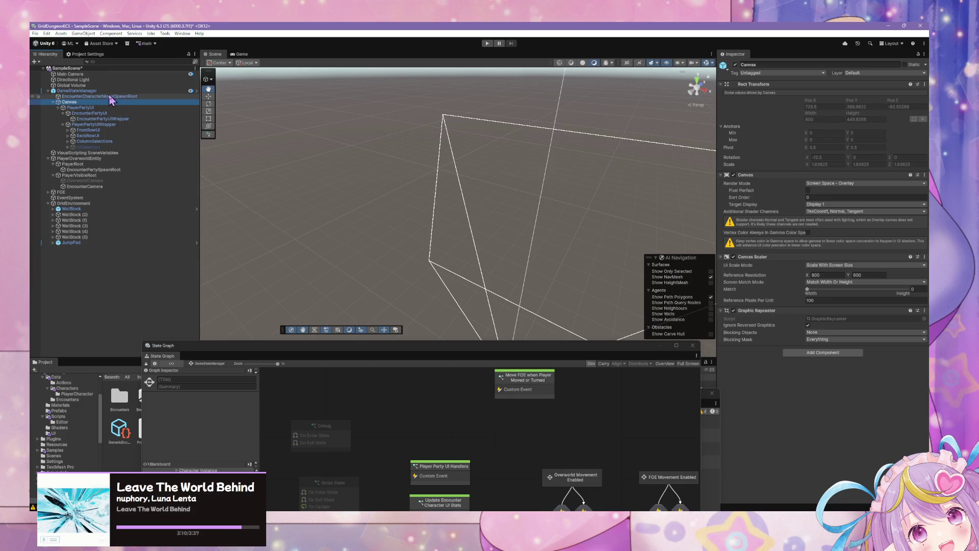
{"action": "left_click", "coordinate": [102, 102]}
{"action": "key", "text": "f"}
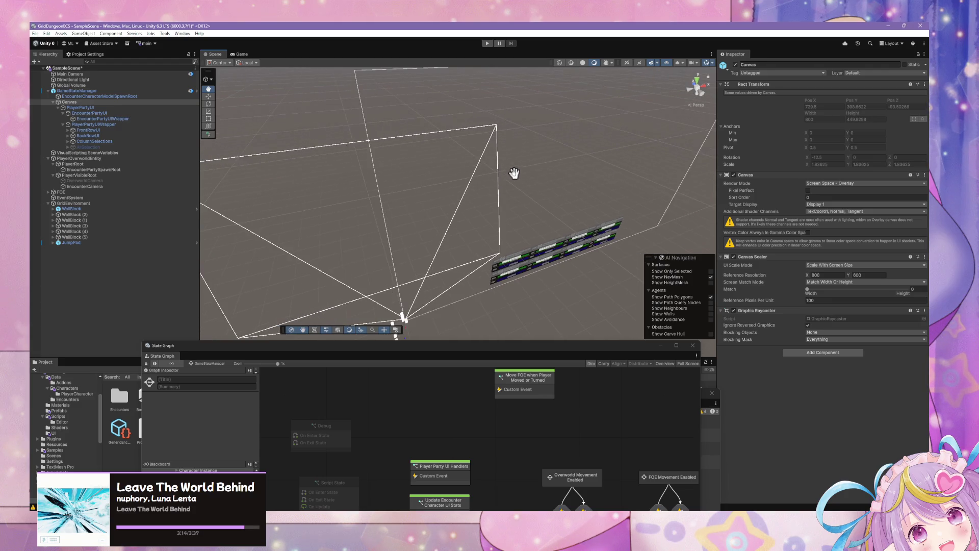
Rename Canvas to UICanvas, then reselect GameStateManager and orbit to view the UI bars
{"action": "left_click", "coordinate": [76, 103]}
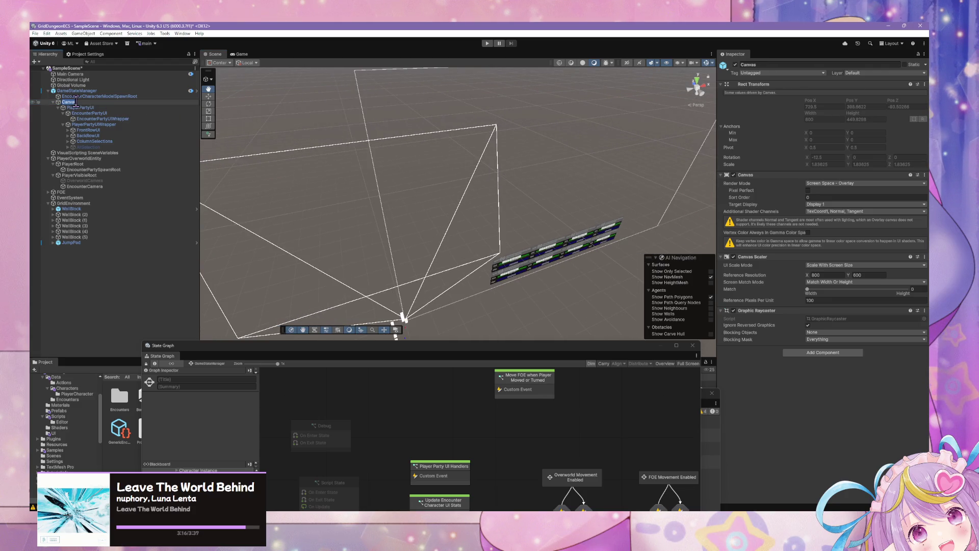
{"action": "type", "text": "vas"}
{"action": "key", "text": "Return"}
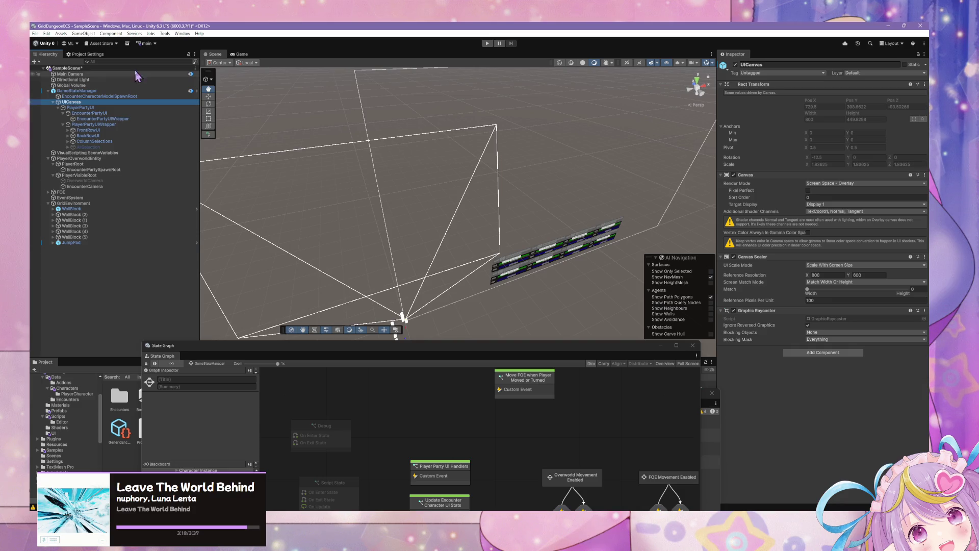
{"action": "left_click", "coordinate": [53, 103]}
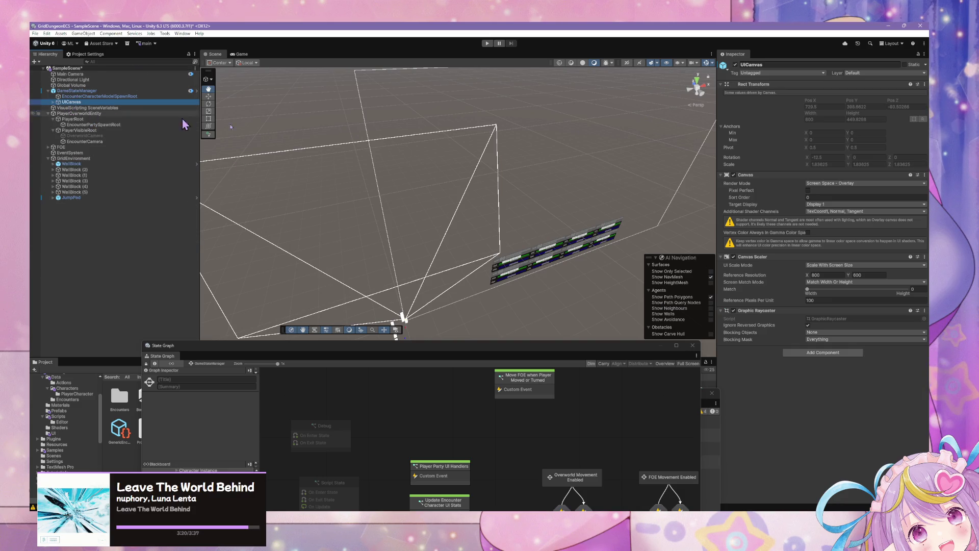
{"action": "double_click", "coordinate": [122, 102]}
{"action": "left_click", "coordinate": [102, 90]}
{"action": "mouse_move", "coordinate": [557, 218]}
{"action": "left_mouse_down"}
{"action": "mouse_move", "coordinate": [291, 136]}
{"action": "mouse_move", "coordinate": [490, 183]}
{"action": "mouse_move", "coordinate": [408, 153]}
{"action": "mouse_move", "coordinate": [438, 159]}
{"action": "left_mouse_up"}
{"action": "scroll", "coordinate": [438, 159], "scroll_direction": "up", "scroll_amount": 2}
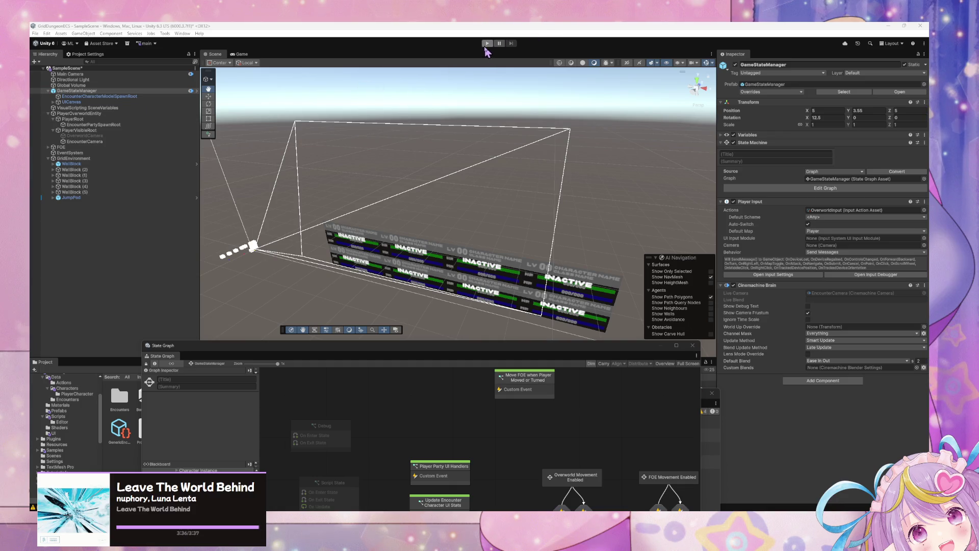
{"action": "left_click_drag", "start_coordinate": [491, 354], "coordinate": [457, 194]}
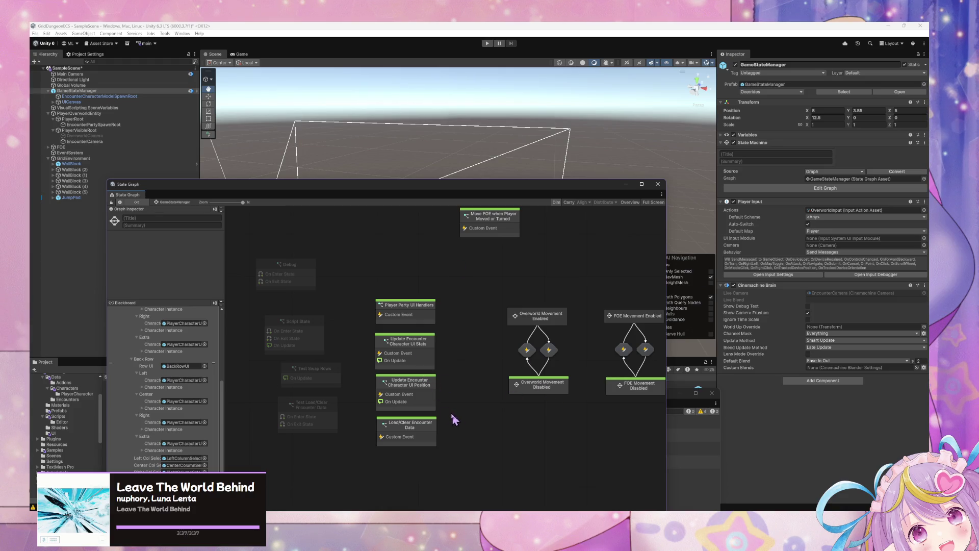
{"action": "left_click", "coordinate": [428, 434]}
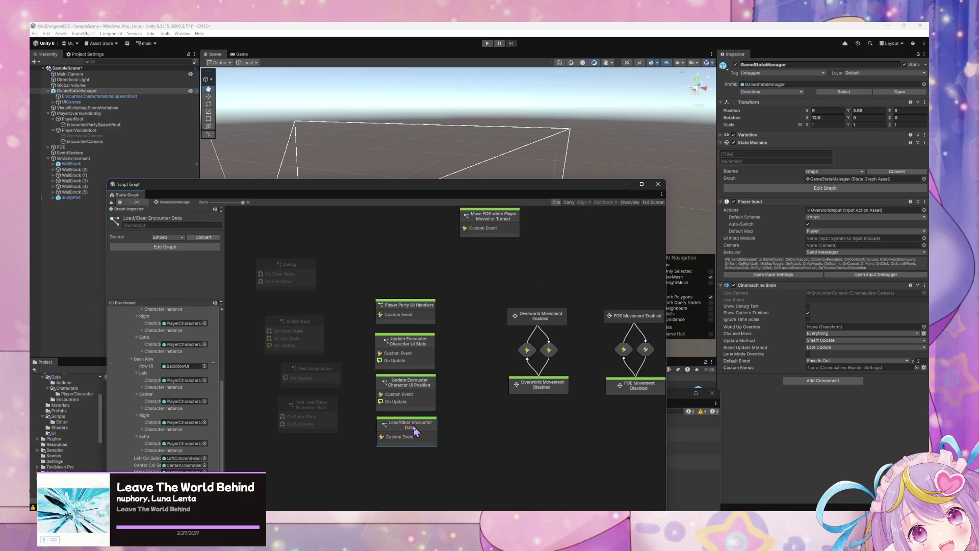
{"action": "double_click", "coordinate": [414, 432]}
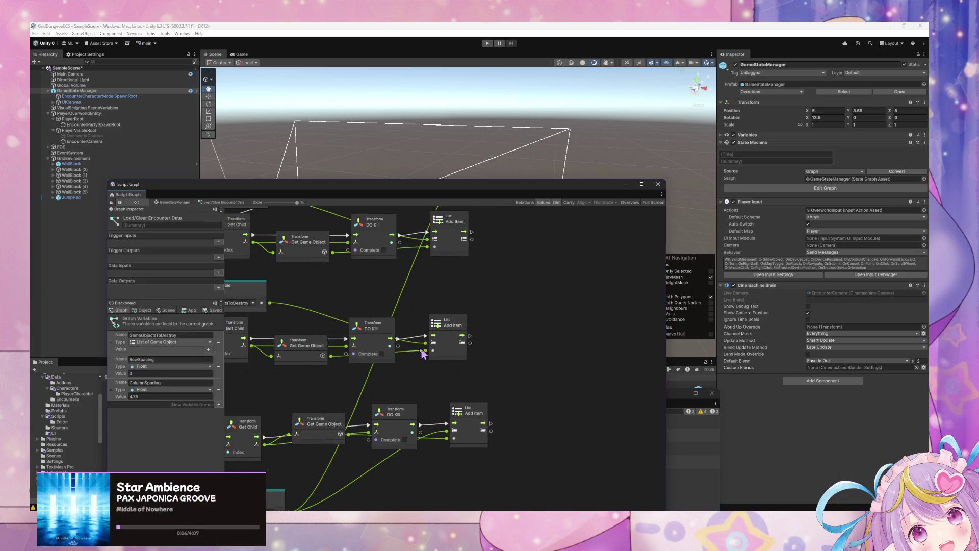
{"action": "mouse_move", "coordinate": [447, 373]}
{"action": "left_mouse_down"}
{"action": "mouse_move", "coordinate": [402, 389]}
{"action": "mouse_move", "coordinate": [523, 377]}
{"action": "mouse_move", "coordinate": [518, 367]}
{"action": "mouse_move", "coordinate": [422, 365]}
{"action": "mouse_move", "coordinate": [623, 315]}
{"action": "mouse_move", "coordinate": [557, 277]}
{"action": "mouse_move", "coordinate": [413, 258]}
{"action": "mouse_move", "coordinate": [556, 405]}
{"action": "mouse_move", "coordinate": [490, 332]}
{"action": "mouse_move", "coordinate": [379, 345]}
{"action": "left_mouse_up"}
{"action": "left_click_drag", "start_coordinate": [314, 338], "coordinate": [310, 327]}
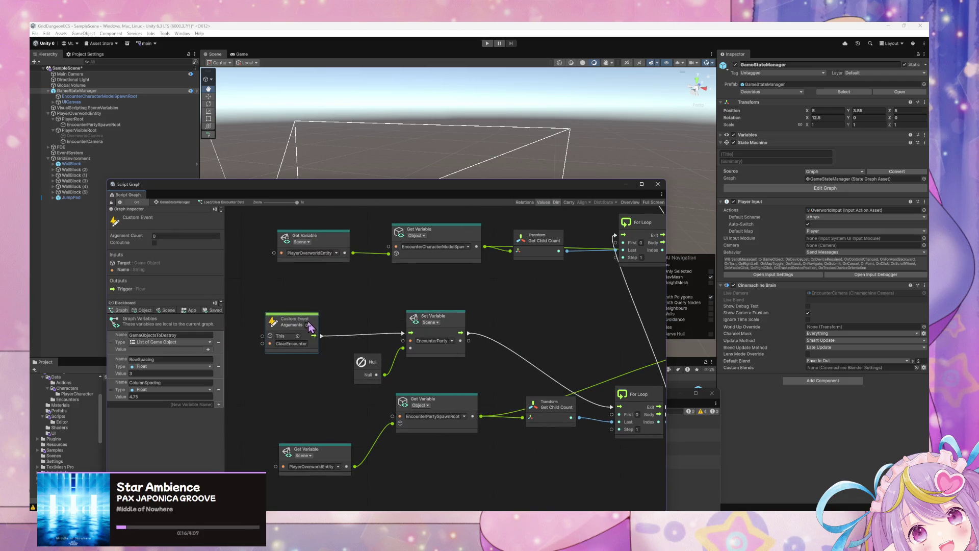
{"action": "scroll", "coordinate": [577, 353], "scroll_direction": "down", "scroll_amount": 3}
{"action": "left_click_drag", "start_coordinate": [559, 376], "coordinate": [341, 363]}
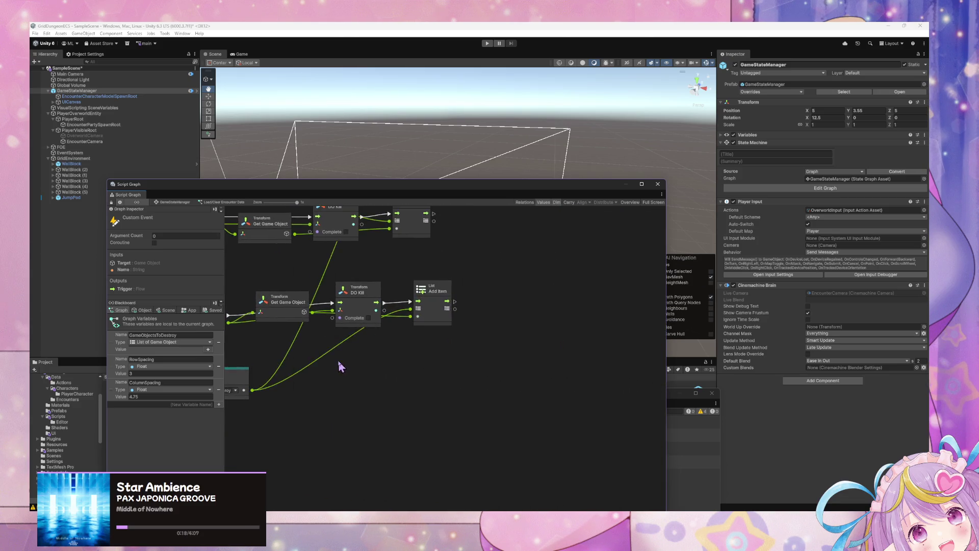
{"action": "scroll", "coordinate": [488, 423], "scroll_direction": "up", "scroll_amount": 3}
{"action": "mouse_move", "coordinate": [469, 413]}
{"action": "left_mouse_down"}
{"action": "mouse_move", "coordinate": [389, 400]}
{"action": "mouse_move", "coordinate": [595, 367]}
{"action": "mouse_move", "coordinate": [517, 426]}
{"action": "mouse_move", "coordinate": [492, 428]}
{"action": "mouse_move", "coordinate": [477, 382]}
{"action": "left_mouse_up"}
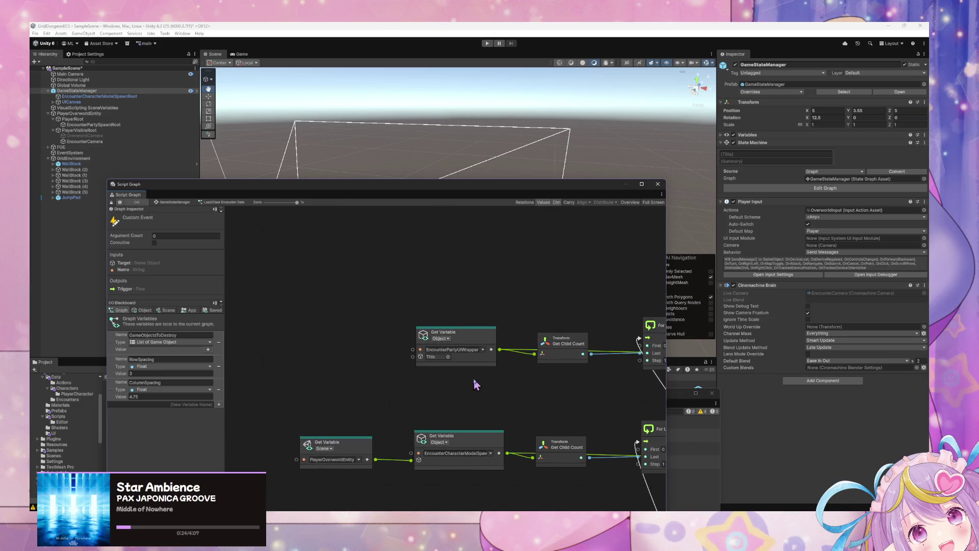
{"action": "scroll", "coordinate": [485, 368], "scroll_direction": "down", "scroll_amount": 10}
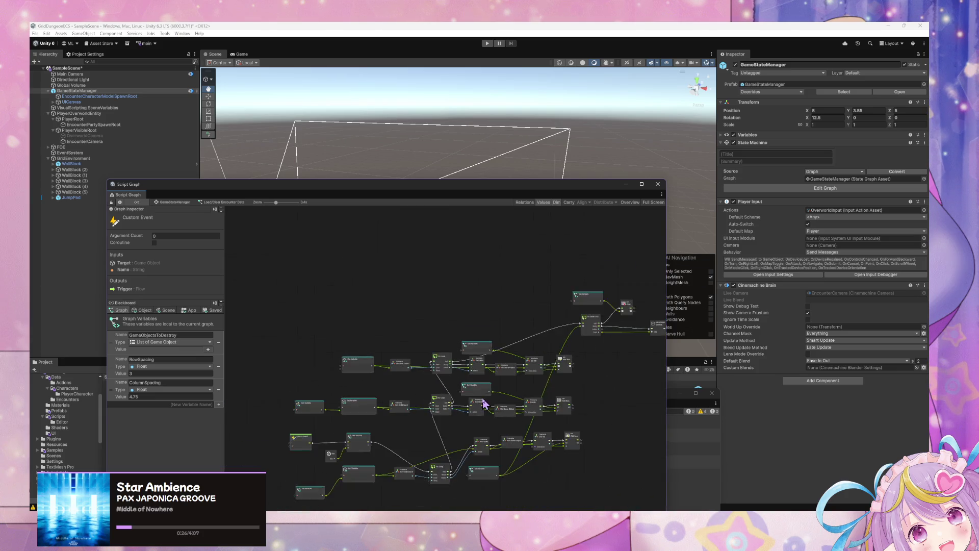
{"action": "scroll", "coordinate": [444, 338], "scroll_direction": "up", "scroll_amount": 4}
{"action": "scroll", "coordinate": [353, 349], "scroll_direction": "up", "scroll_amount": 6}
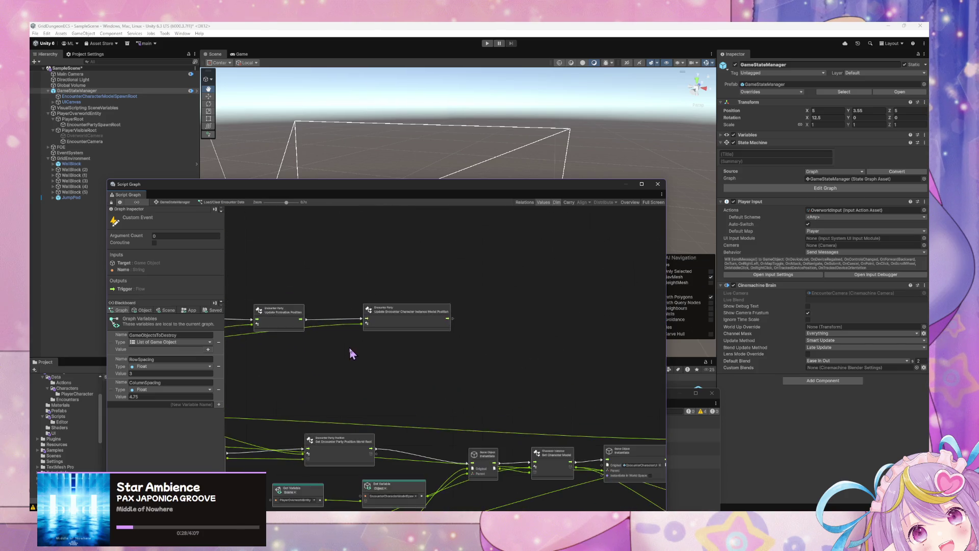
{"action": "scroll", "coordinate": [335, 352], "scroll_direction": "down", "scroll_amount": 3}
{"action": "scroll", "coordinate": [385, 333], "scroll_direction": "up", "scroll_amount": 3}
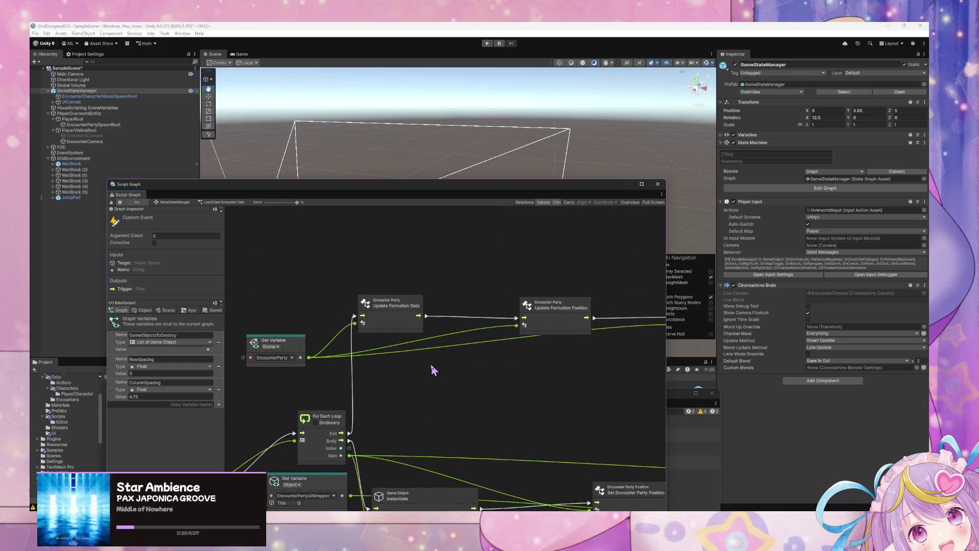
{"action": "scroll", "coordinate": [484, 395], "scroll_direction": "down", "scroll_amount": 2}
{"action": "scroll", "coordinate": [423, 377], "scroll_direction": "up", "scroll_amount": 2}
{"action": "left_click", "coordinate": [431, 346]}
{"action": "scroll", "coordinate": [357, 368], "scroll_direction": "down", "scroll_amount": 3}
{"action": "scroll", "coordinate": [510, 383], "scroll_direction": "down", "scroll_amount": 3}
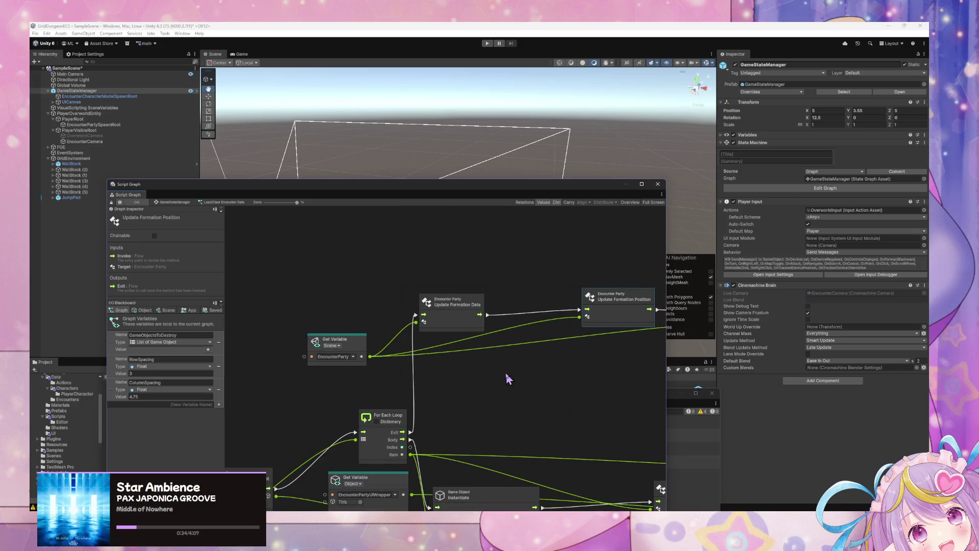
{"action": "scroll", "coordinate": [286, 396], "scroll_direction": "up", "scroll_amount": 3}
{"action": "right_click", "coordinate": [534, 388]}
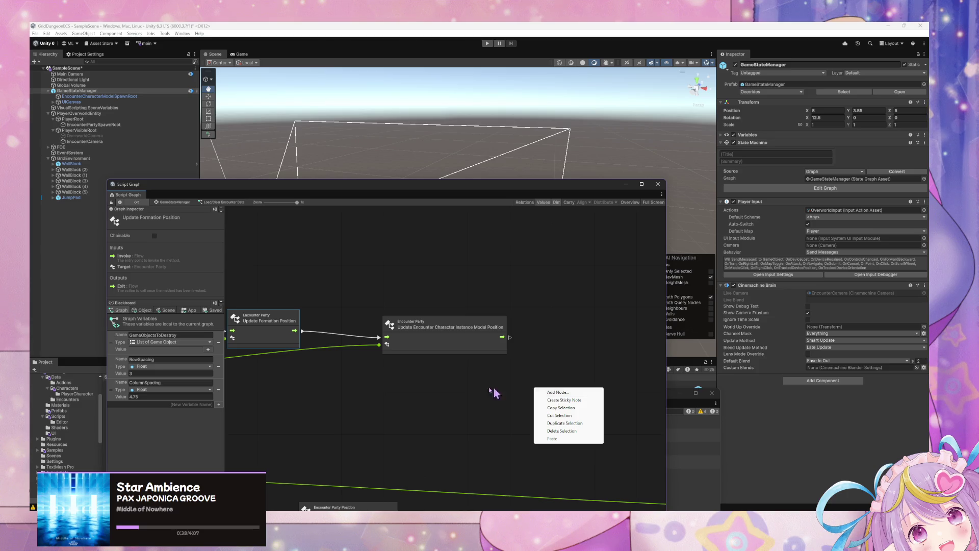
Open the Debug state's script graph and box-select both Trigger Custom Event nodes
{"action": "left_click", "coordinate": [181, 203]}
{"action": "double_click", "coordinate": [293, 280]}
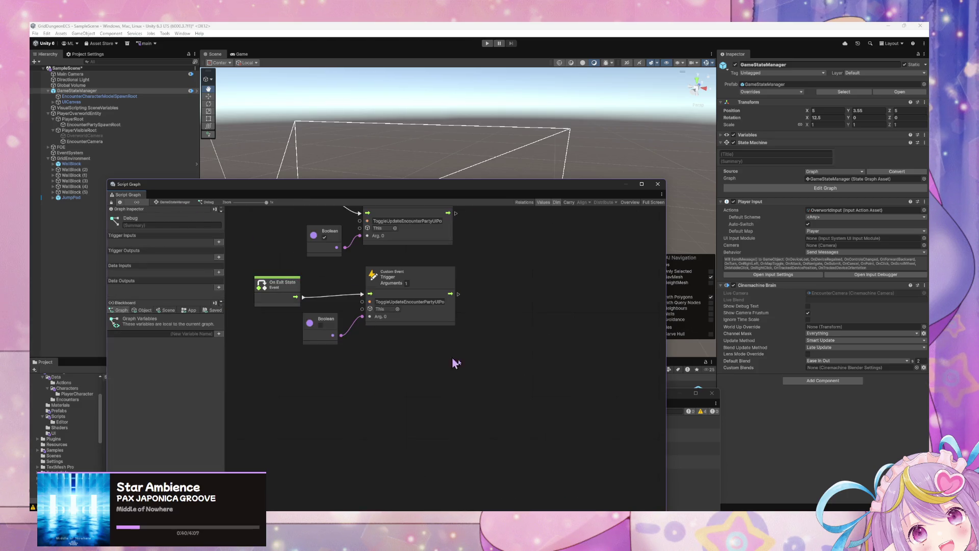
{"action": "left_click_drag", "start_coordinate": [533, 445], "coordinate": [441, 327]}
Back in the State Graph, open the Load/Clear Encounter Data script graph
{"action": "left_click", "coordinate": [172, 202]}
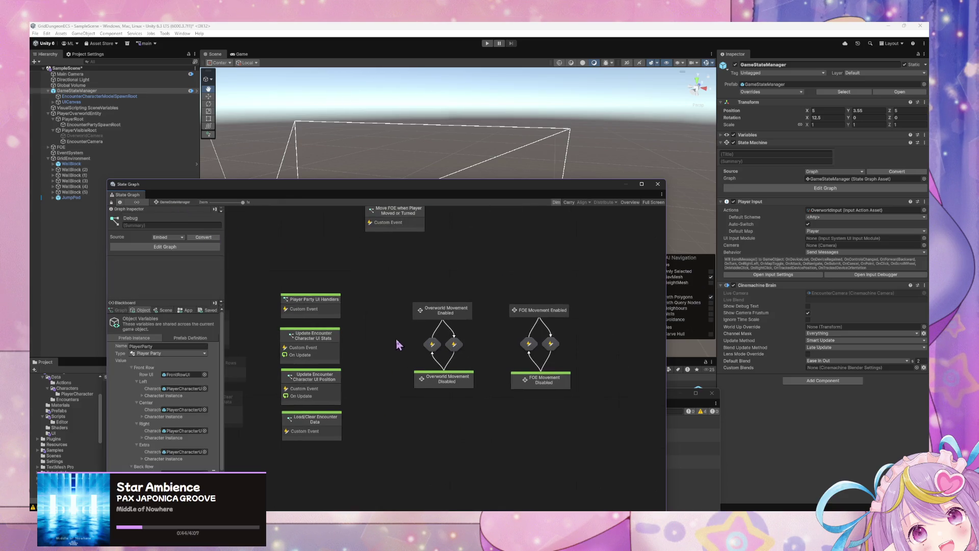
{"action": "left_click", "coordinate": [447, 381]}
{"action": "left_click", "coordinate": [457, 311]}
{"action": "left_click", "coordinate": [295, 314]}
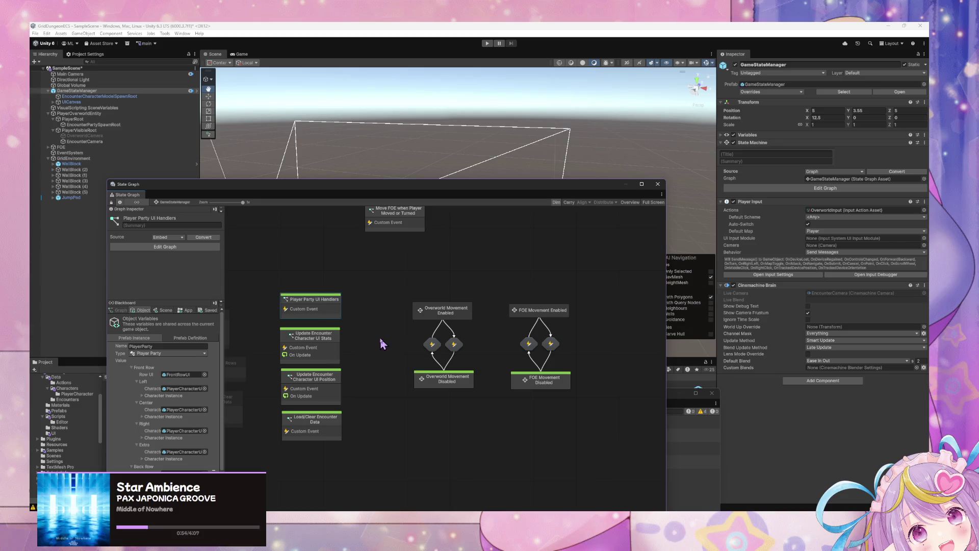
{"action": "double_click", "coordinate": [331, 429]}
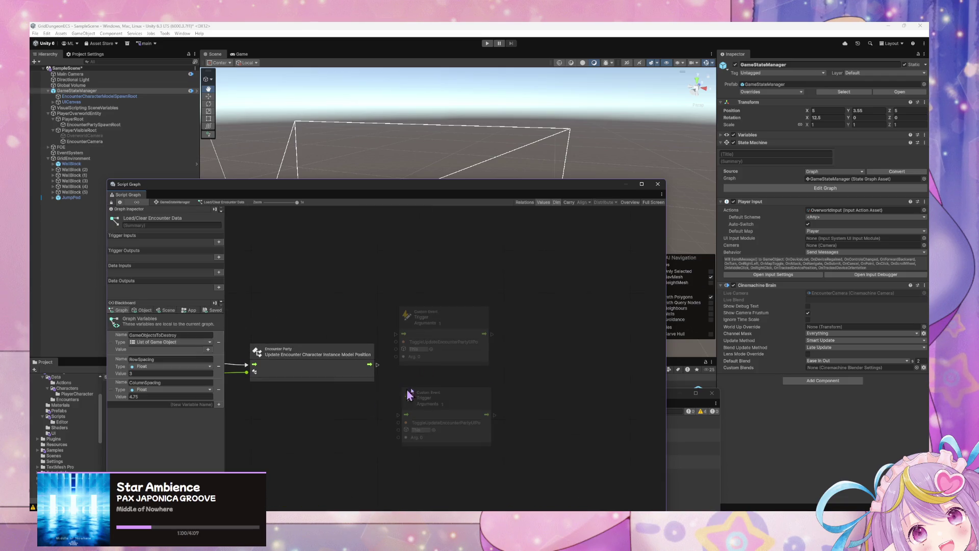
Position the two pasted triggers and wire the Encounter Party node's flow into one
{"action": "left_click", "coordinate": [459, 343]}
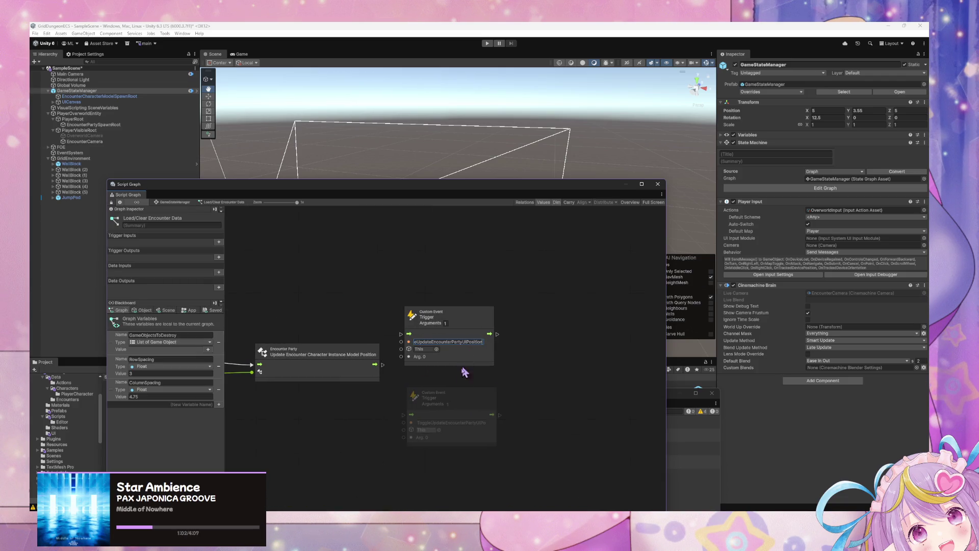
{"action": "left_click_drag", "start_coordinate": [454, 398], "coordinate": [592, 325]}
{"action": "left_click_drag", "start_coordinate": [459, 324], "coordinate": [472, 362]}
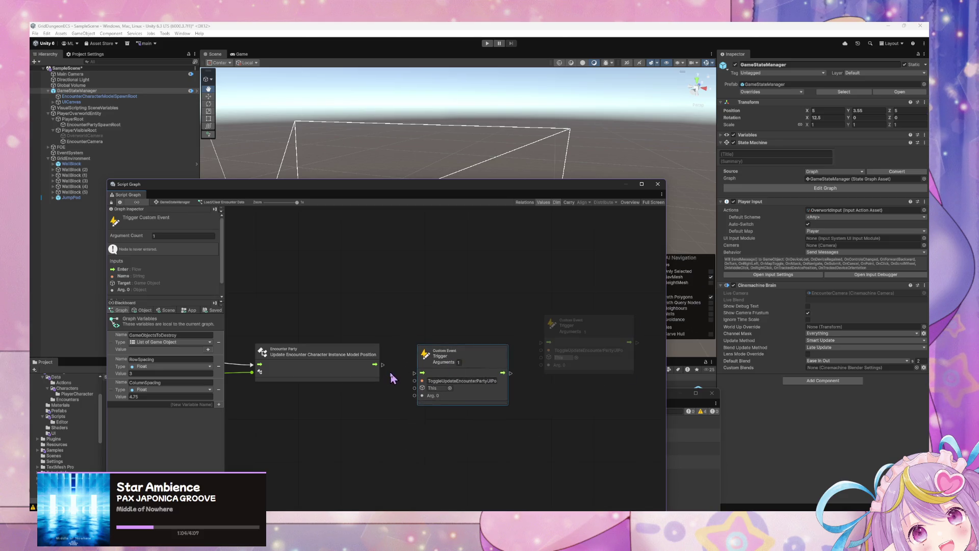
{"action": "mouse_move", "coordinate": [382, 364]}
{"action": "left_mouse_down"}
{"action": "mouse_move", "coordinate": [414, 372]}
{"action": "mouse_move", "coordinate": [360, 401]}
{"action": "left_mouse_up"}
Search for a Boolean node and place it below the trigger
{"action": "type", "text": "bool"}
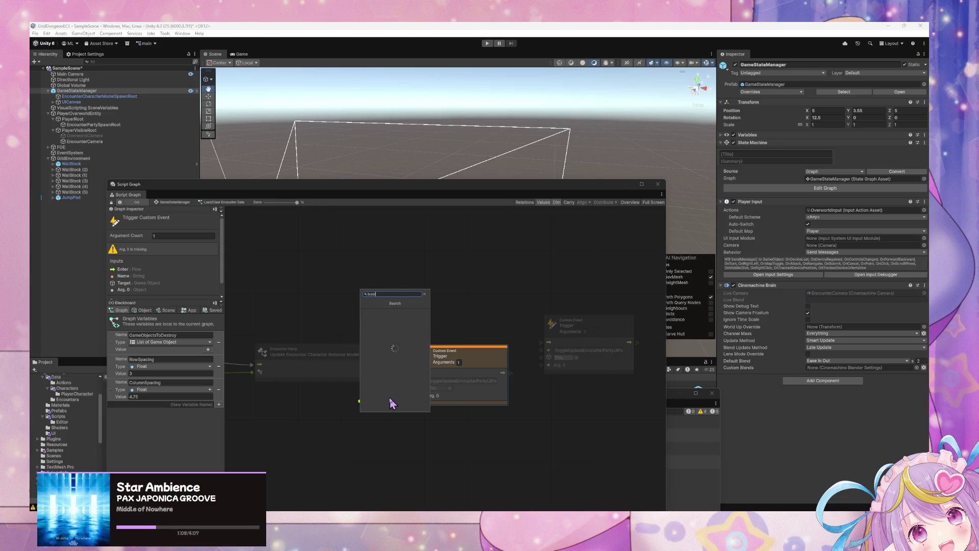
{"action": "left_click", "coordinate": [390, 322]}
{"action": "left_click", "coordinate": [393, 316]}
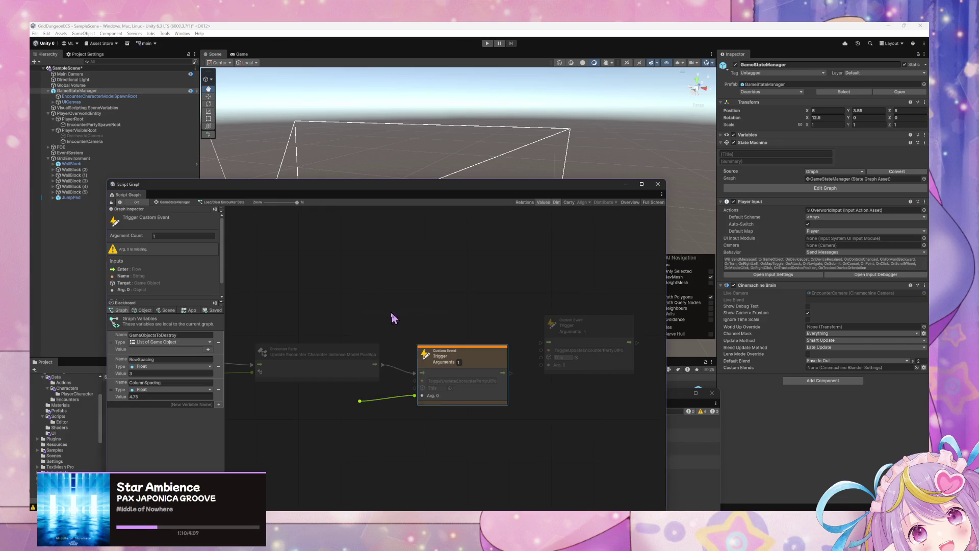
{"action": "left_click_drag", "start_coordinate": [346, 417], "coordinate": [351, 420]}
Rename the trigger's event to UpdateEncounterPartyUIPosition by removing the Toggle prefix
{"action": "left_click", "coordinate": [459, 381]}
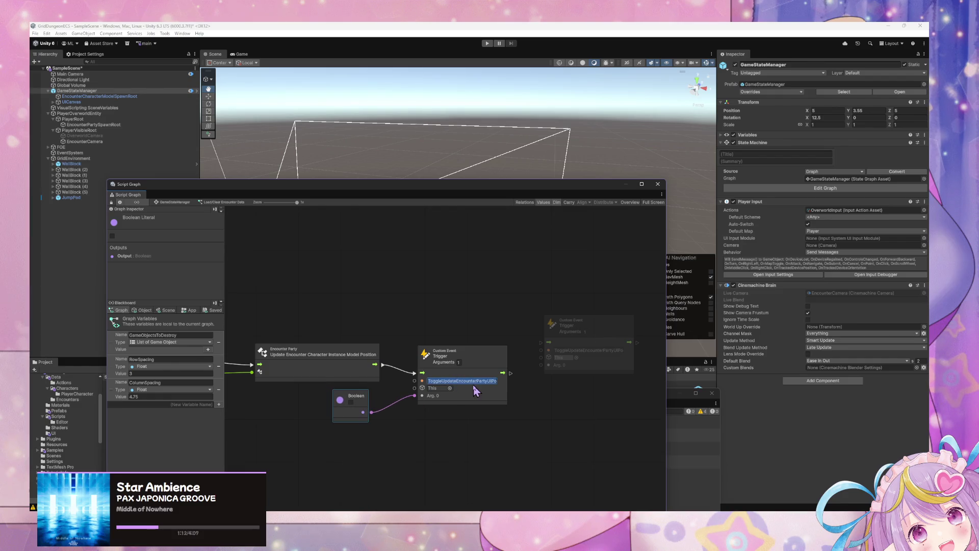
{"action": "key", "text": "ctrl+a"}
{"action": "left_click", "coordinate": [442, 383]}
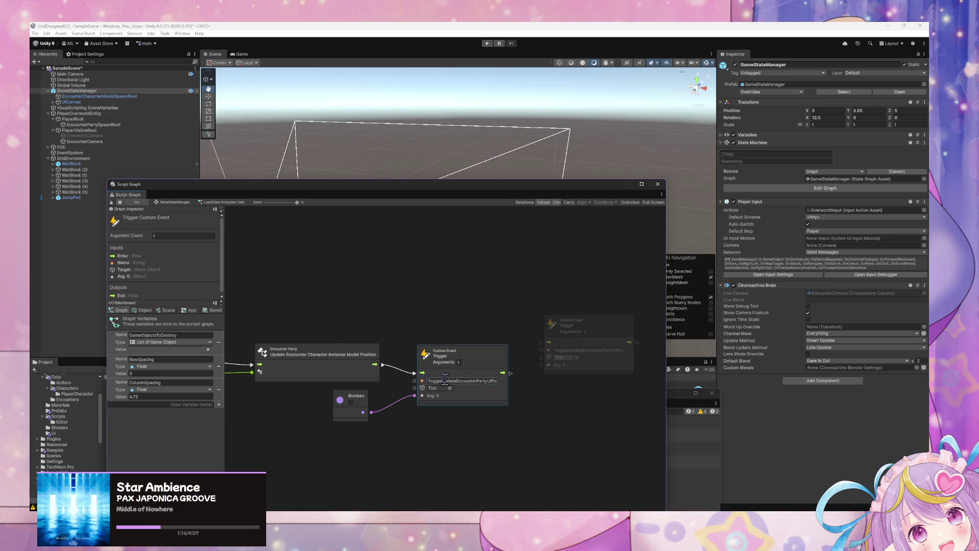
{"action": "left_click", "coordinate": [436, 380]}
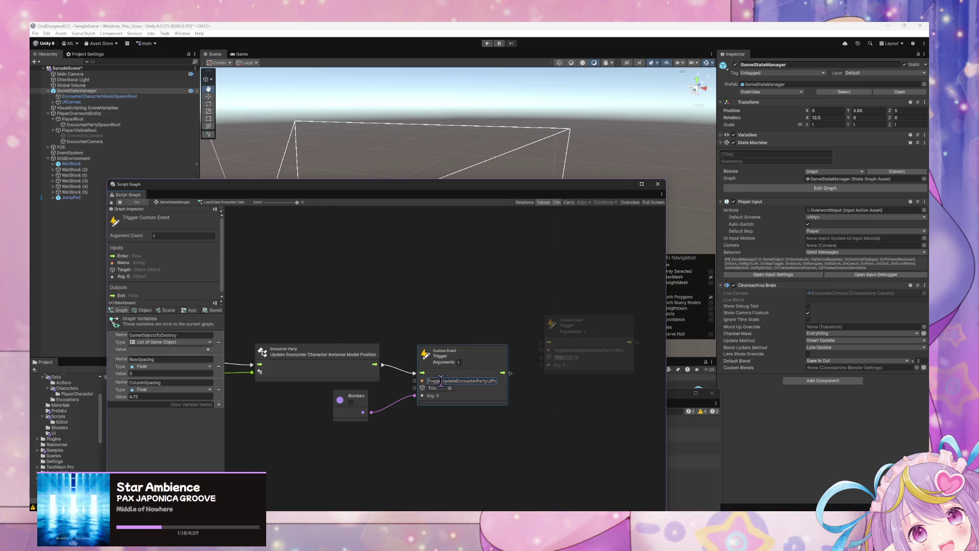
{"action": "double_click", "coordinate": [441, 381]}
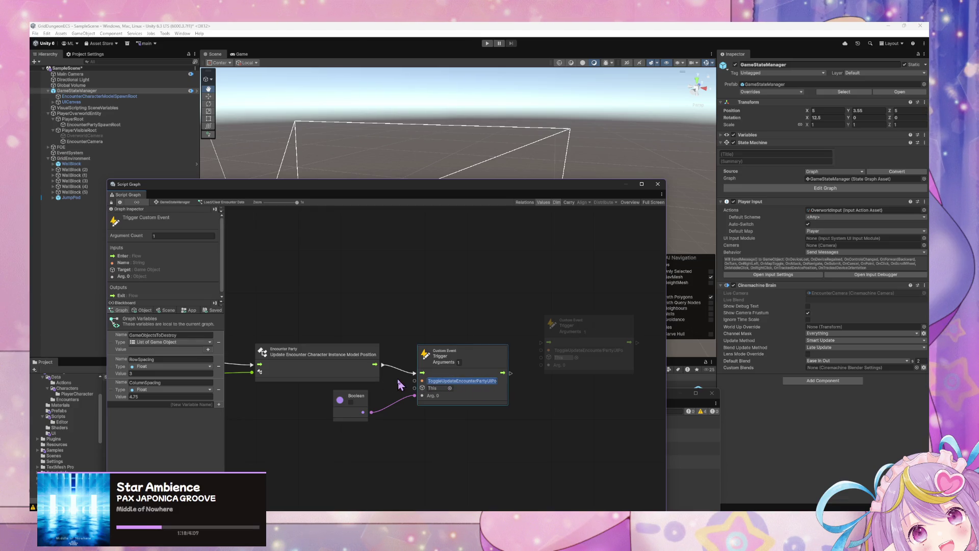
{"action": "double_click", "coordinate": [439, 380]}
{"action": "key", "text": "Home"}
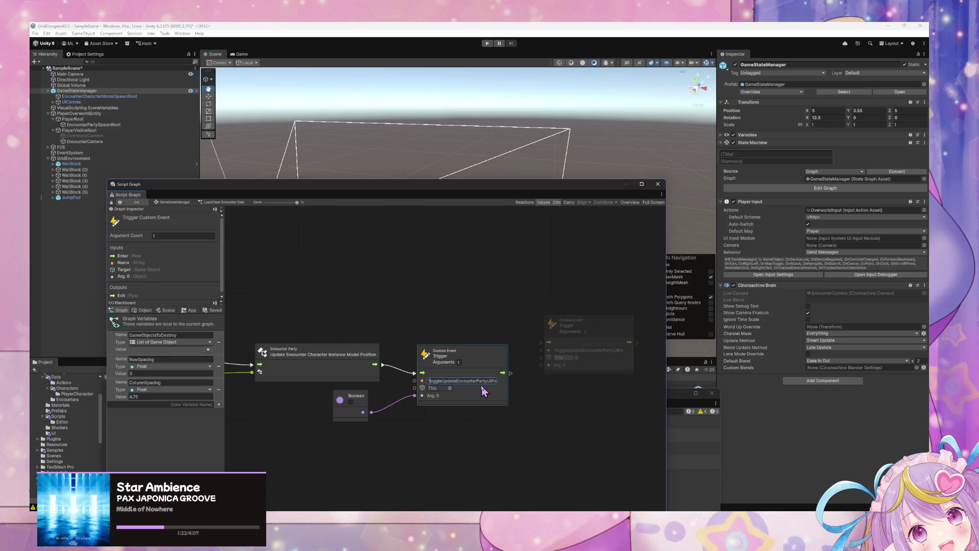
{"action": "key", "text": "BackSpace"}
{"action": "key", "text": "BackSpace"}
{"action": "key", "text": "BackSpace"}
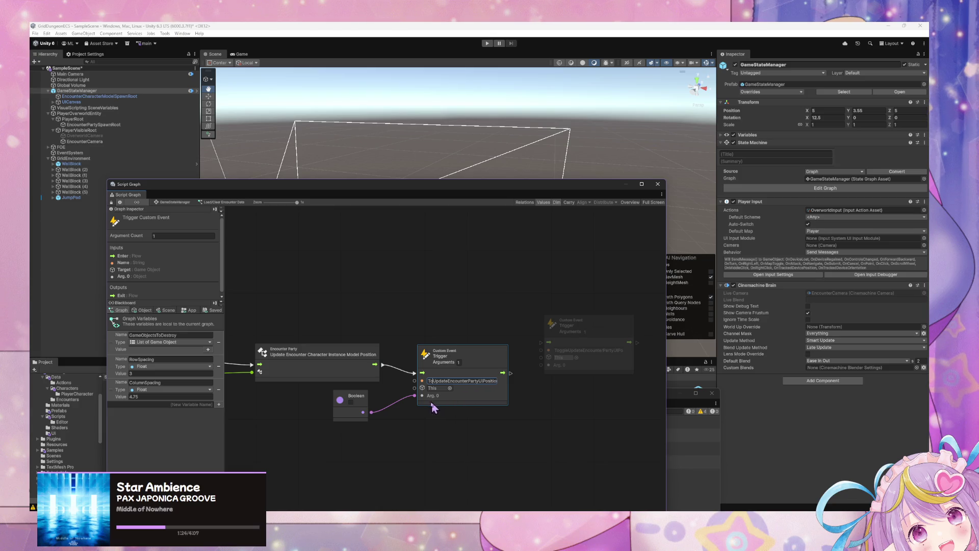
{"action": "key", "text": "Return"}
Delete the leftover spare Trigger Custom Event node
{"action": "left_click", "coordinate": [393, 412]}
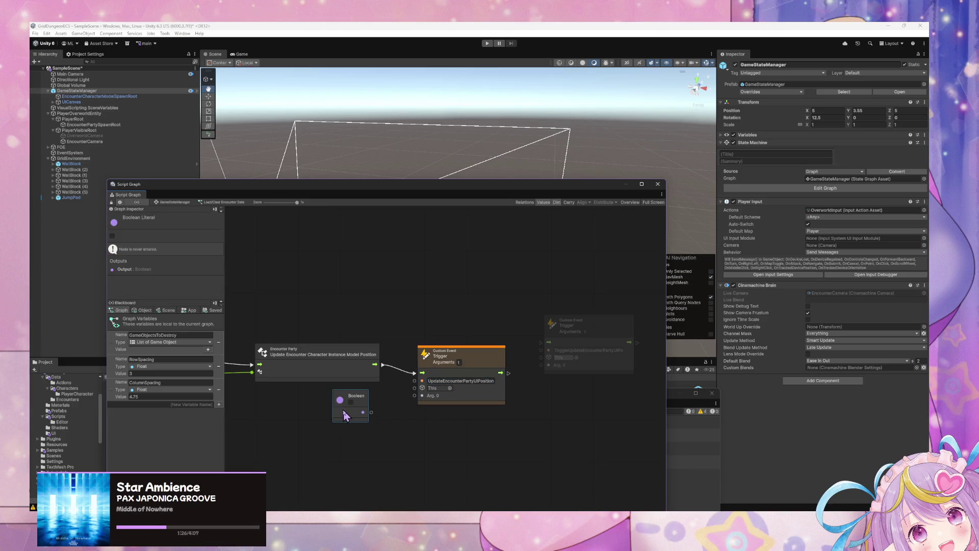
{"action": "left_click", "coordinate": [586, 350]}
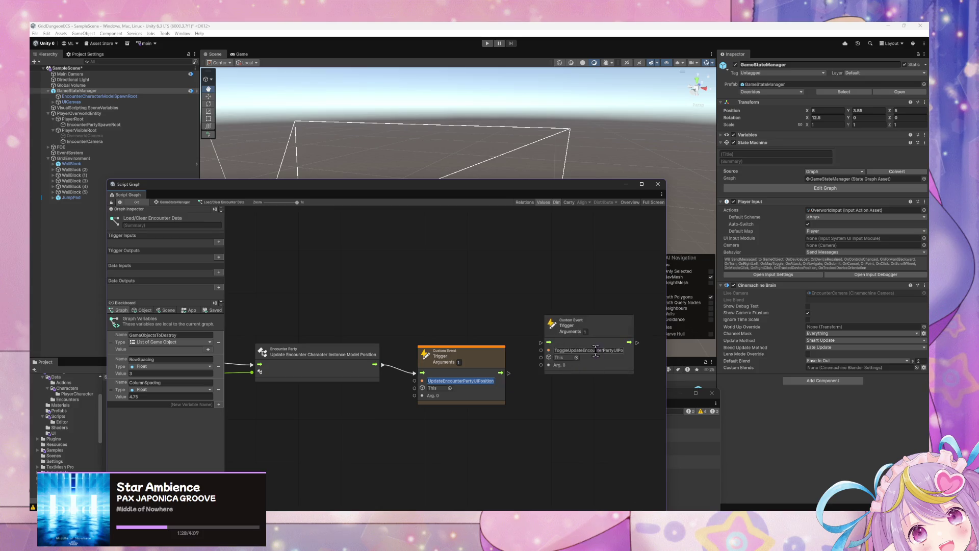
{"action": "left_click", "coordinate": [585, 344]}
{"action": "key", "text": "Delete"}
Line the renamed trigger up with the chain and return to the GameStateManager graph
{"action": "left_click", "coordinate": [465, 369]}
{"action": "left_click_drag", "start_coordinate": [499, 351], "coordinate": [504, 343]}
{"action": "left_click", "coordinate": [377, 401]}
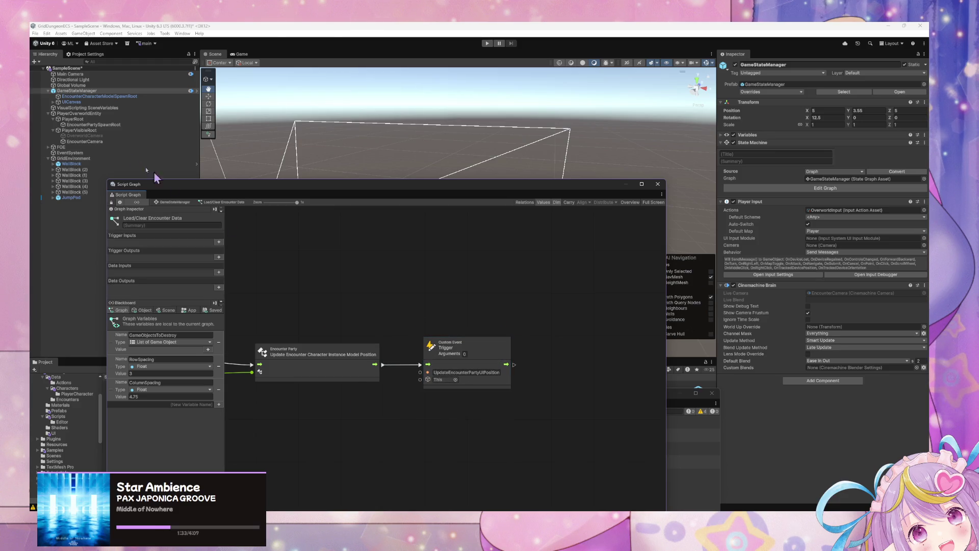
{"action": "left_click", "coordinate": [176, 203]}
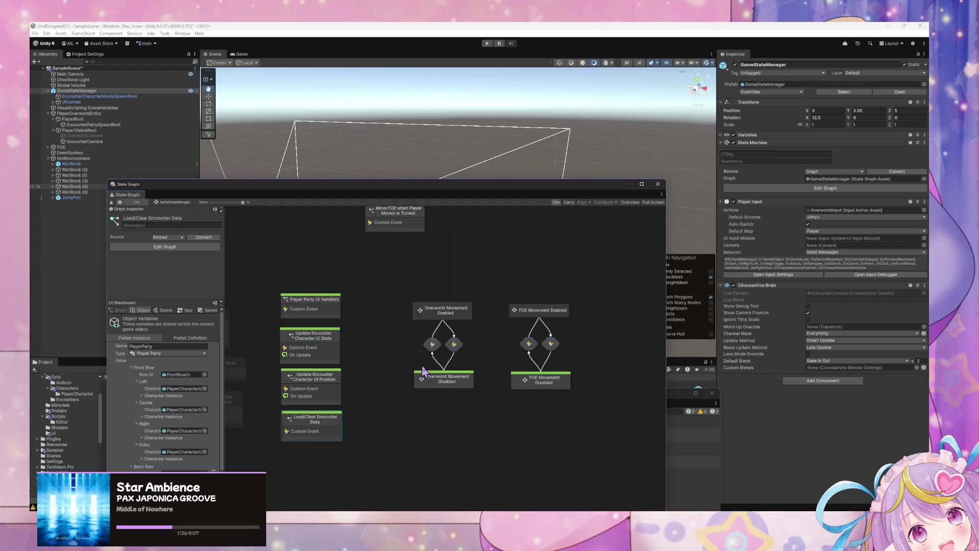
Open the Update Encounter Character UI Stats graph and select its UpdateEncounterPartyUIStats event
{"action": "double_click", "coordinate": [321, 356]}
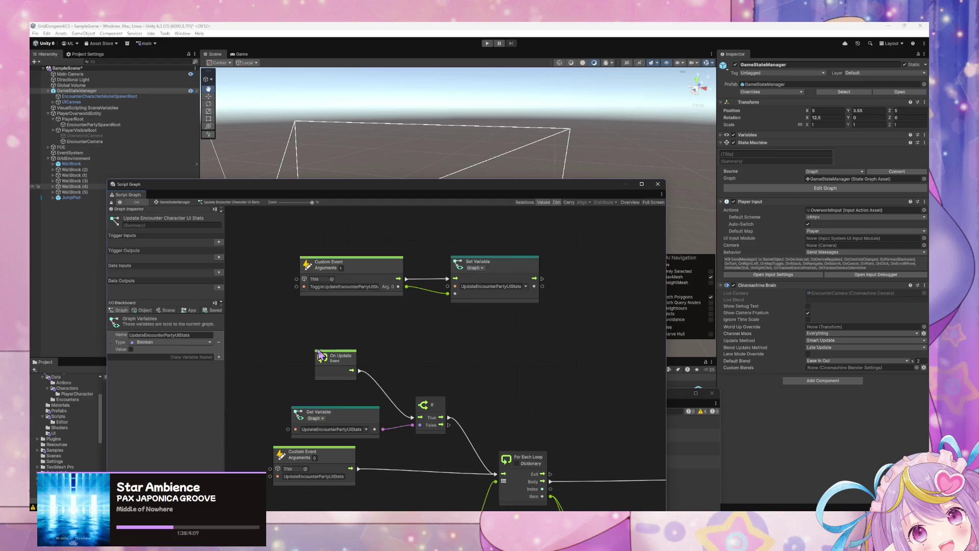
{"action": "mouse_move", "coordinate": [367, 300]}
{"action": "left_mouse_down"}
{"action": "mouse_move", "coordinate": [389, 354]}
{"action": "mouse_move", "coordinate": [356, 311]}
{"action": "left_mouse_up"}
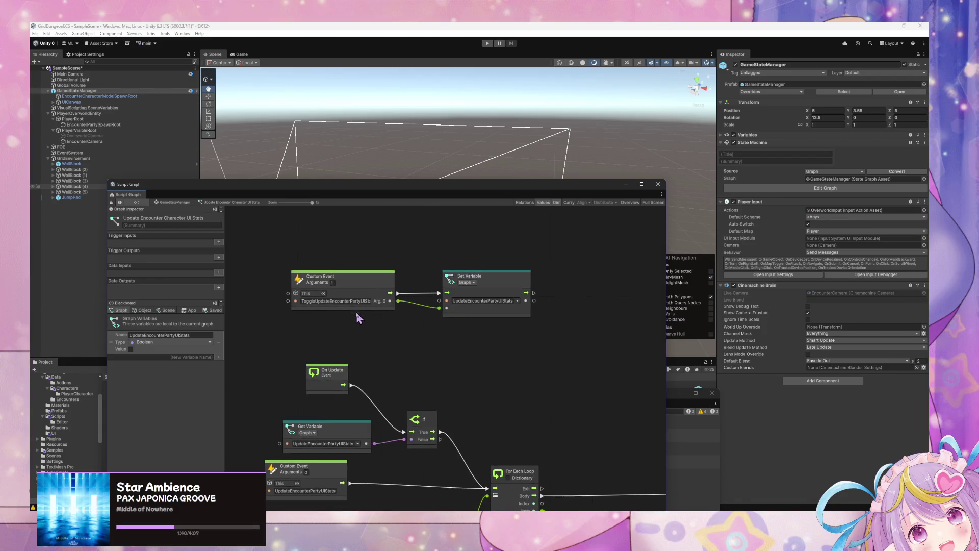
{"action": "left_click_drag", "start_coordinate": [408, 339], "coordinate": [441, 278]}
{"action": "left_click", "coordinate": [373, 400]}
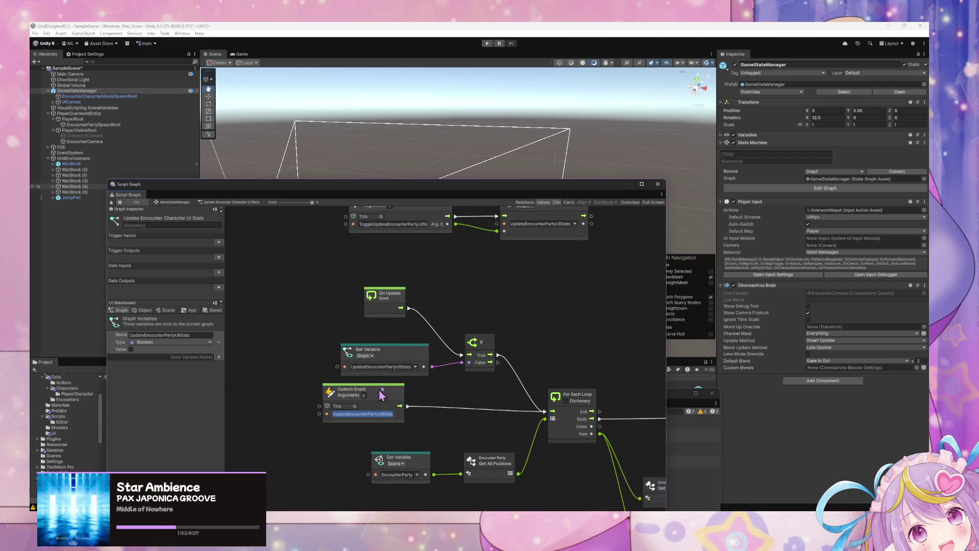
Return to the GameStateManager state graph and open the Load/Clear Encounter Data graph
{"action": "left_click", "coordinate": [168, 203]}
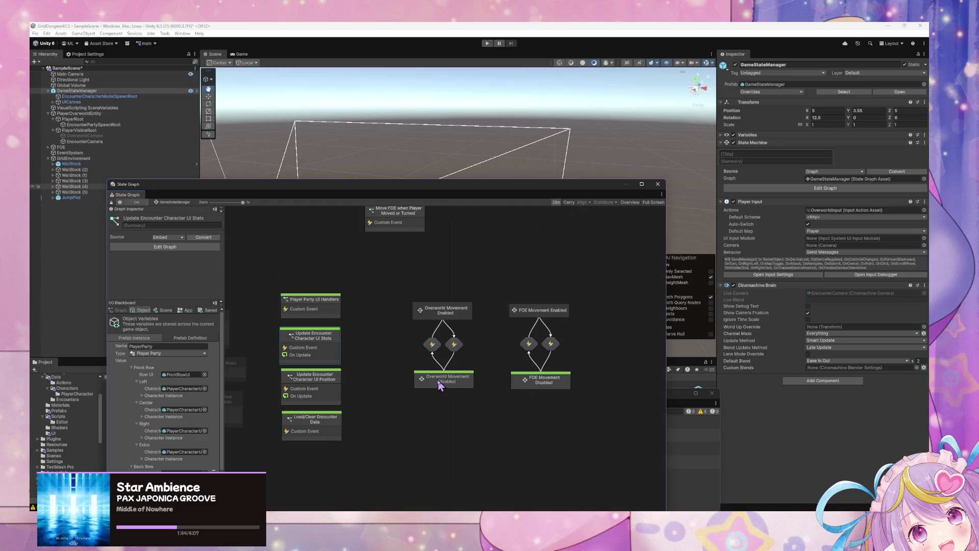
{"action": "left_click", "coordinate": [433, 345]}
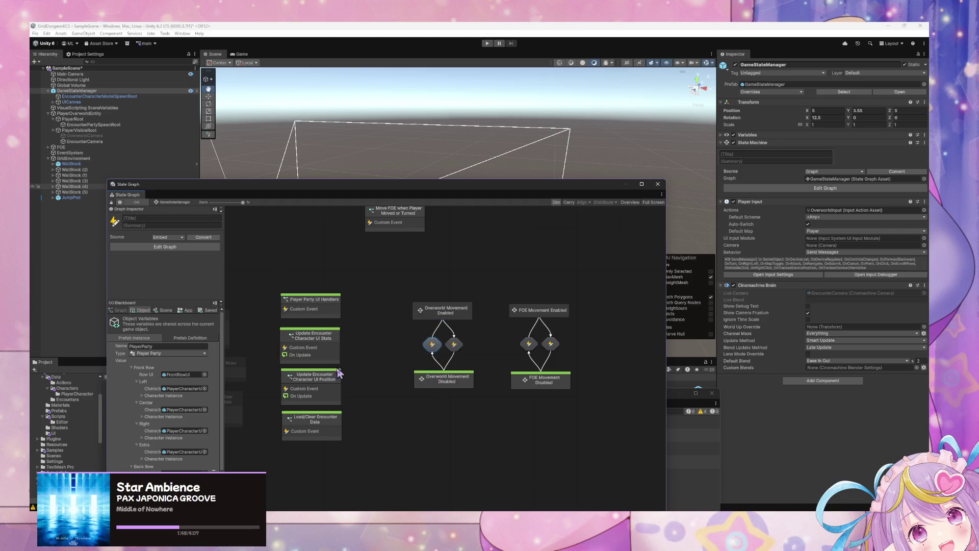
{"action": "double_click", "coordinate": [335, 428]}
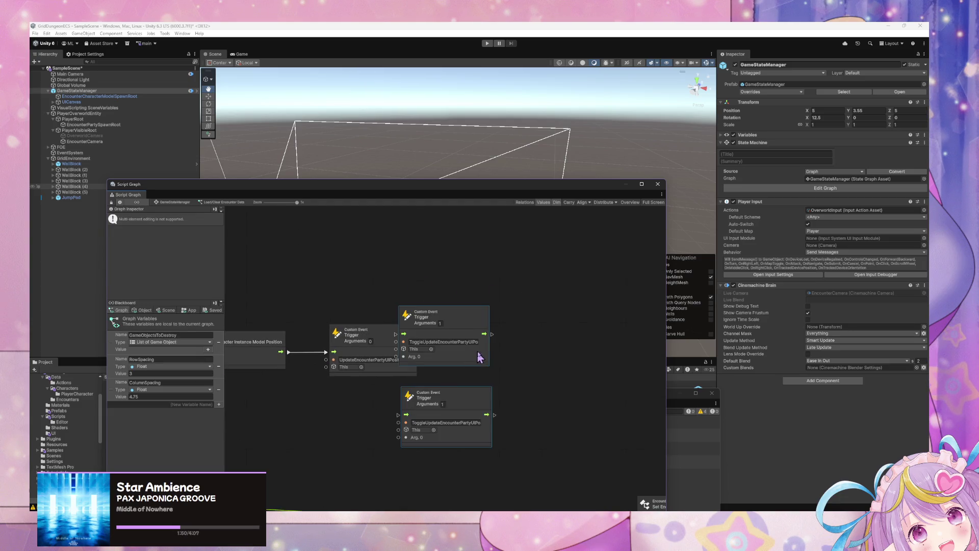
Name the first trigger UpdateEncounterPartyUIPosition with 0 arguments
{"action": "left_click_drag", "start_coordinate": [481, 328], "coordinate": [529, 334]}
{"action": "left_click", "coordinate": [466, 347]}
{"action": "key", "text": "ctrl+v"}
{"action": "left_click", "coordinate": [491, 329]}
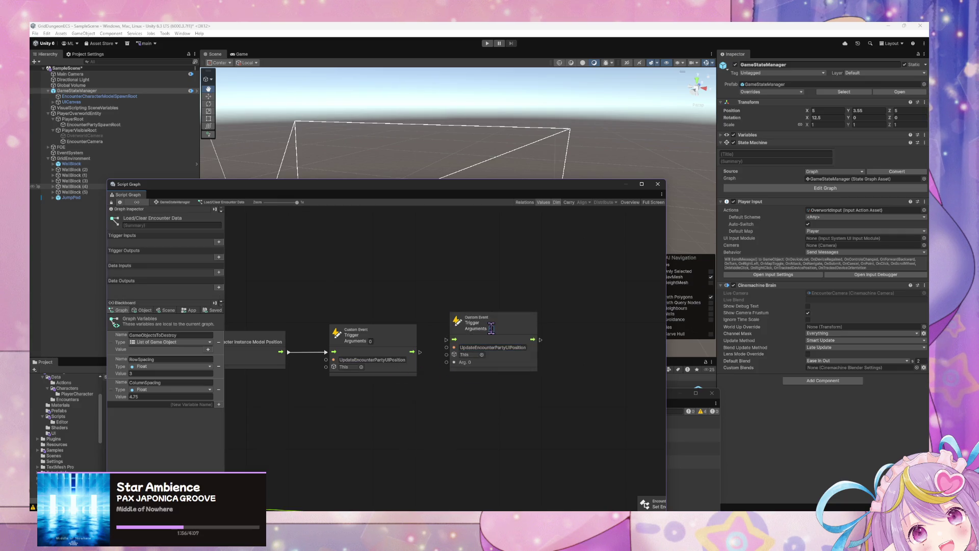
{"action": "type", "text": "0"}
{"action": "left_click", "coordinate": [524, 348]}
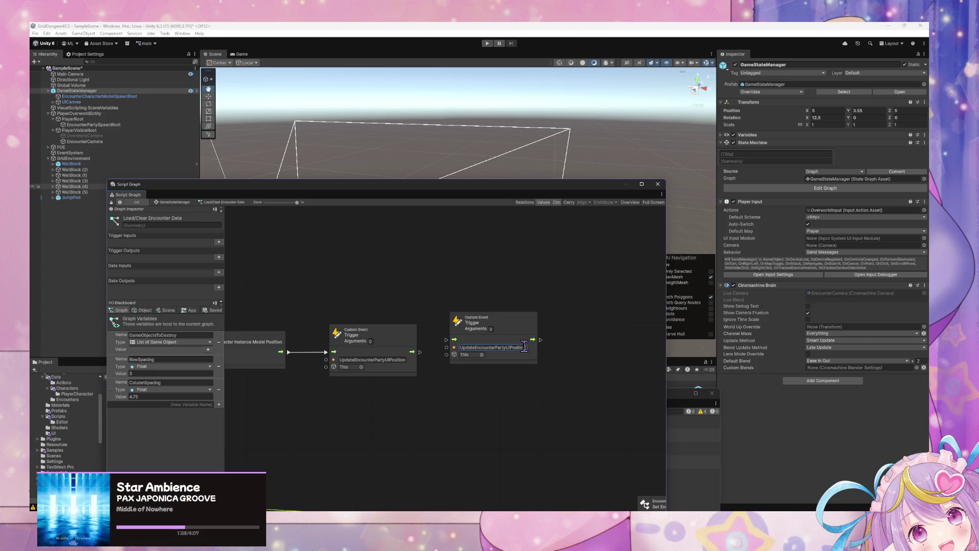
{"action": "left_click", "coordinate": [527, 352]}
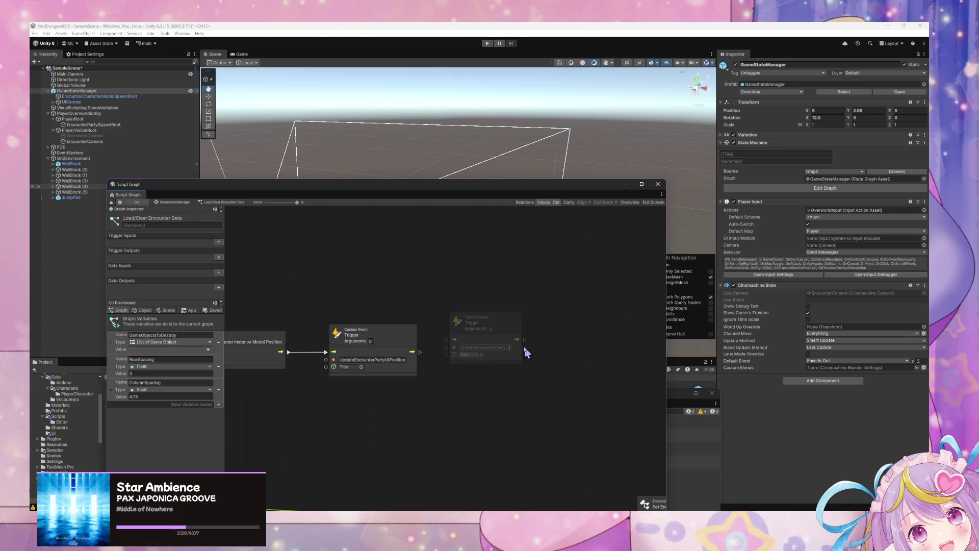
Name the second trigger UpdateEncounterPartyUIStats and wire the position trigger into it
{"action": "type", "text": "State"}
{"action": "left_click", "coordinate": [530, 360]}
{"action": "left_click_drag", "start_coordinate": [421, 352], "coordinate": [479, 339]}
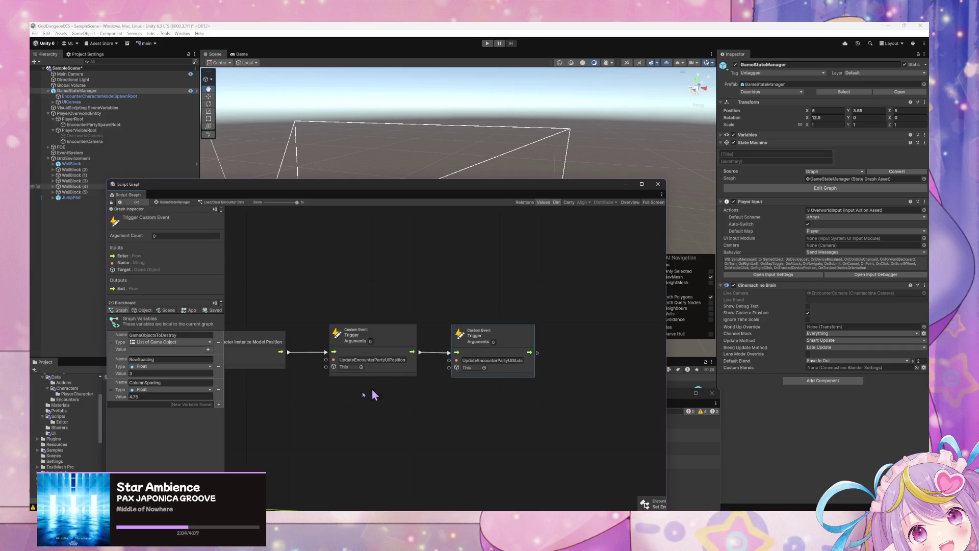
{"action": "right_click", "coordinate": [434, 421]}
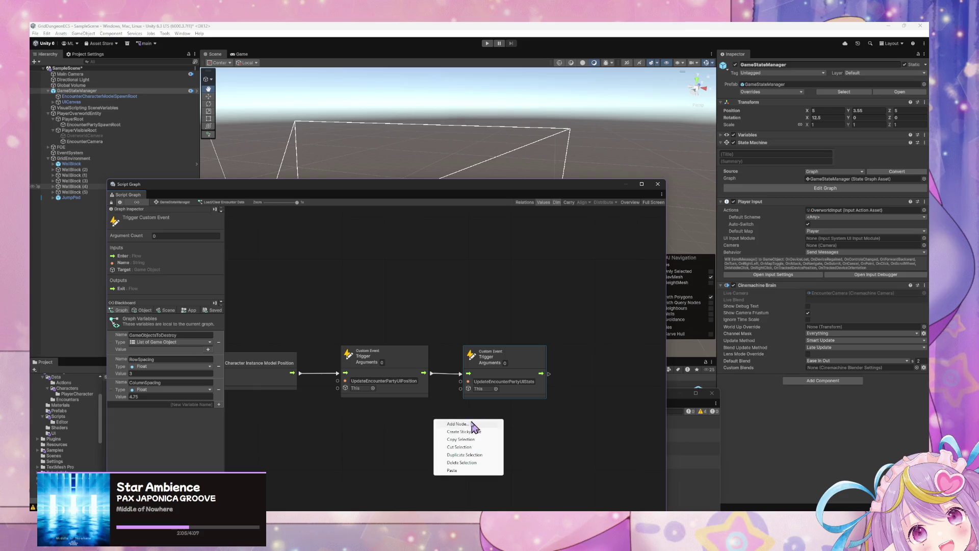
{"action": "left_click", "coordinate": [430, 426]}
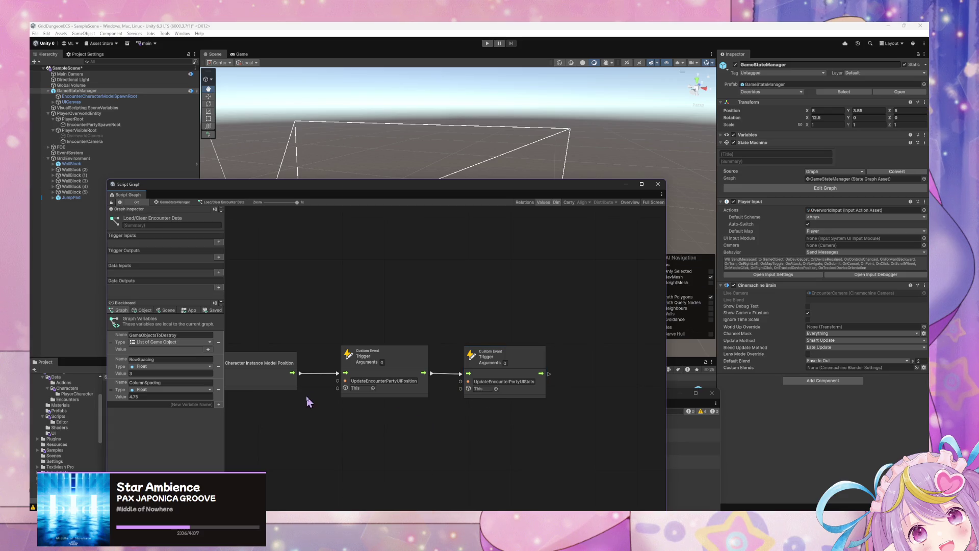
Start play mode, move the graph window aside, and turn the player 90° to face the walls
{"action": "left_click", "coordinate": [486, 44]}
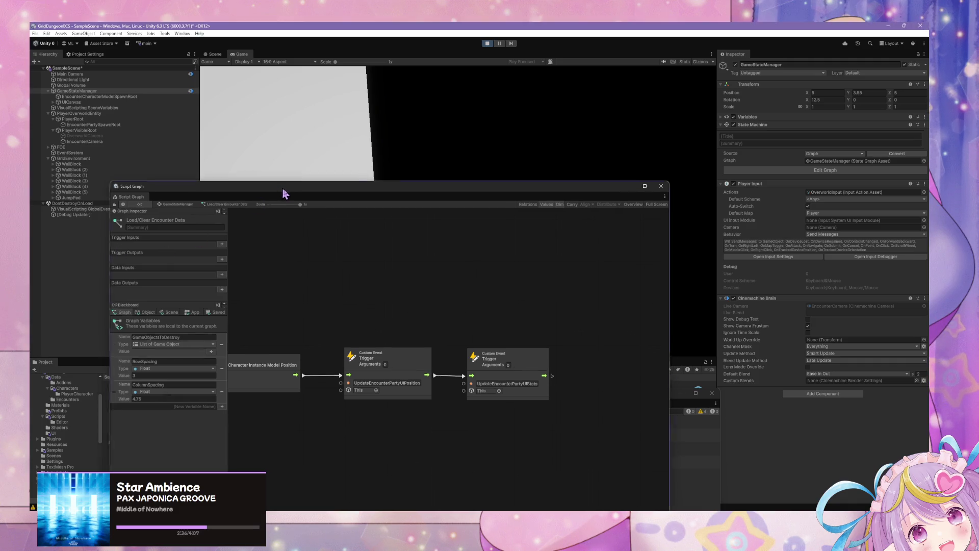
{"action": "left_click_drag", "start_coordinate": [282, 187], "coordinate": [438, 314]}
{"action": "mouse_move", "coordinate": [459, 273]}
{"action": "left_mouse_down"}
{"action": "mouse_move", "coordinate": [525, 387]}
{"action": "mouse_move", "coordinate": [424, 315]}
{"action": "mouse_move", "coordinate": [533, 355]}
{"action": "left_mouse_up"}
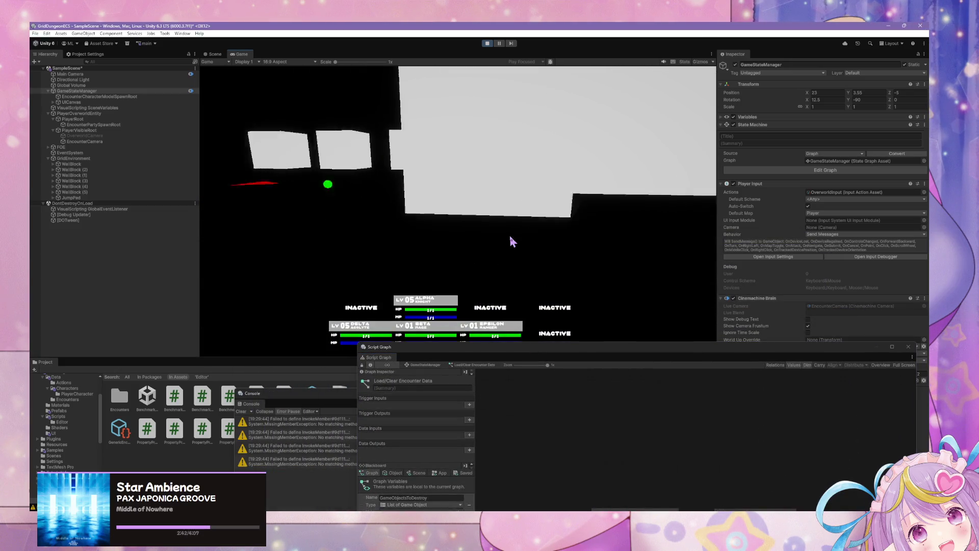
{"action": "mouse_move", "coordinate": [527, 349]}
{"action": "left_mouse_down"}
{"action": "mouse_move", "coordinate": [536, 388]}
{"action": "mouse_move", "coordinate": [592, 374]}
{"action": "mouse_move", "coordinate": [540, 338]}
{"action": "mouse_move", "coordinate": [541, 303]}
{"action": "left_mouse_up"}
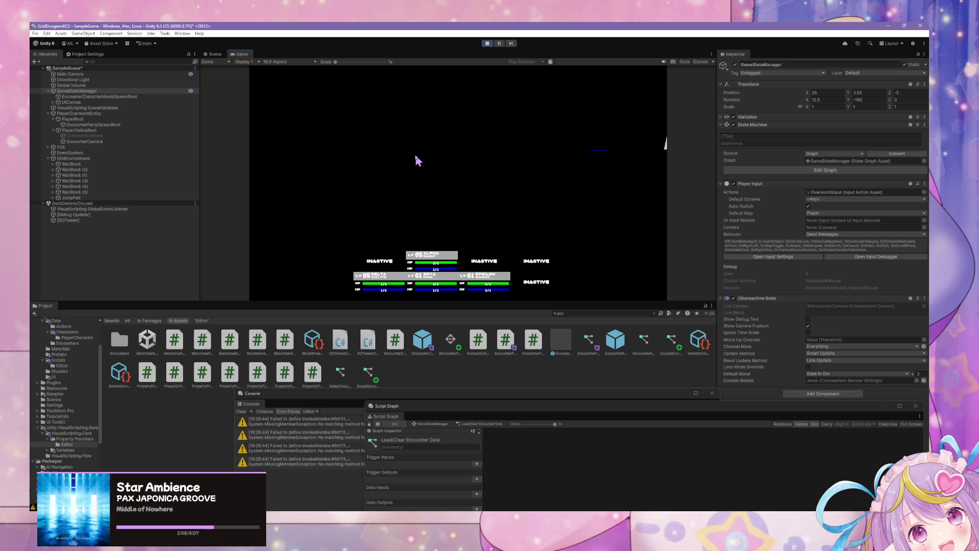
{"action": "key", "text": "e"}
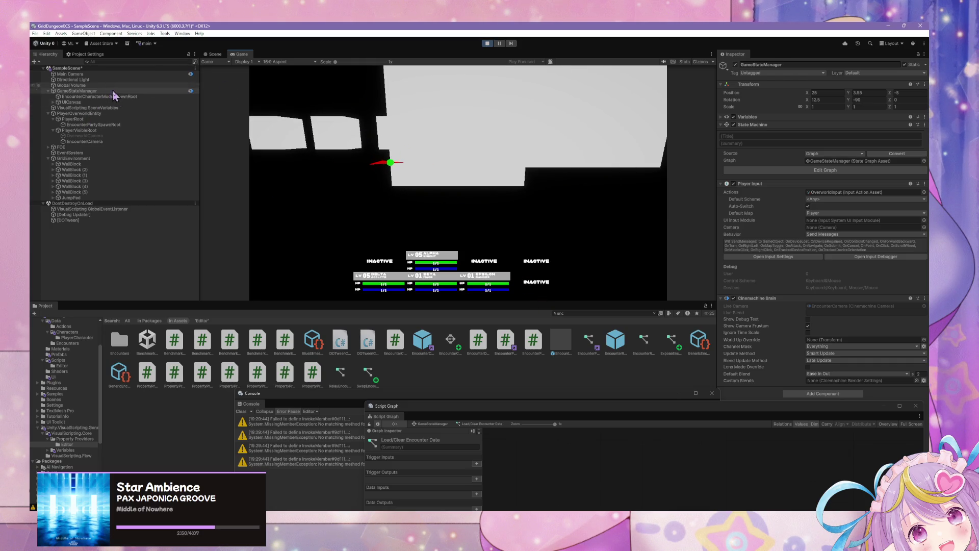
Bring the graph back to the GameStateManager state graph and open Test Load/Clear Encounter Data's options
{"action": "left_click_drag", "start_coordinate": [452, 407], "coordinate": [210, 177]}
{"action": "left_click", "coordinate": [197, 198]}
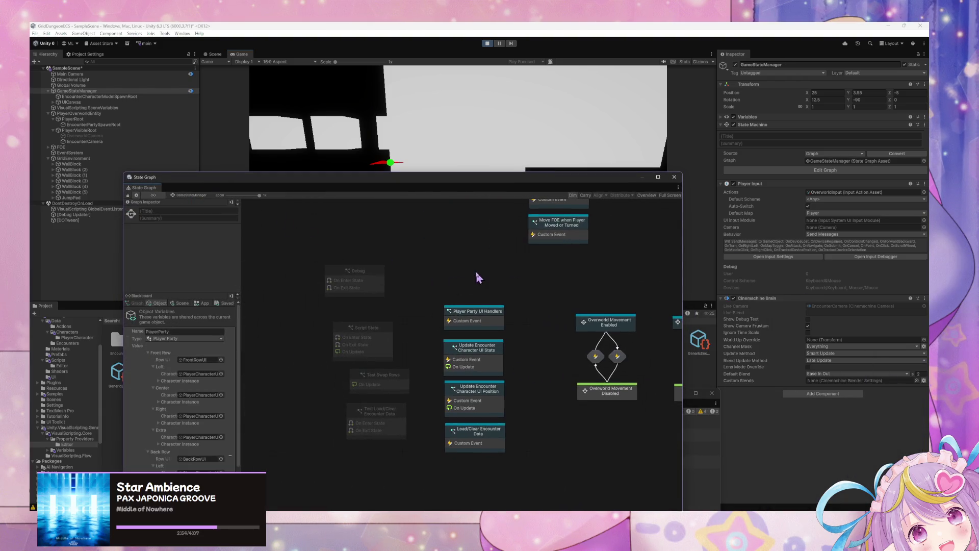
{"action": "right_click", "coordinate": [397, 422]}
Force Test Load/Clear Encounter Data to run and examine the failing UI Stats graph
{"action": "left_click", "coordinate": [435, 405]}
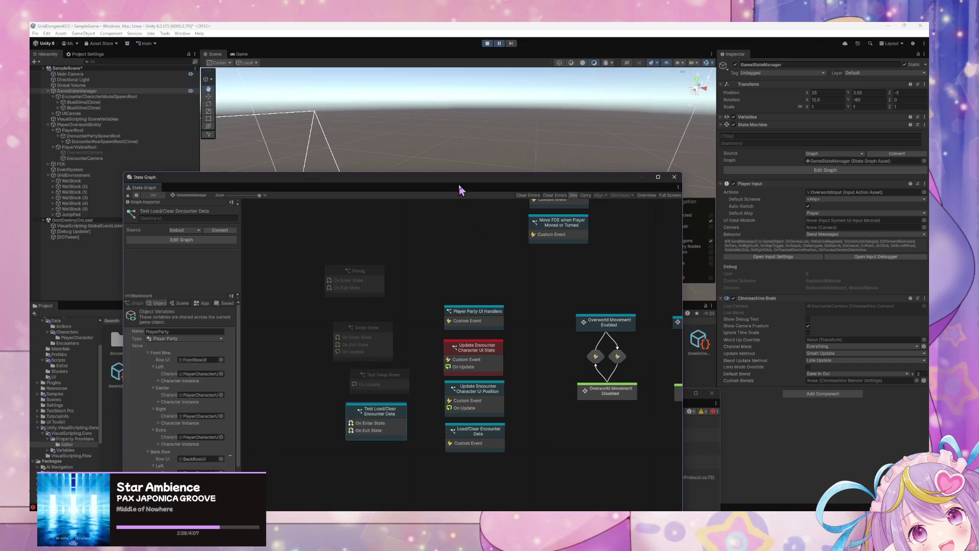
{"action": "double_click", "coordinate": [474, 352]}
{"action": "scroll", "coordinate": [515, 316], "scroll_direction": "down", "scroll_amount": 5}
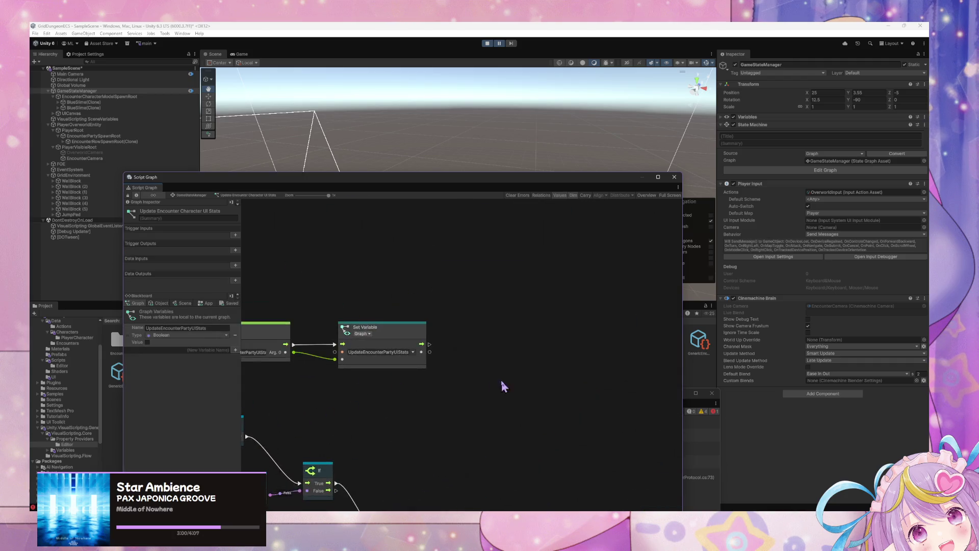
{"action": "scroll", "coordinate": [529, 348], "scroll_direction": "down", "scroll_amount": 8}
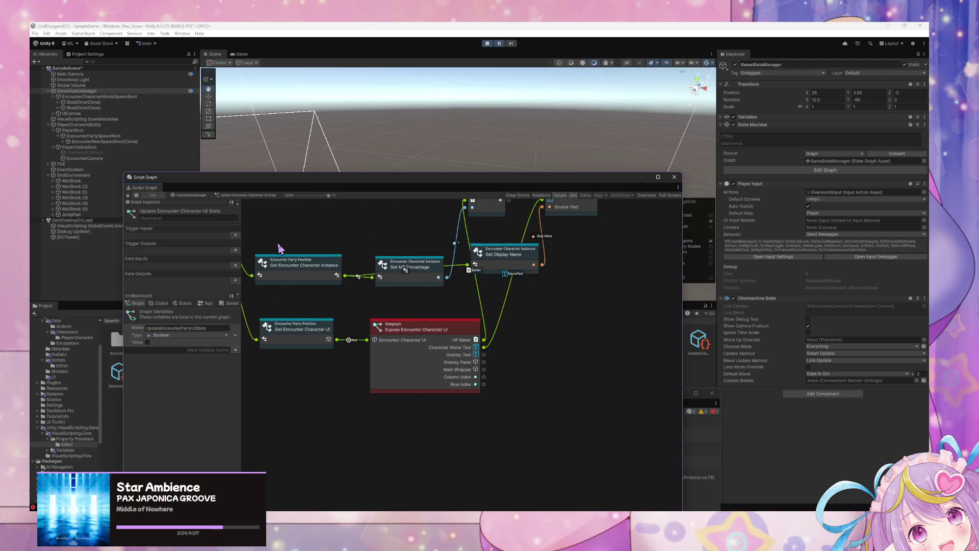
Return to the GameStateManager graph, stop play mode, and view the FOE movement states
{"action": "left_click", "coordinate": [193, 195]}
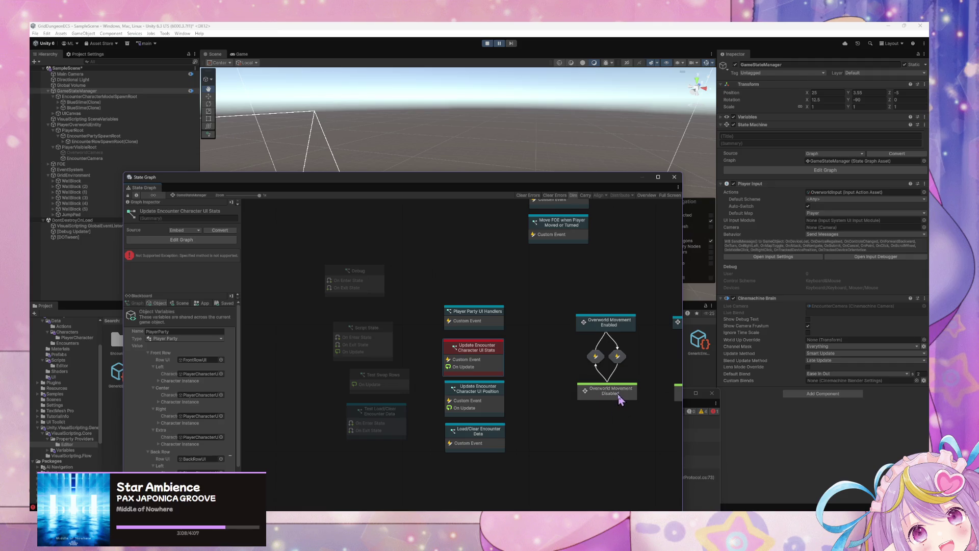
{"action": "left_click", "coordinate": [488, 43]}
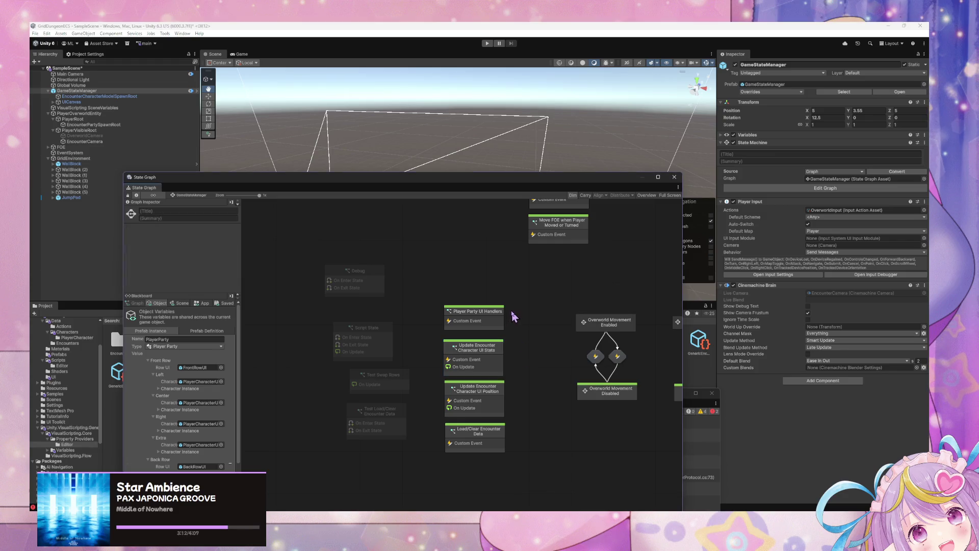
{"action": "left_click_drag", "start_coordinate": [556, 348], "coordinate": [488, 308]}
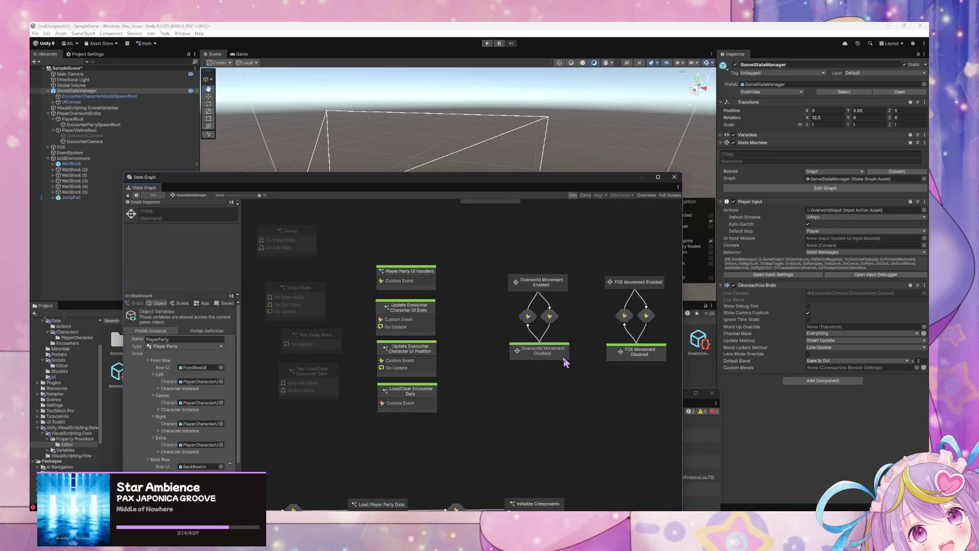
Add a Wait For Next Frame node to the Load/Clear Encounter Data graph below the triggers
{"action": "double_click", "coordinate": [408, 404]}
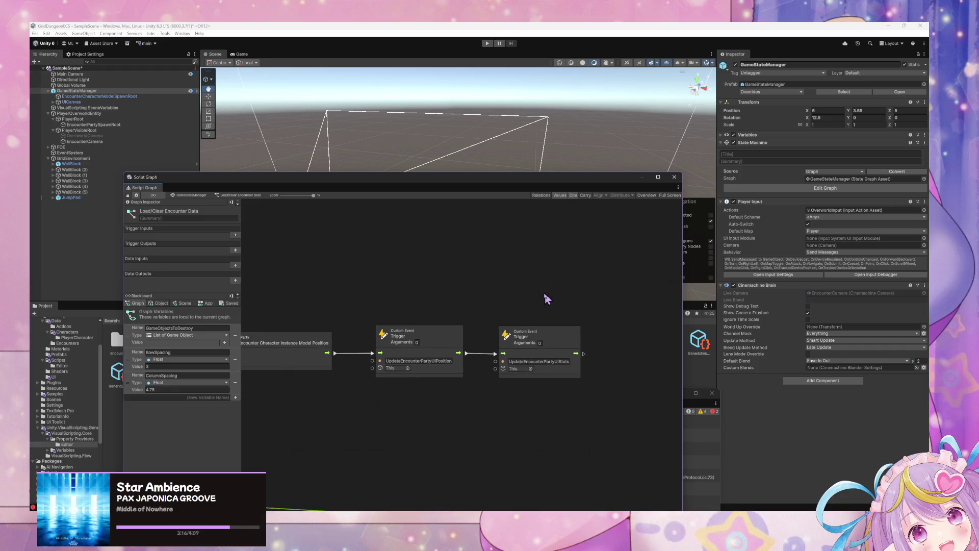
{"action": "right_click", "coordinate": [544, 295]}
{"action": "type", "text": "wait"}
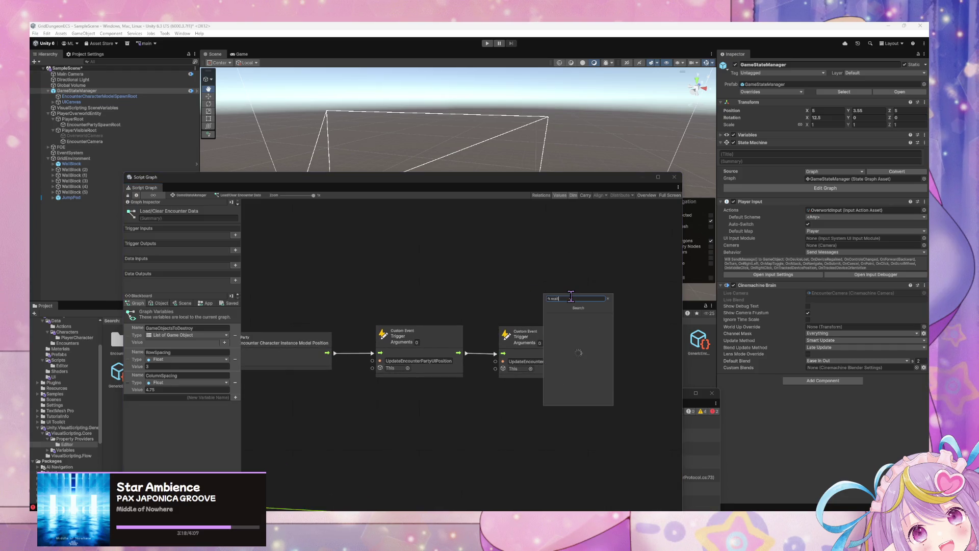
{"action": "key", "text": "Down"}
{"action": "key", "text": "Down"}
{"action": "key", "text": "Down"}
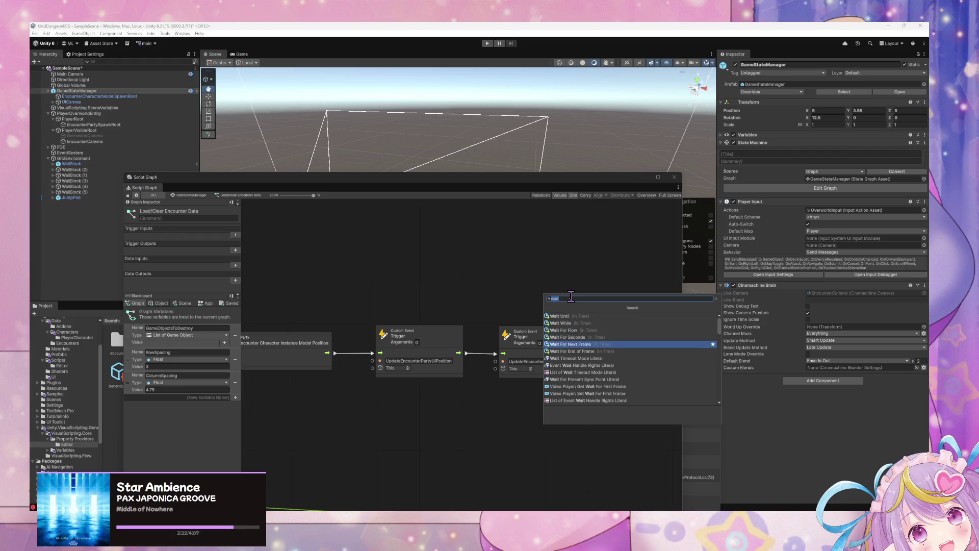
{"action": "key", "text": "Return"}
{"action": "mouse_move", "coordinate": [571, 300]}
{"action": "left_mouse_down"}
{"action": "mouse_move", "coordinate": [420, 406]}
{"action": "mouse_move", "coordinate": [391, 401]}
{"action": "left_mouse_up"}
Wire the model position node into Wait For Next Frame, then into the position trigger
{"action": "mouse_move", "coordinate": [571, 340]}
{"action": "left_mouse_down"}
{"action": "mouse_move", "coordinate": [526, 380]}
{"action": "mouse_move", "coordinate": [487, 382]}
{"action": "mouse_move", "coordinate": [551, 335]}
{"action": "mouse_move", "coordinate": [598, 339]}
{"action": "left_mouse_up"}
{"action": "left_click_drag", "start_coordinate": [390, 352], "coordinate": [440, 352]}
{"action": "mouse_move", "coordinate": [396, 402]}
{"action": "left_mouse_down"}
{"action": "mouse_move", "coordinate": [391, 351]}
{"action": "mouse_move", "coordinate": [356, 363]}
{"action": "left_mouse_up"}
{"action": "left_click_drag", "start_coordinate": [424, 361], "coordinate": [431, 352]}
{"action": "left_click", "coordinate": [454, 337]}
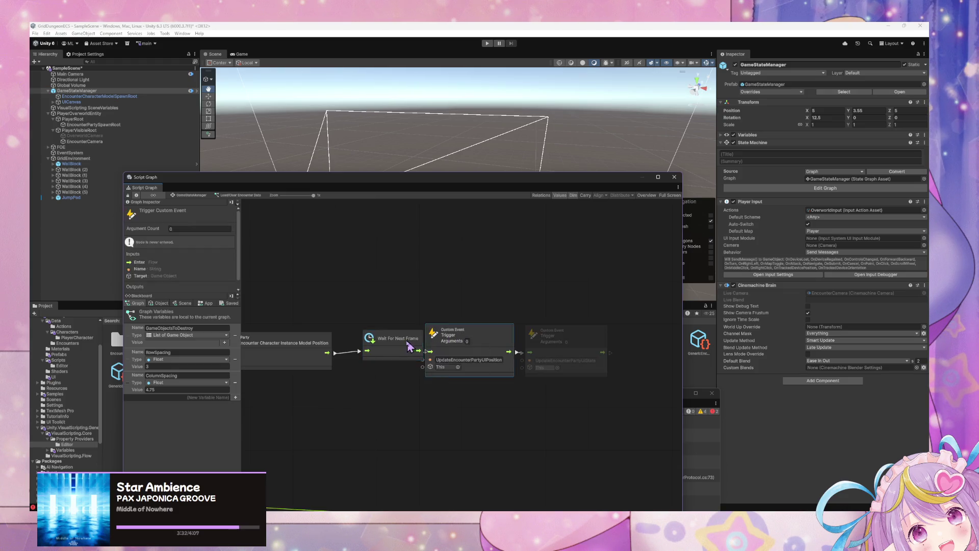
{"action": "left_click", "coordinate": [411, 348]}
Shift the UpdateEncounterPartyUIStats trigger further right and start play mode
{"action": "left_click_drag", "start_coordinate": [361, 400], "coordinate": [489, 371]}
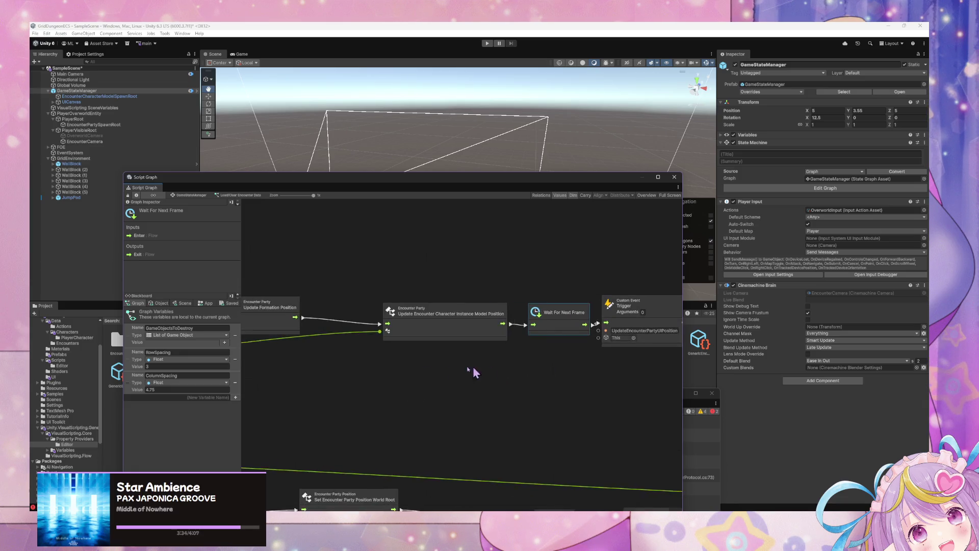
{"action": "scroll", "coordinate": [489, 371], "scroll_direction": "right", "scroll_amount": 5}
{"action": "left_click", "coordinate": [586, 396]}
{"action": "left_click_drag", "start_coordinate": [485, 313], "coordinate": [527, 330]}
{"action": "left_click", "coordinate": [401, 385]}
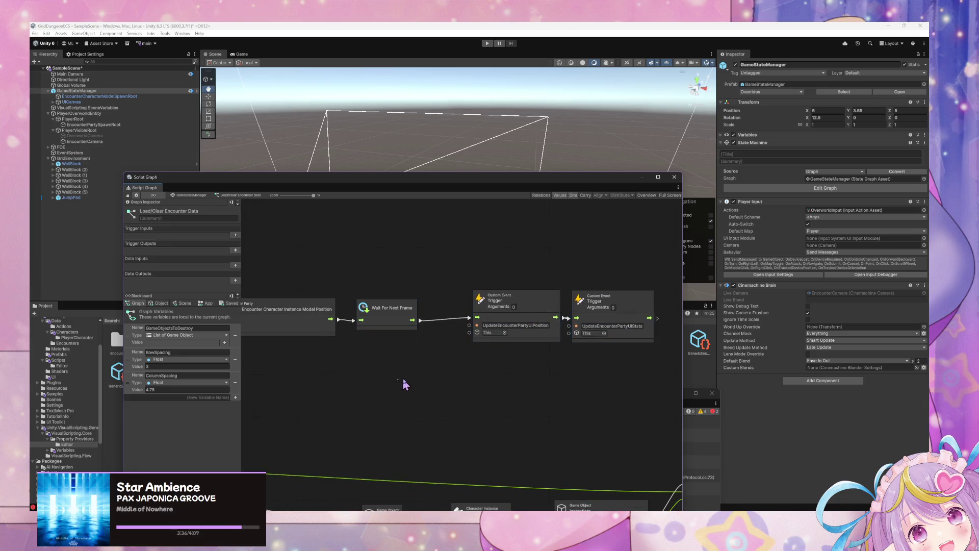
{"action": "scroll", "coordinate": [400, 385], "scroll_direction": "down", "scroll_amount": 5}
{"action": "scroll", "coordinate": [336, 390], "scroll_direction": "up", "scroll_amount": 3}
{"action": "left_click", "coordinate": [487, 43]}
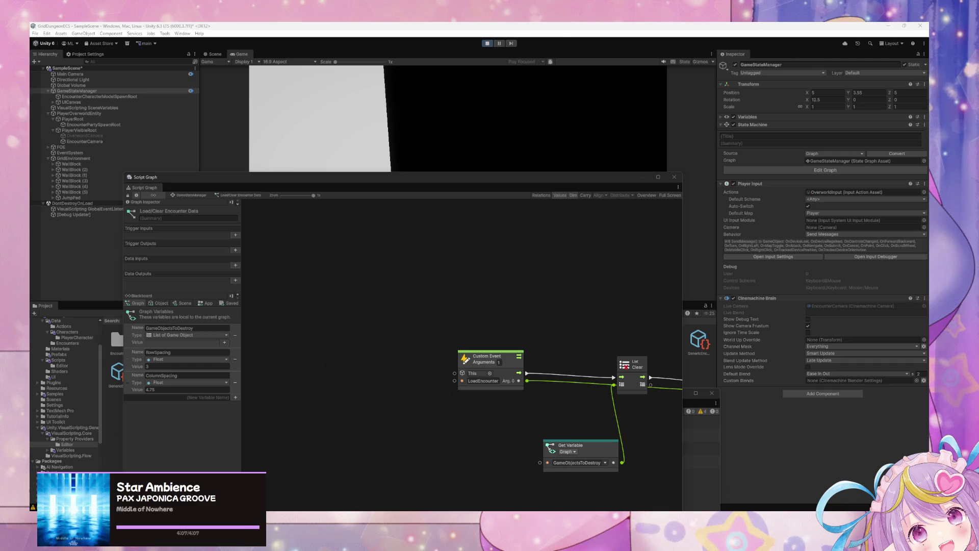
Return to the GameStateManager graph and Force Enter the Test Load/Clear Encounter Data state
{"action": "left_click", "coordinate": [465, 179]}
{"action": "mouse_move", "coordinate": [496, 182]}
{"action": "left_mouse_down"}
{"action": "mouse_move", "coordinate": [459, 178]}
{"action": "mouse_move", "coordinate": [485, 195]}
{"action": "left_mouse_up"}
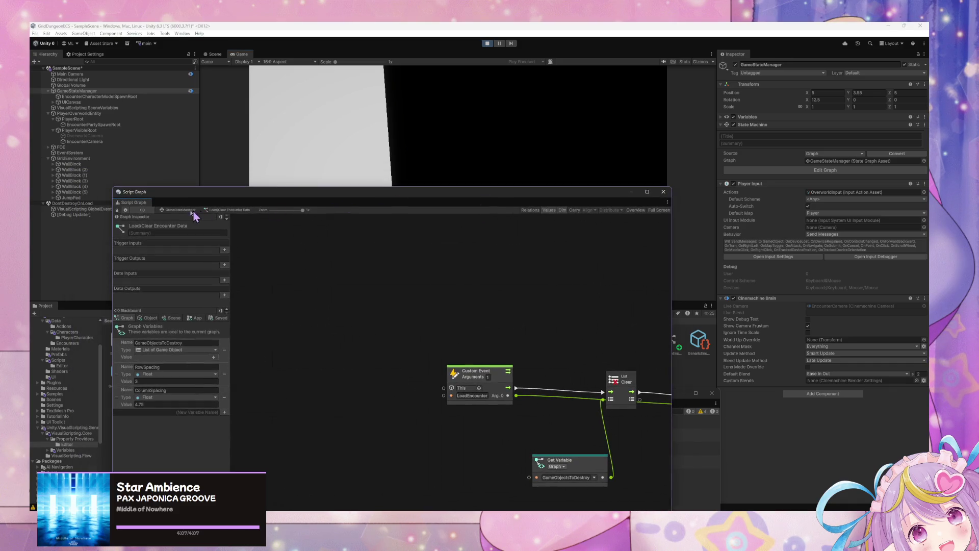
{"action": "left_click", "coordinate": [179, 210]}
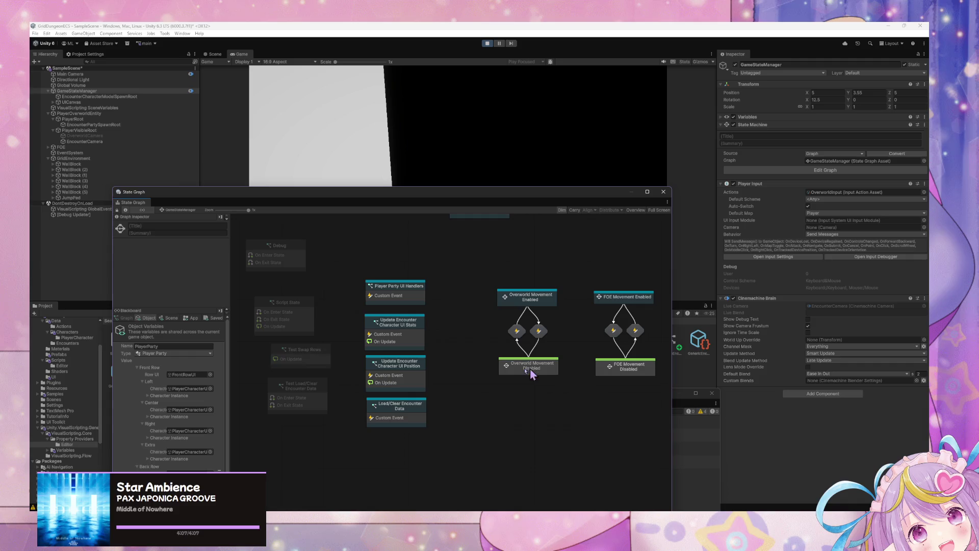
{"action": "right_click", "coordinate": [321, 391]}
{"action": "left_click", "coordinate": [362, 415]}
{"action": "left_click", "coordinate": [361, 416]}
Inspect the UI Stats graph's For Each Loop, Set Text and Get Encounter Character UI nodes
{"action": "mouse_move", "coordinate": [414, 190]}
{"action": "left_mouse_down"}
{"action": "mouse_move", "coordinate": [401, 238]}
{"action": "mouse_move", "coordinate": [434, 206]}
{"action": "left_mouse_up"}
{"action": "double_click", "coordinate": [429, 326]}
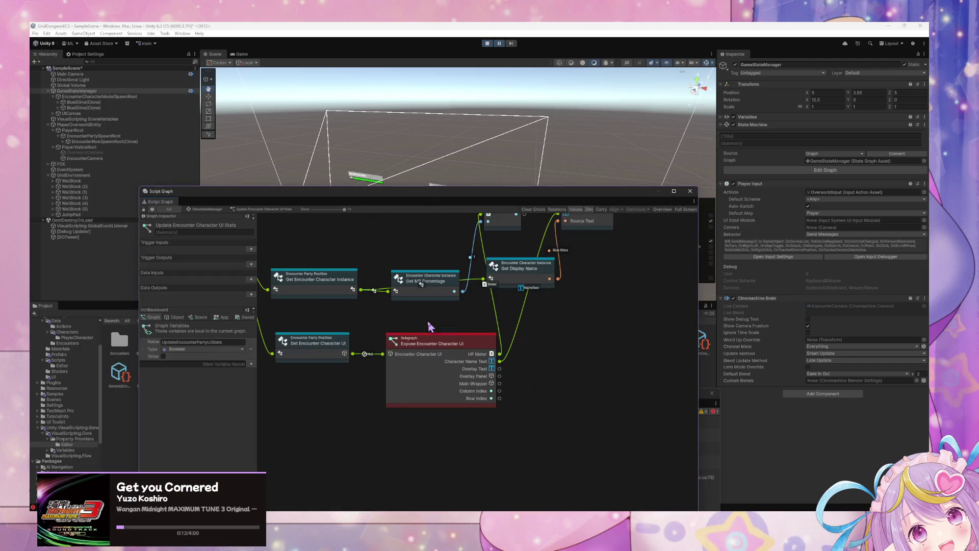
{"action": "mouse_move", "coordinate": [335, 319]}
{"action": "left_mouse_down"}
{"action": "mouse_move", "coordinate": [533, 369]}
{"action": "mouse_move", "coordinate": [550, 382]}
{"action": "left_mouse_up"}
{"action": "left_click_drag", "start_coordinate": [544, 418], "coordinate": [522, 418]}
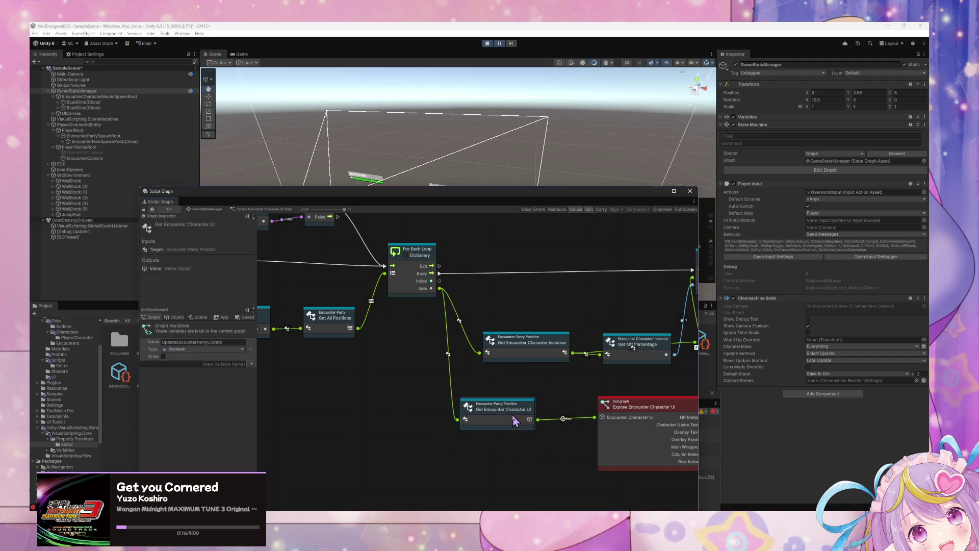
{"action": "mouse_move", "coordinate": [416, 295]}
{"action": "left_mouse_down"}
{"action": "mouse_move", "coordinate": [476, 426]}
{"action": "mouse_move", "coordinate": [535, 328]}
{"action": "mouse_move", "coordinate": [340, 297]}
{"action": "left_mouse_up"}
{"action": "left_click_drag", "start_coordinate": [560, 286], "coordinate": [406, 277]}
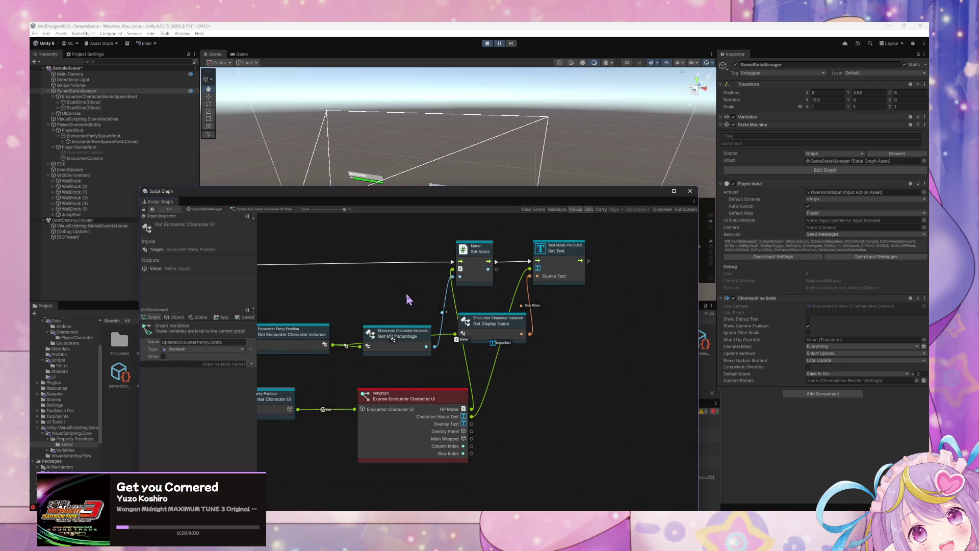
{"action": "left_click_drag", "start_coordinate": [397, 399], "coordinate": [408, 399]}
{"action": "left_click_drag", "start_coordinate": [332, 357], "coordinate": [444, 347]}
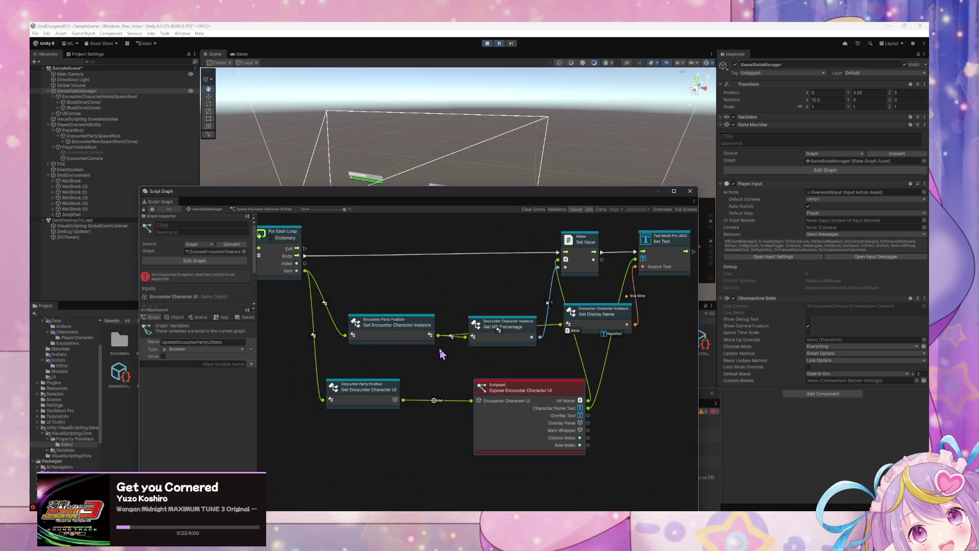
{"action": "left_click", "coordinate": [396, 391]}
{"action": "left_click_drag", "start_coordinate": [396, 391], "coordinate": [418, 391]}
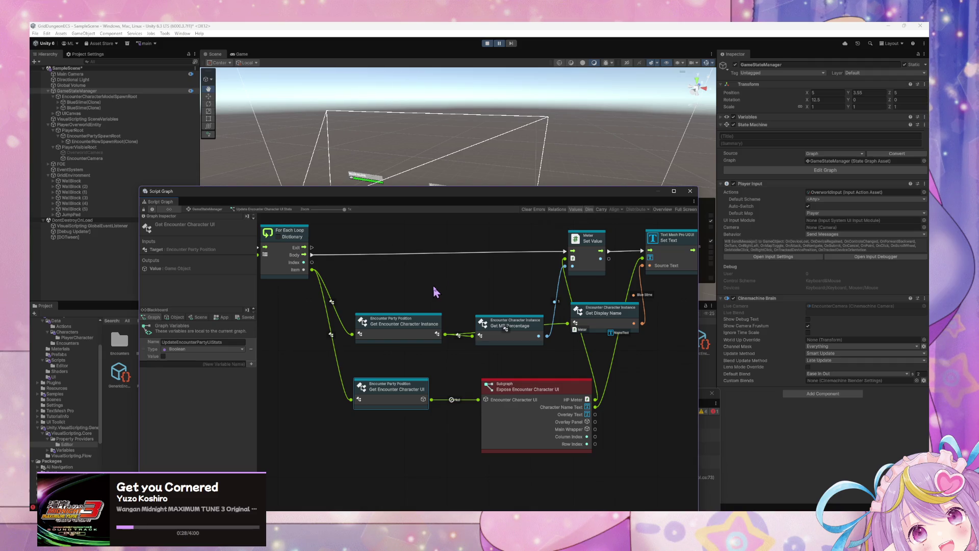
{"action": "left_click", "coordinate": [218, 210]}
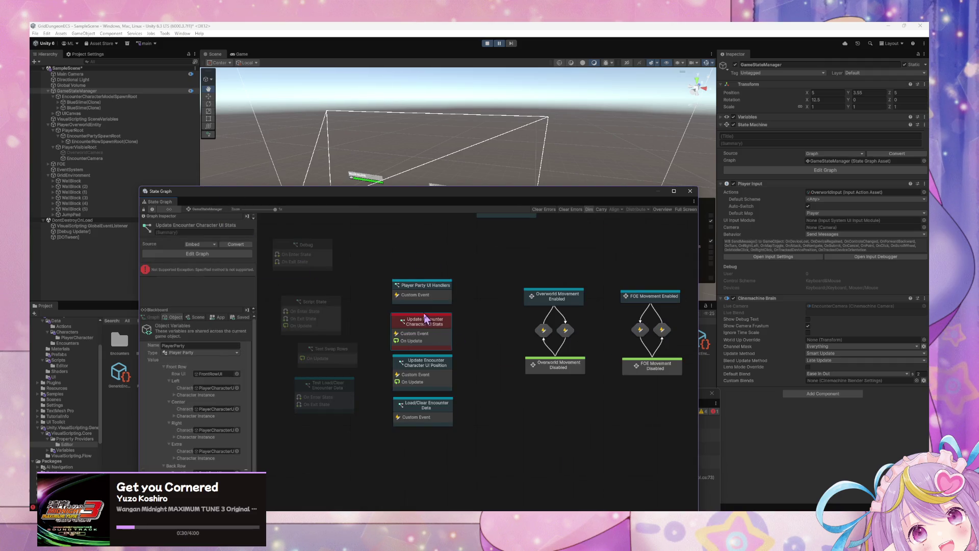
Switch to the Game view and Force Exit Test Load/Clear Encounter Data to clear the slimes
{"action": "left_click", "coordinate": [438, 373]}
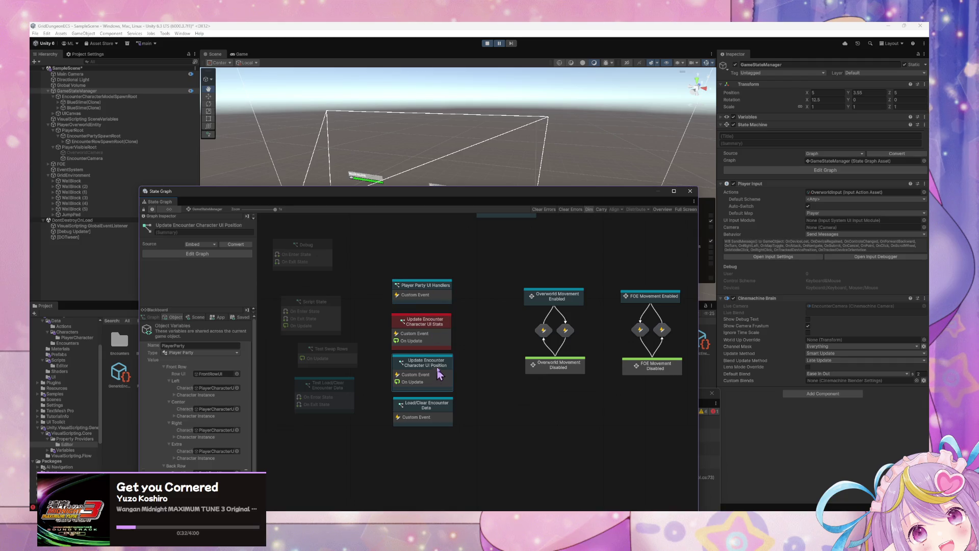
{"action": "left_click", "coordinate": [499, 44]}
{"action": "mouse_move", "coordinate": [473, 186]}
{"action": "left_mouse_down"}
{"action": "mouse_move", "coordinate": [542, 340]}
{"action": "mouse_move", "coordinate": [466, 291]}
{"action": "mouse_move", "coordinate": [473, 271]}
{"action": "left_mouse_up"}
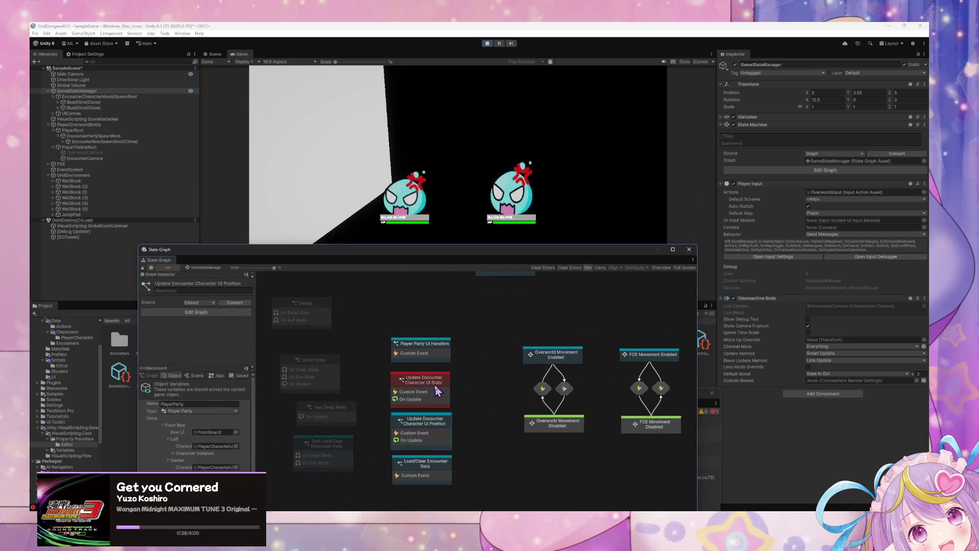
{"action": "right_click", "coordinate": [405, 464]}
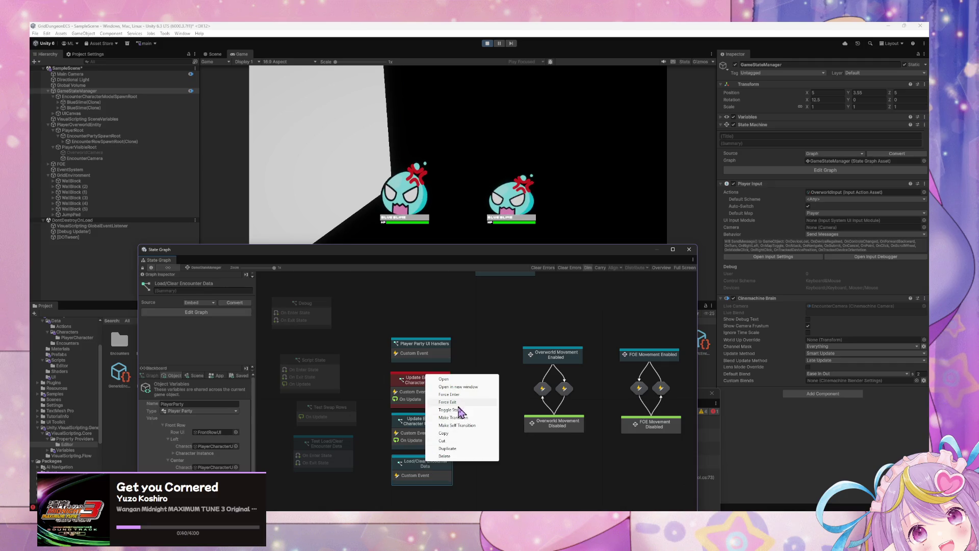
{"action": "left_click", "coordinate": [341, 459]}
{"action": "right_click", "coordinate": [341, 459]}
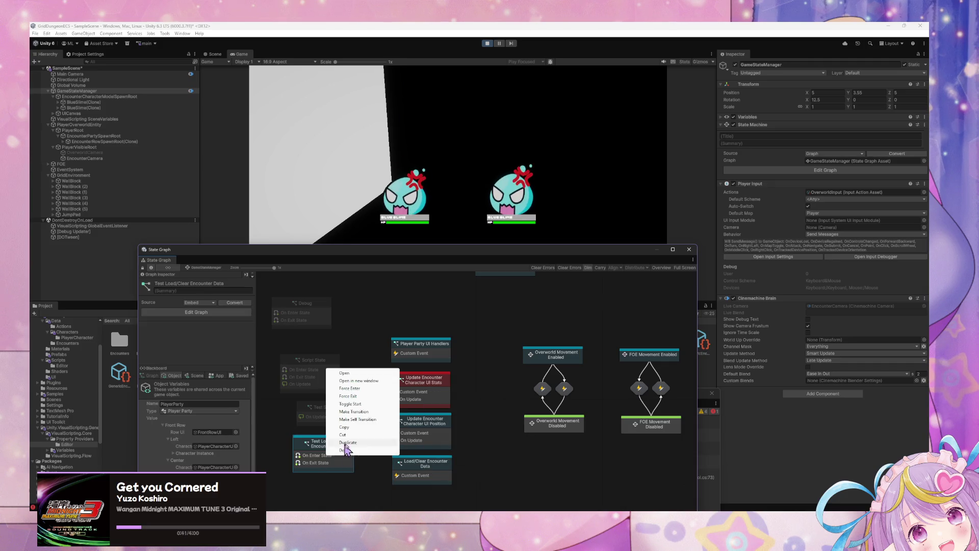
{"action": "left_click", "coordinate": [377, 400]}
Check the UI Stats state's error, then open the Load/Clear Encounter Data script graph
{"action": "left_click", "coordinate": [426, 387]}
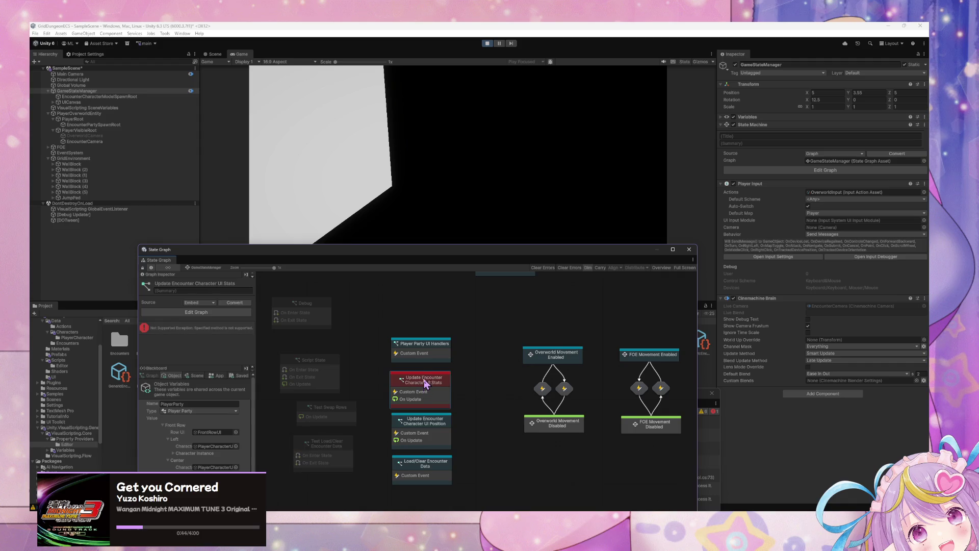
{"action": "left_click", "coordinate": [435, 357]}
{"action": "left_click", "coordinate": [432, 388]}
{"action": "left_click", "coordinate": [470, 396]}
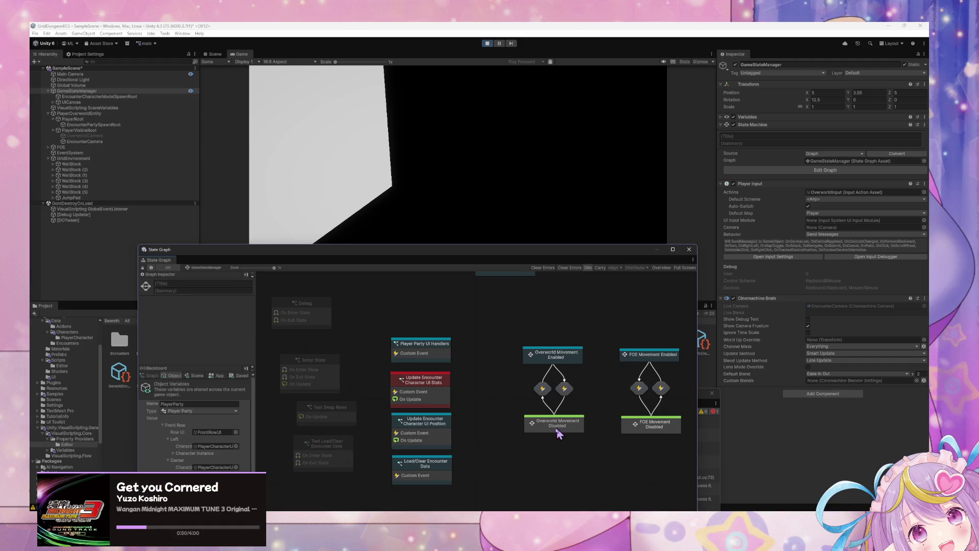
{"action": "double_click", "coordinate": [426, 463]}
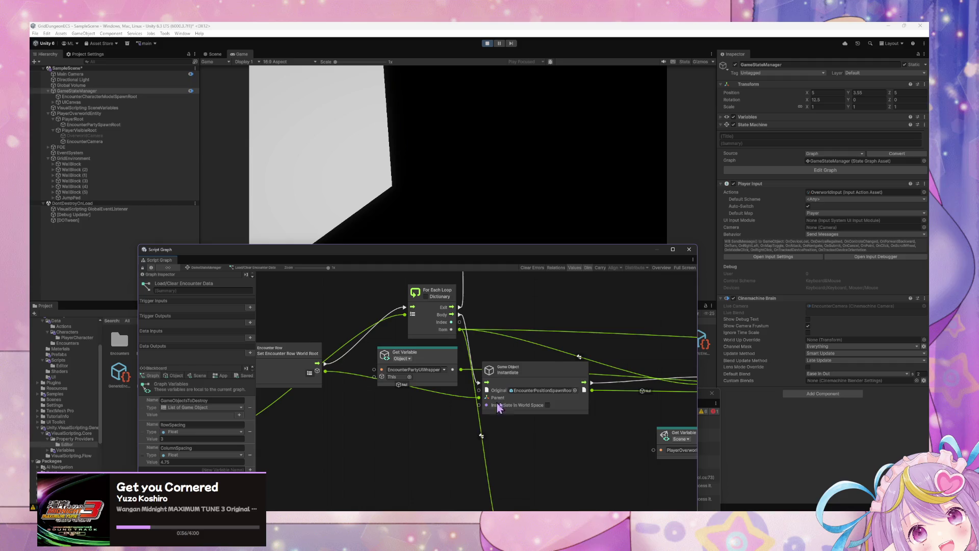
Remove the flow link into the UpdateEncounterPartyUIStats trigger, then return to the state graph
{"action": "mouse_move", "coordinate": [504, 341]}
{"action": "left_mouse_down"}
{"action": "mouse_move", "coordinate": [498, 420]}
{"action": "mouse_move", "coordinate": [577, 388]}
{"action": "left_mouse_up"}
{"action": "mouse_move", "coordinate": [449, 403]}
{"action": "left_mouse_down"}
{"action": "mouse_move", "coordinate": [410, 421]}
{"action": "mouse_move", "coordinate": [407, 453]}
{"action": "left_mouse_up"}
{"action": "mouse_move", "coordinate": [539, 408]}
{"action": "left_mouse_down"}
{"action": "mouse_move", "coordinate": [525, 273]}
{"action": "mouse_move", "coordinate": [376, 345]}
{"action": "mouse_move", "coordinate": [320, 353]}
{"action": "mouse_move", "coordinate": [562, 343]}
{"action": "mouse_move", "coordinate": [446, 356]}
{"action": "mouse_move", "coordinate": [669, 333]}
{"action": "left_mouse_up"}
{"action": "mouse_move", "coordinate": [536, 321]}
{"action": "left_mouse_down"}
{"action": "mouse_move", "coordinate": [479, 393]}
{"action": "mouse_move", "coordinate": [620, 391]}
{"action": "mouse_move", "coordinate": [399, 388]}
{"action": "left_mouse_up"}
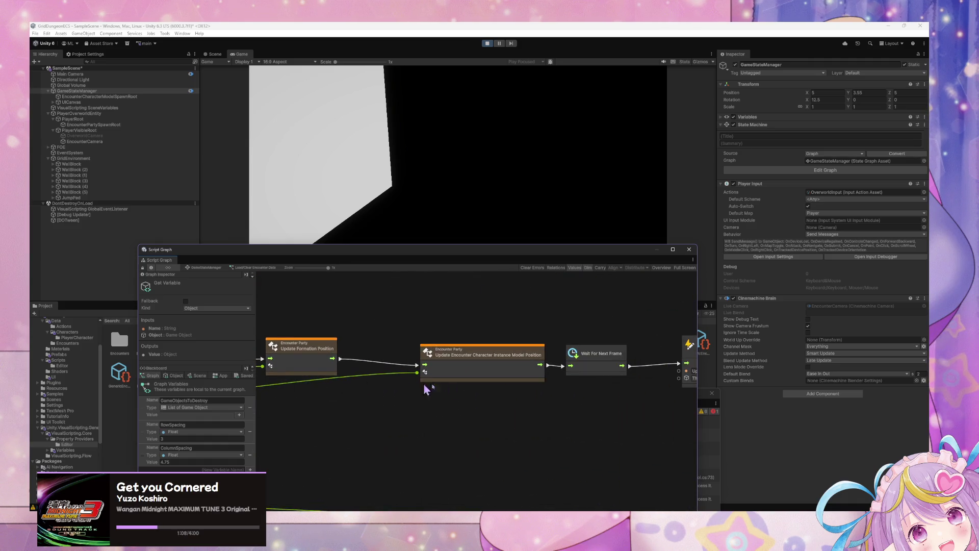
{"action": "left_click", "coordinate": [515, 368]}
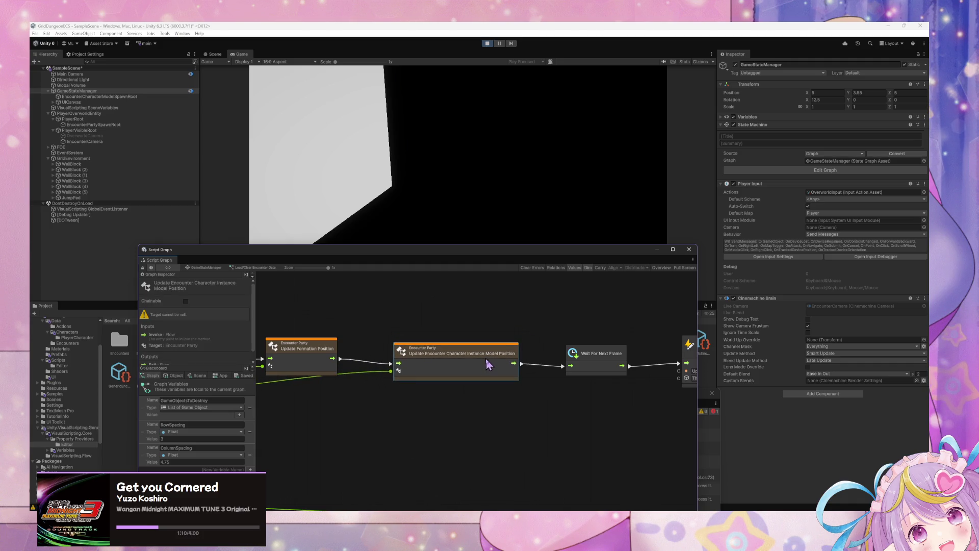
{"action": "left_click_drag", "start_coordinate": [485, 357], "coordinate": [412, 382]}
{"action": "left_click_drag", "start_coordinate": [573, 342], "coordinate": [546, 345]}
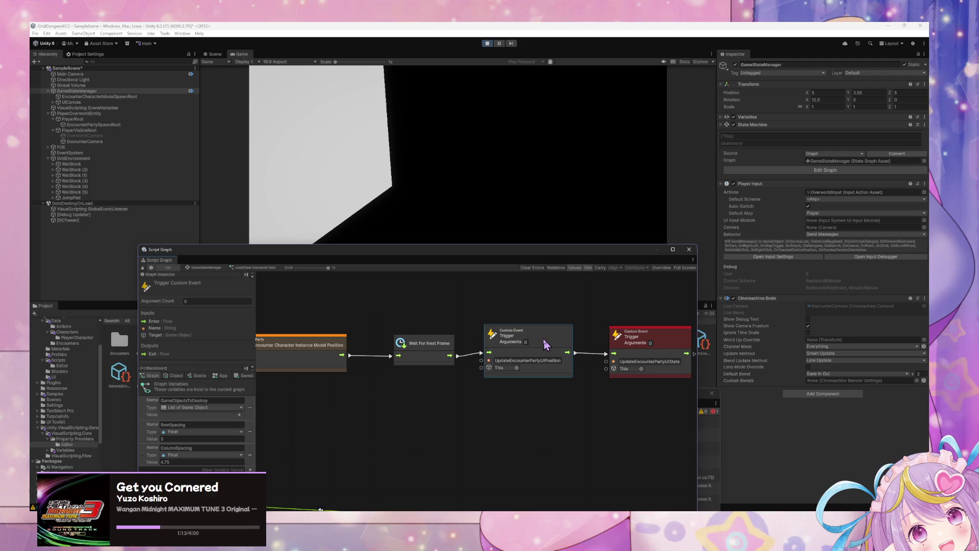
{"action": "right_click", "coordinate": [458, 357]}
{"action": "left_click_drag", "start_coordinate": [234, 246], "coordinate": [234, 207]}
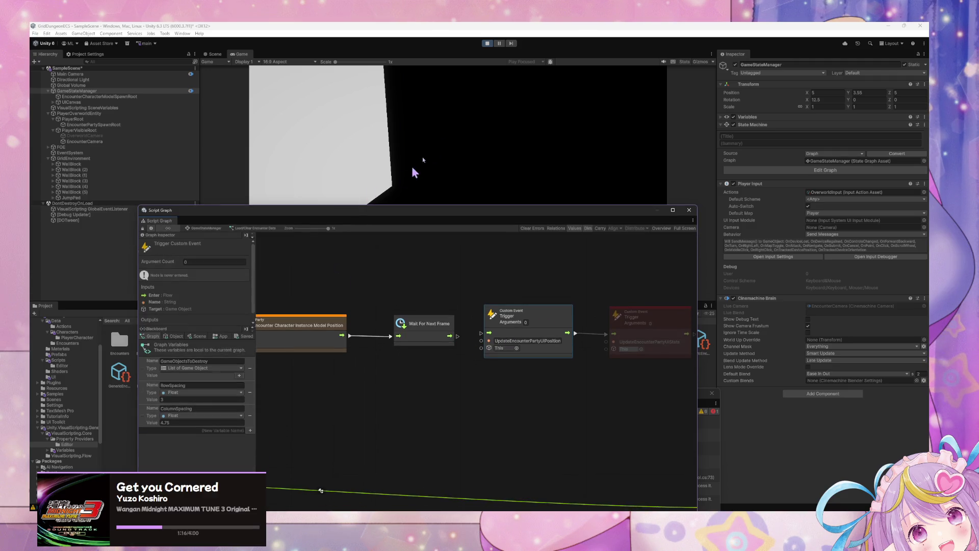
{"action": "left_click", "coordinate": [206, 228]}
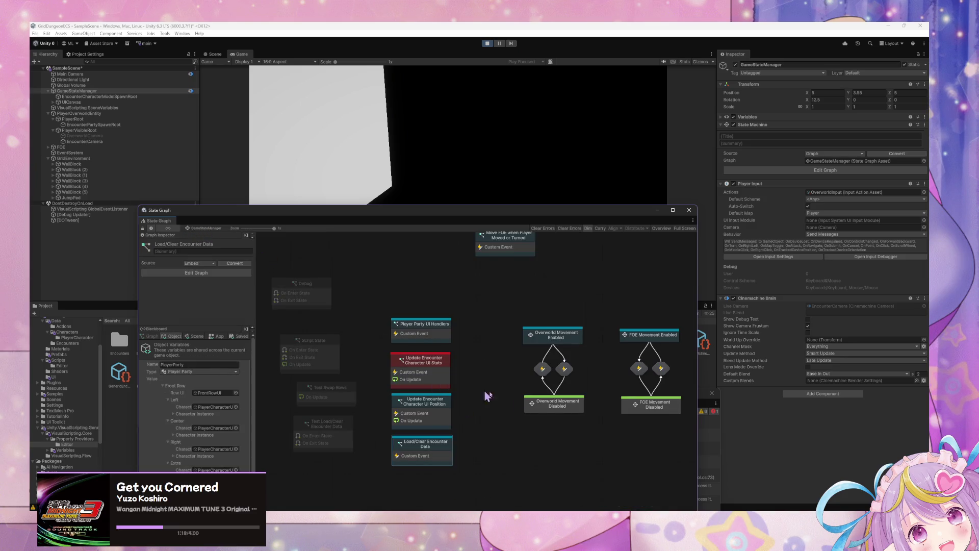
Force Enter Test Load/Clear Encounter Data to spawn the slimes, then force Debug in and out
{"action": "right_click", "coordinate": [334, 437]}
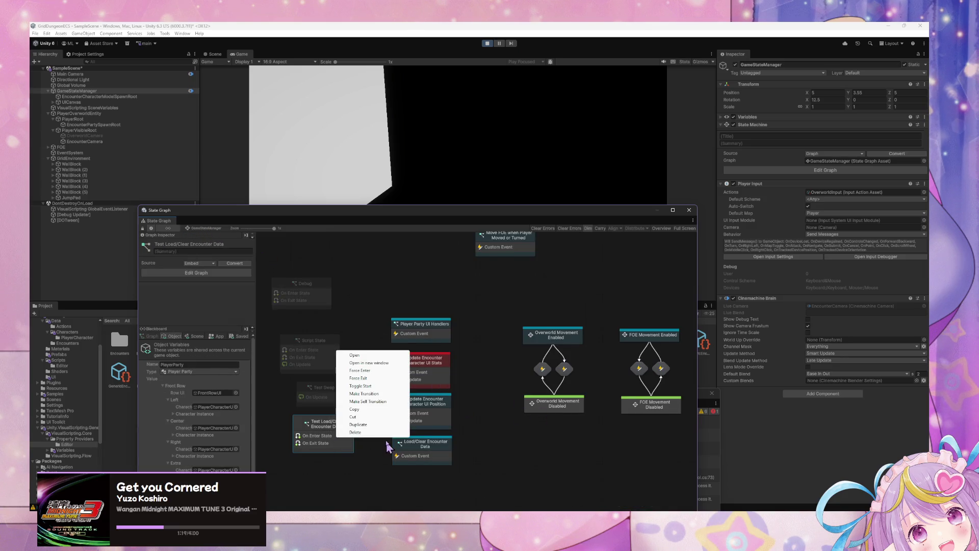
{"action": "left_click", "coordinate": [386, 371]}
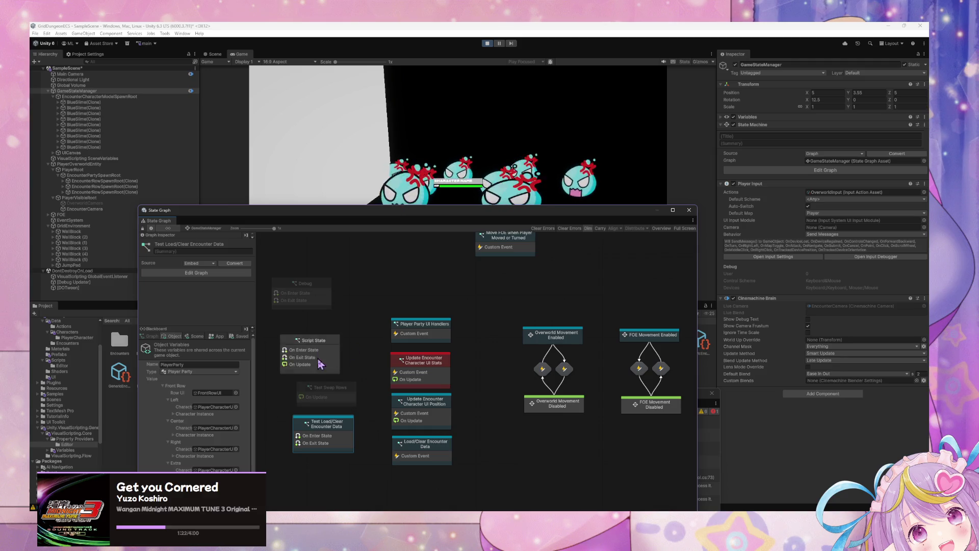
{"action": "right_click", "coordinate": [318, 296]}
{"action": "left_click", "coordinate": [340, 312]}
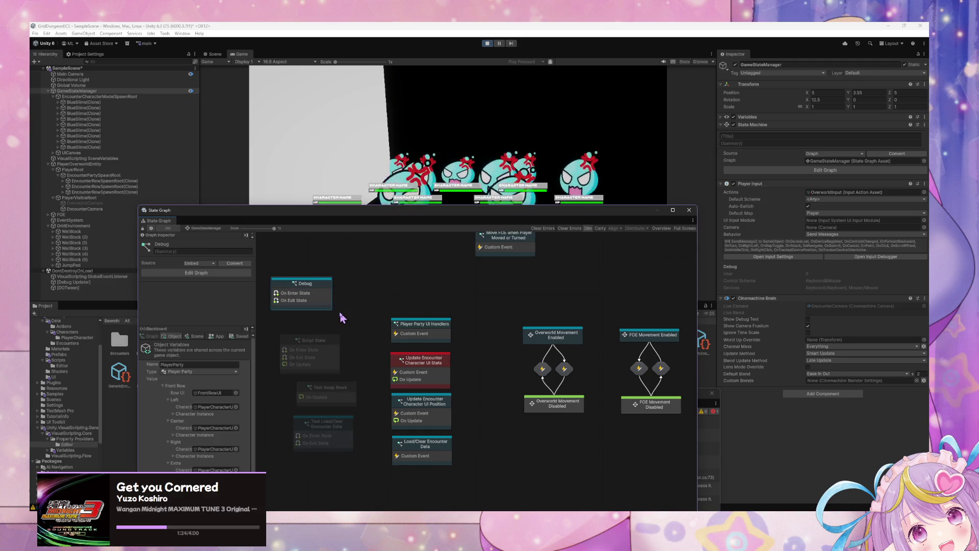
{"action": "right_click", "coordinate": [311, 292]}
{"action": "left_click", "coordinate": [357, 327]}
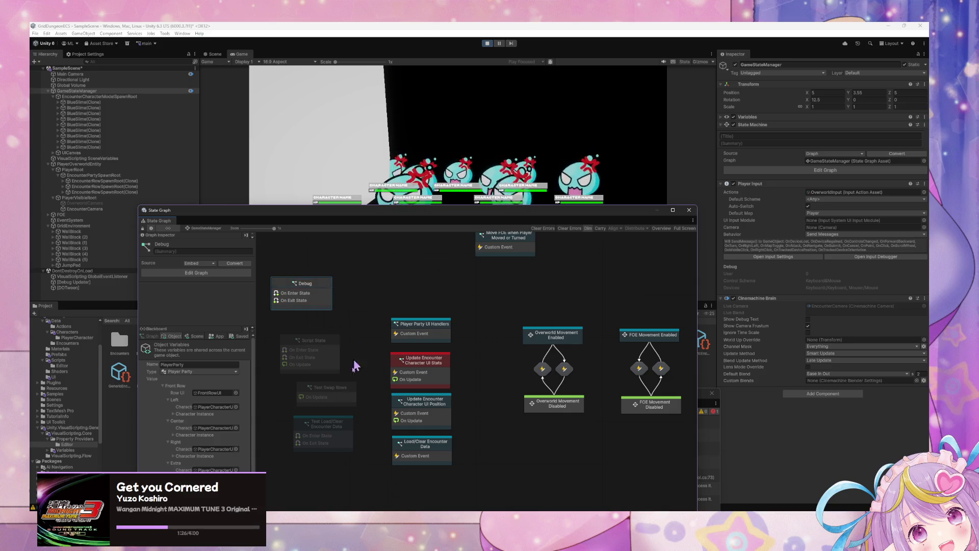
Open the Debug state's graph, return to the state graph, and select Player Party UI Handlers
{"action": "left_click", "coordinate": [347, 434]}
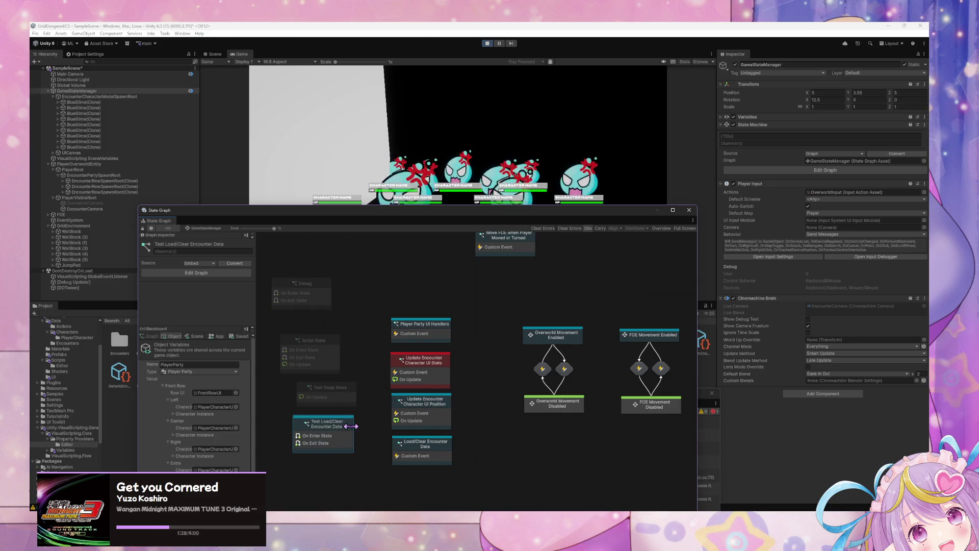
{"action": "right_click", "coordinate": [351, 426]}
{"action": "double_click", "coordinate": [313, 286]}
{"action": "left_click_drag", "start_coordinate": [451, 372], "coordinate": [468, 371]}
{"action": "left_click", "coordinate": [202, 230]}
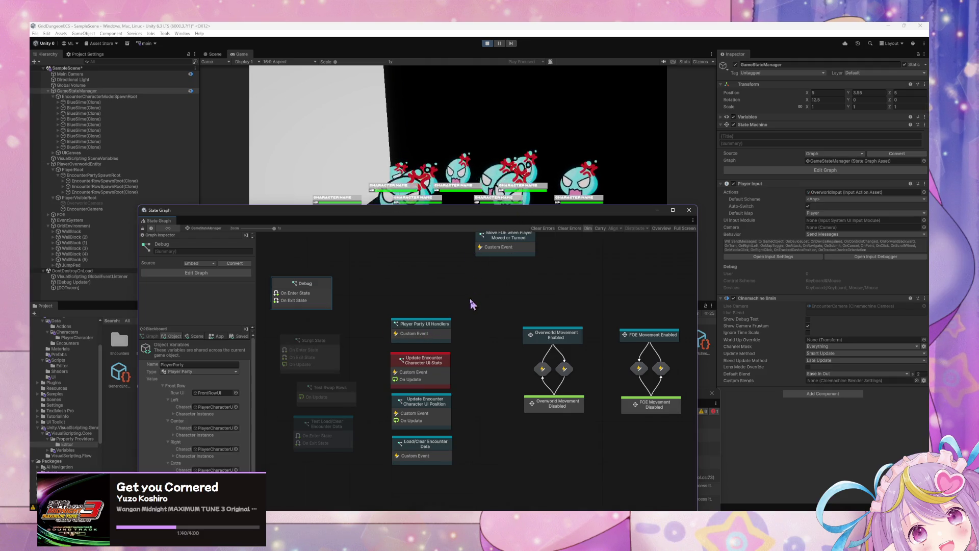
{"action": "left_click", "coordinate": [506, 148]}
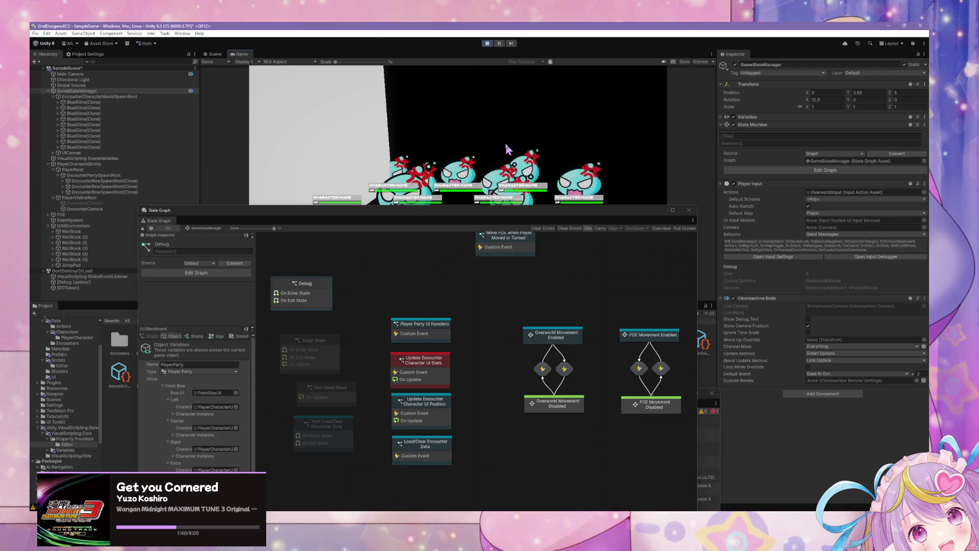
{"action": "left_click", "coordinate": [435, 331]}
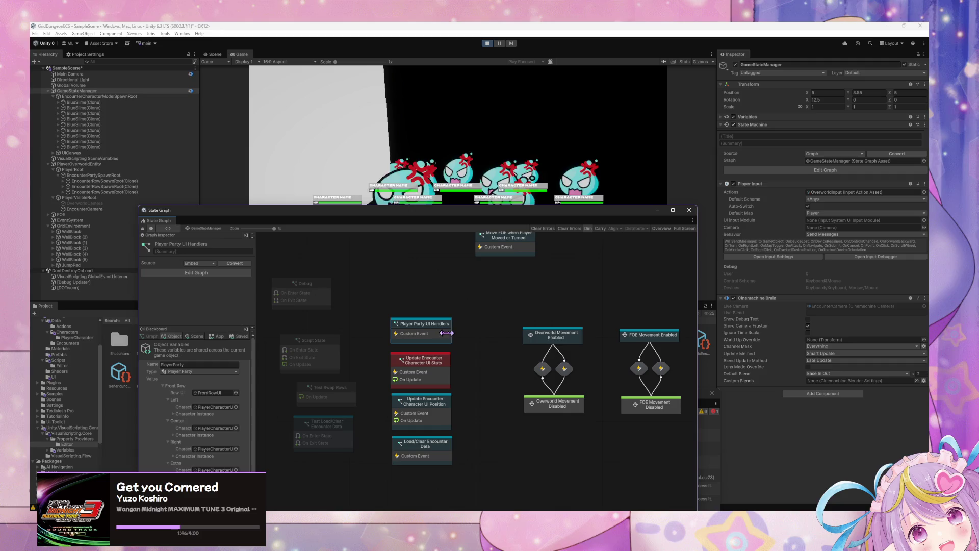
In the UI Stats script graph, move the UpdateEncounterPartyUIStats event beside the For Each Loop, then return
{"action": "double_click", "coordinate": [447, 363]}
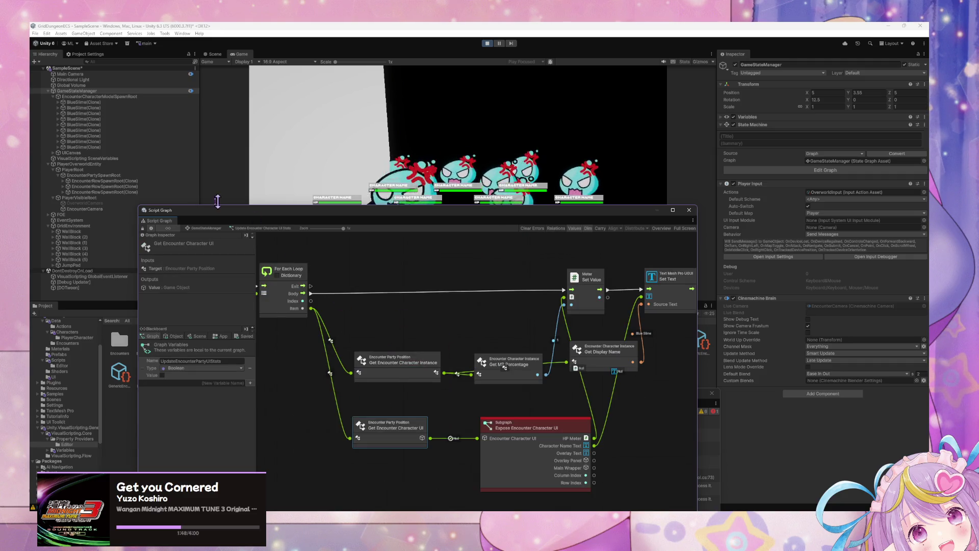
{"action": "mouse_move", "coordinate": [379, 292]}
{"action": "left_mouse_down"}
{"action": "mouse_move", "coordinate": [411, 294]}
{"action": "mouse_move", "coordinate": [622, 371]}
{"action": "left_mouse_up"}
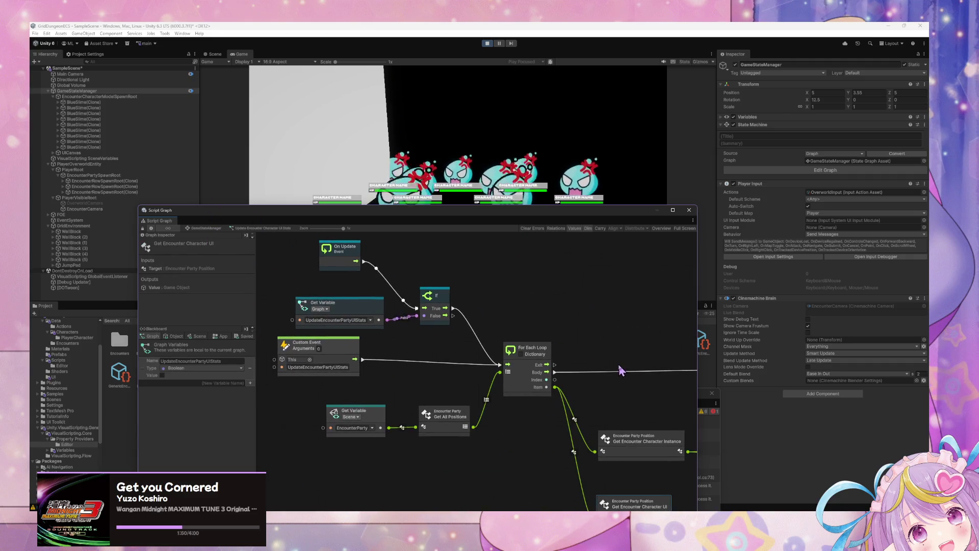
{"action": "left_click_drag", "start_coordinate": [444, 347], "coordinate": [507, 376]}
{"action": "left_click", "coordinate": [490, 310]}
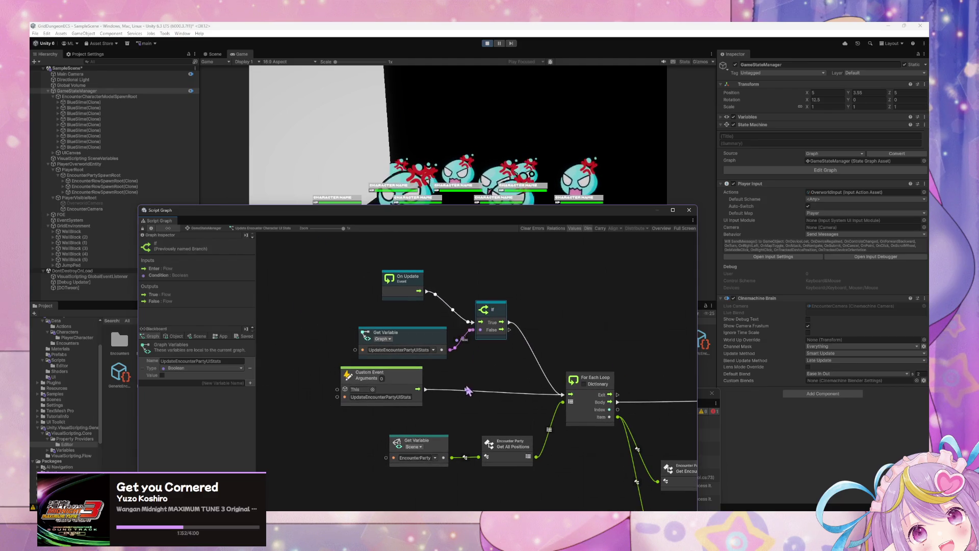
{"action": "mouse_move", "coordinate": [454, 359]}
{"action": "left_mouse_down"}
{"action": "mouse_move", "coordinate": [435, 335]}
{"action": "mouse_move", "coordinate": [448, 365]}
{"action": "mouse_move", "coordinate": [466, 366]}
{"action": "left_mouse_up"}
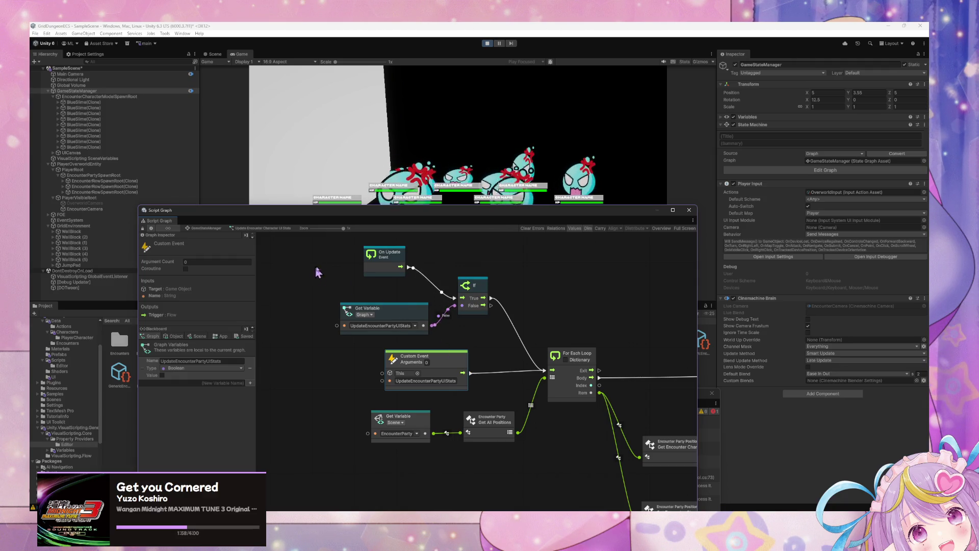
{"action": "left_click", "coordinate": [207, 228]}
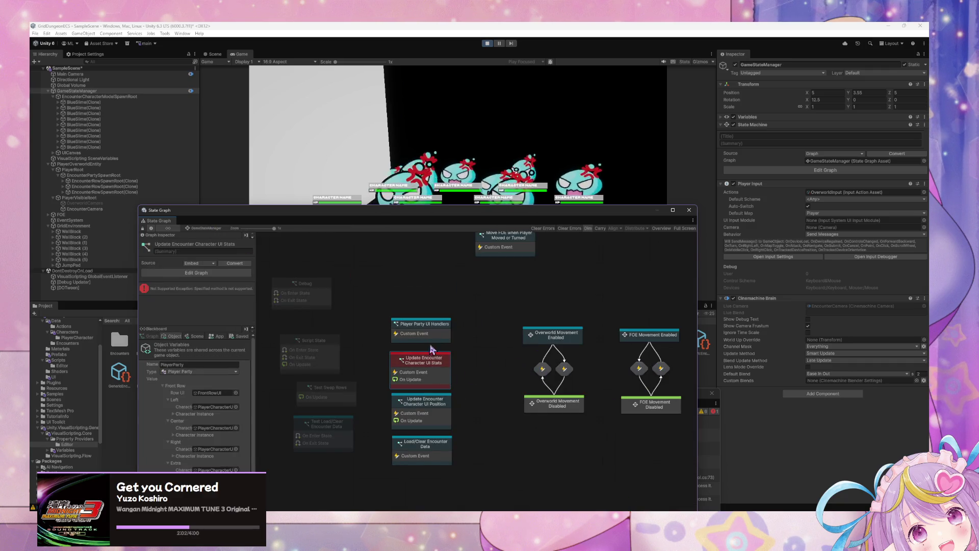
In Load/Clear Encounter Data, rewire Wait For Next Frame to the UI-position trigger, detaching the UI-stats trigger
{"action": "left_click_drag", "start_coordinate": [496, 357], "coordinate": [474, 339]}
{"action": "left_click", "coordinate": [409, 428]}
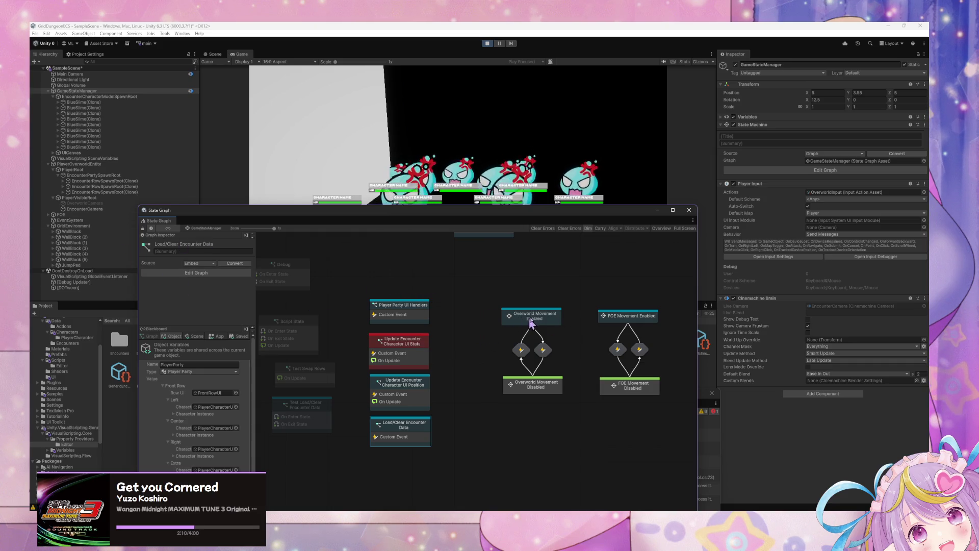
{"action": "left_click", "coordinate": [417, 401]}
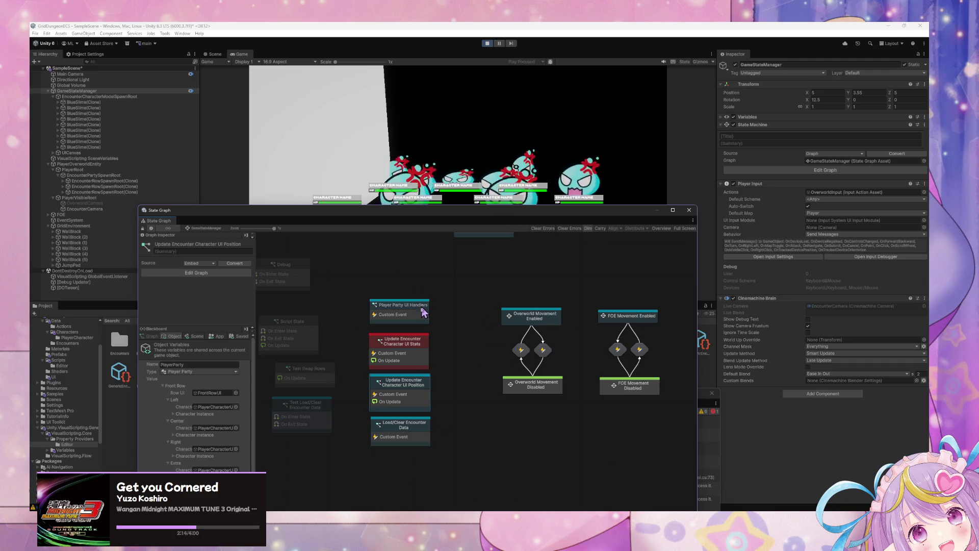
{"action": "double_click", "coordinate": [410, 433]}
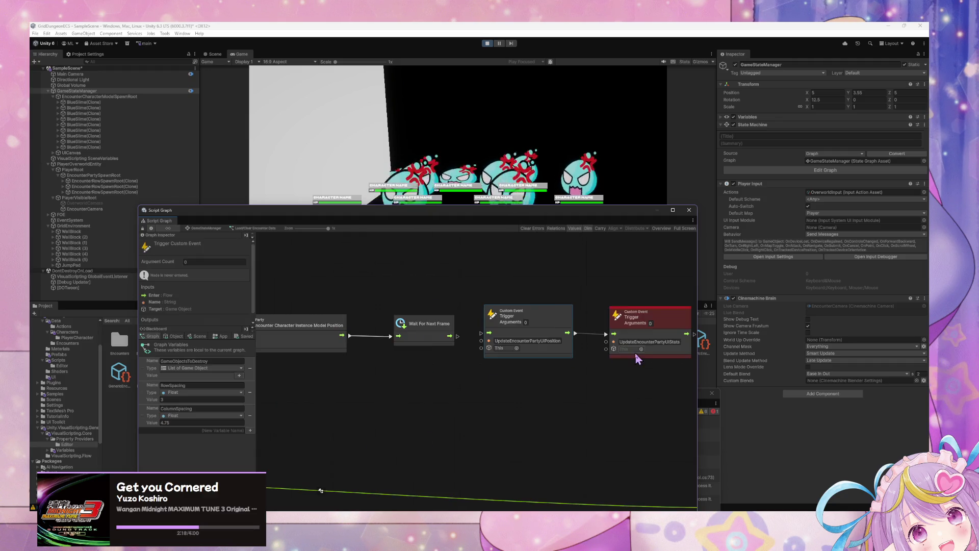
{"action": "left_click_drag", "start_coordinate": [624, 354], "coordinate": [638, 353]}
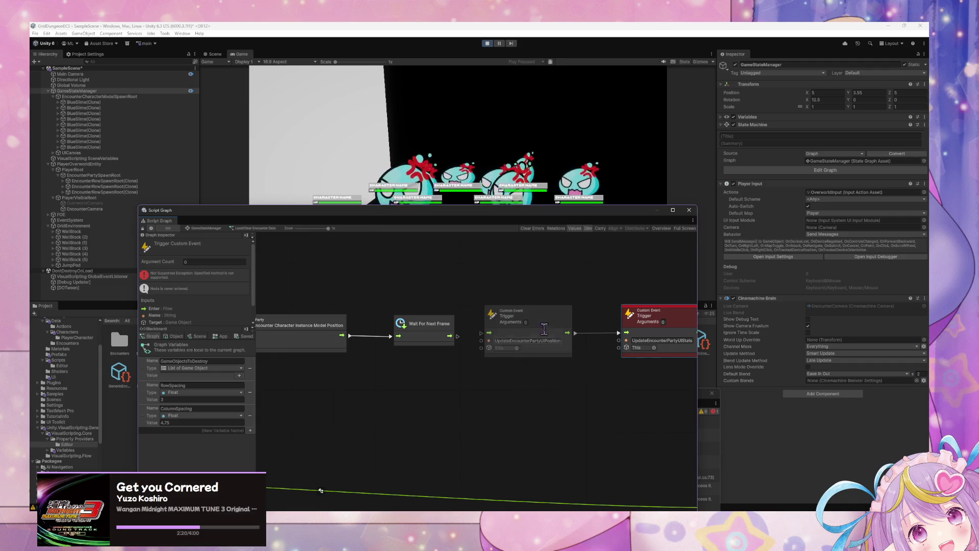
{"action": "left_click_drag", "start_coordinate": [458, 337], "coordinate": [487, 336]}
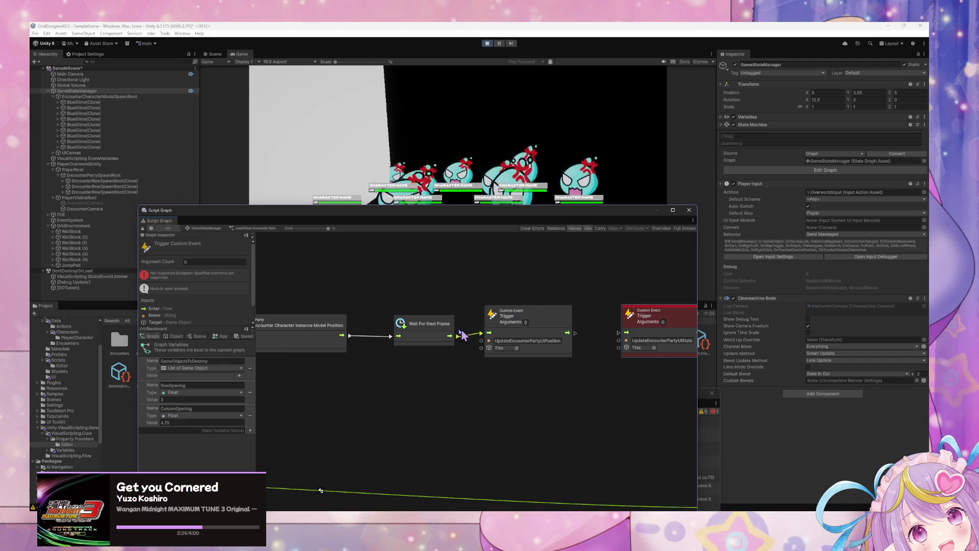
{"action": "left_click", "coordinate": [434, 324]}
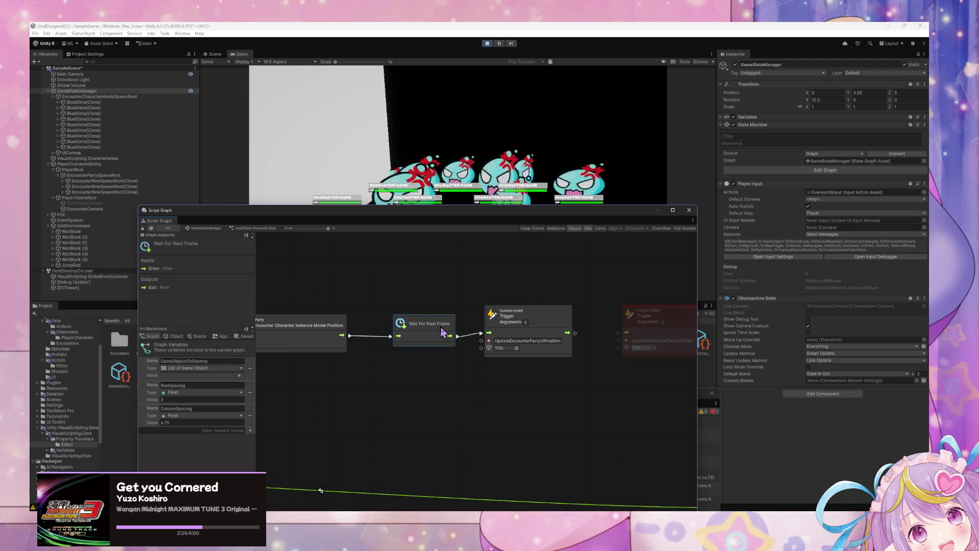
{"action": "left_click", "coordinate": [216, 228]}
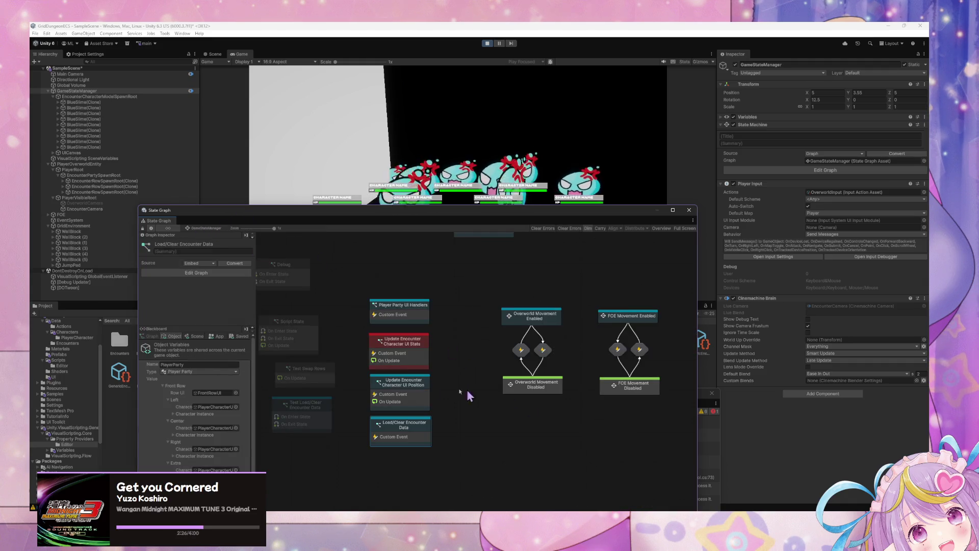
Force-enter and force-exit the test state to spawn and then clear the encounter slimes
{"action": "right_click", "coordinate": [316, 421]}
{"action": "left_click", "coordinate": [342, 445]}
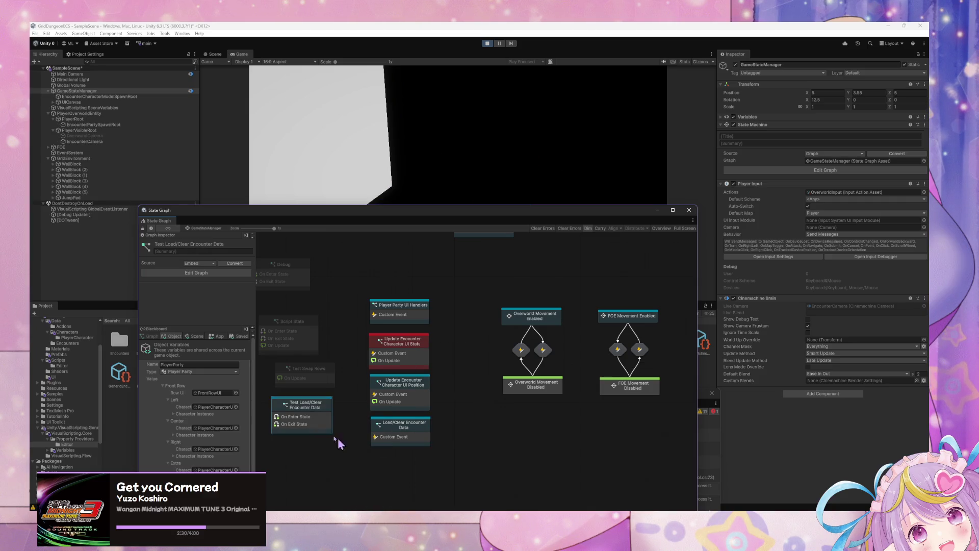
{"action": "right_click", "coordinate": [306, 398]}
{"action": "left_click", "coordinate": [332, 421]}
{"action": "left_click_drag", "start_coordinate": [502, 218], "coordinate": [486, 229]}
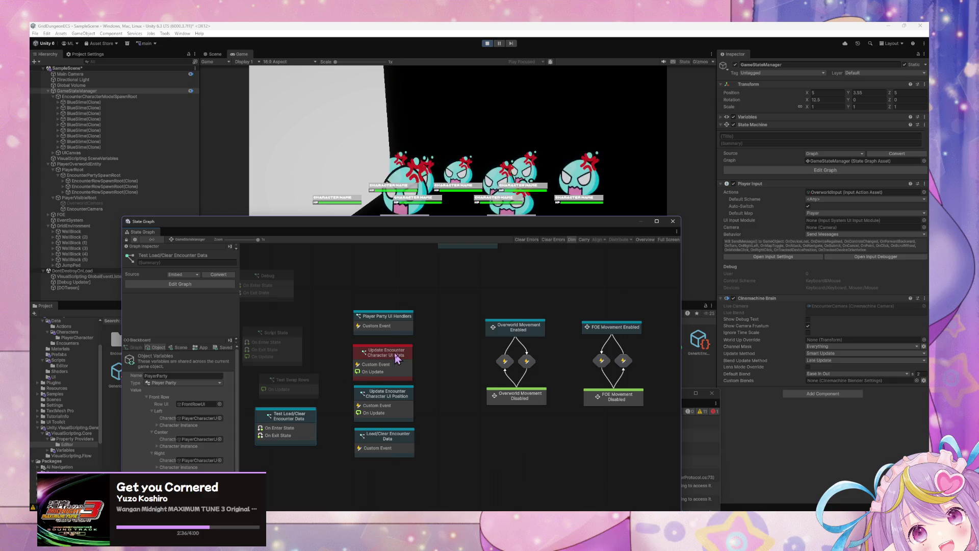
{"action": "right_click", "coordinate": [372, 339]}
{"action": "left_click", "coordinate": [363, 371]}
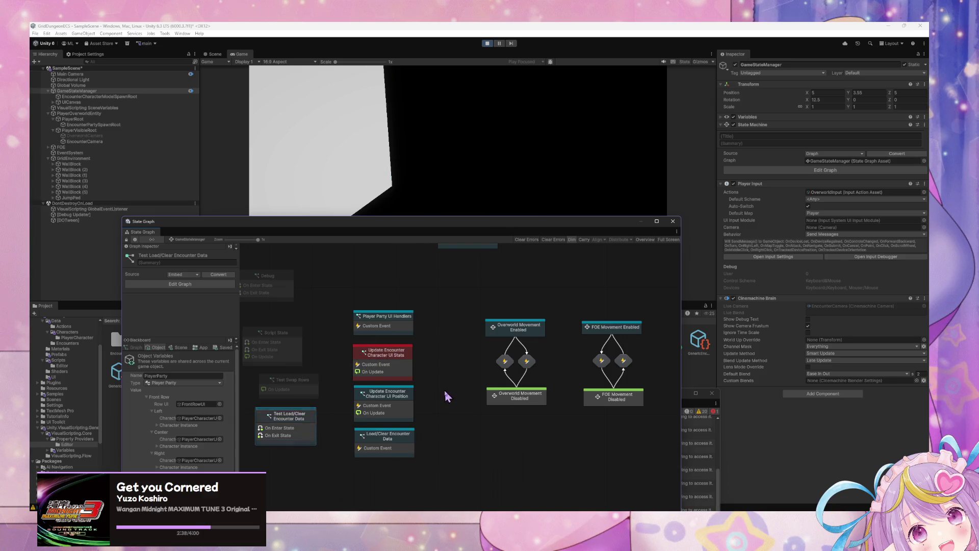
{"action": "left_click", "coordinate": [449, 399]}
{"action": "double_click", "coordinate": [402, 443]}
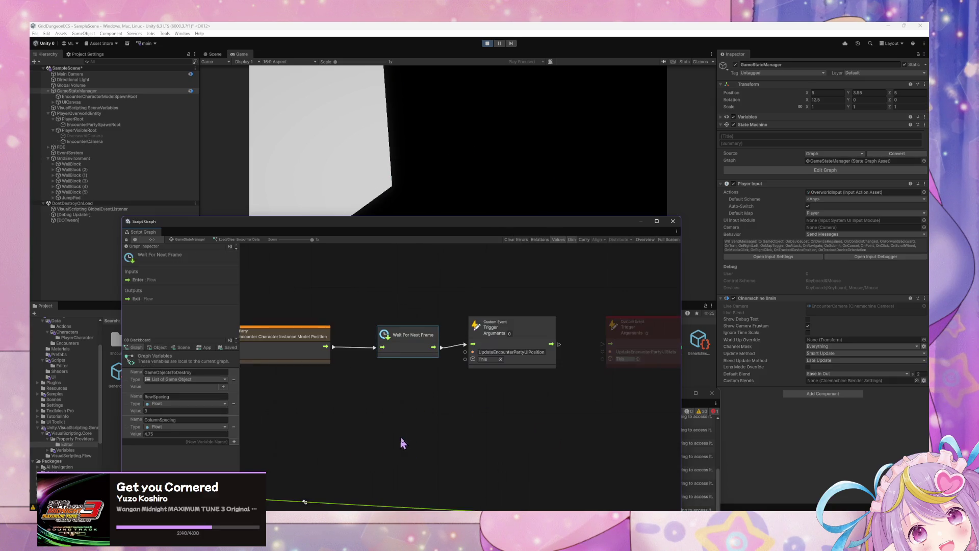
Duplicate Wait For Next Frame and wire the copy between the UI-position and UI-stats triggers
{"action": "left_click_drag", "start_coordinate": [513, 352], "coordinate": [352, 353]}
{"action": "key", "text": "ctrl+d"}
{"action": "left_click_drag", "start_coordinate": [461, 431], "coordinate": [485, 384]}
{"action": "left_click_drag", "start_coordinate": [449, 348], "coordinate": [450, 392]}
{"action": "mouse_move", "coordinate": [517, 392]}
{"action": "left_mouse_down"}
{"action": "mouse_move", "coordinate": [492, 348]}
{"action": "mouse_move", "coordinate": [594, 337]}
{"action": "left_mouse_up"}
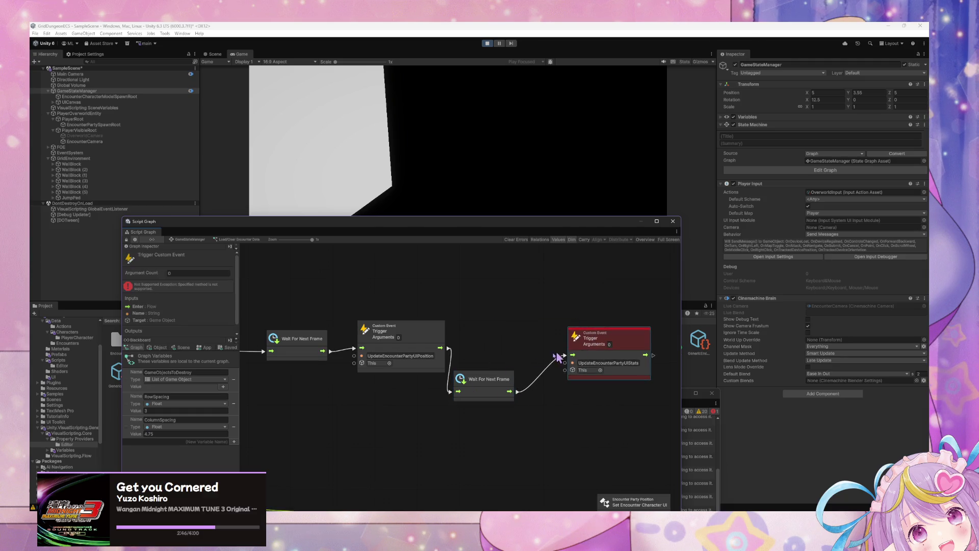
{"action": "left_click_drag", "start_coordinate": [488, 378], "coordinate": [511, 340]}
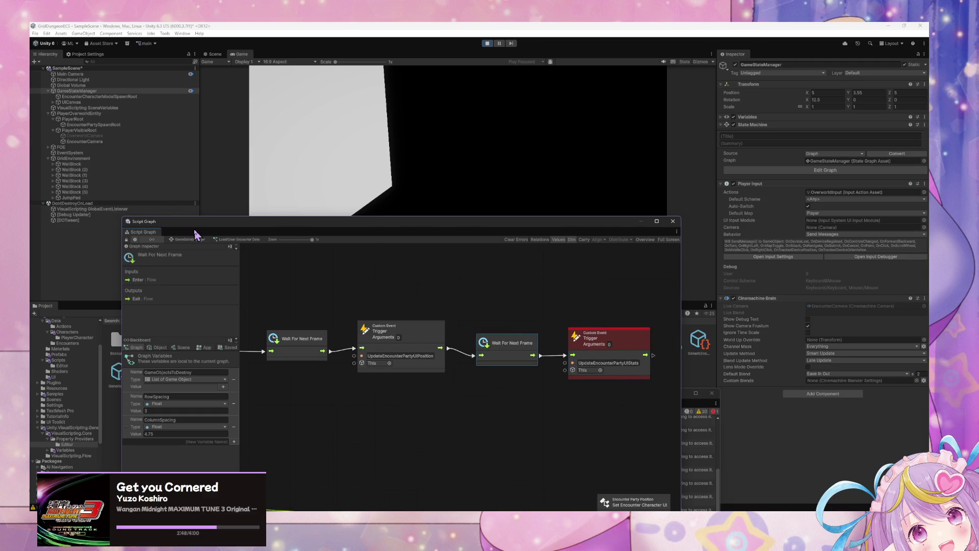
{"action": "mouse_move", "coordinate": [240, 225]}
{"action": "left_mouse_down"}
{"action": "mouse_move", "coordinate": [487, 255]}
{"action": "mouse_move", "coordinate": [425, 228]}
{"action": "left_mouse_up"}
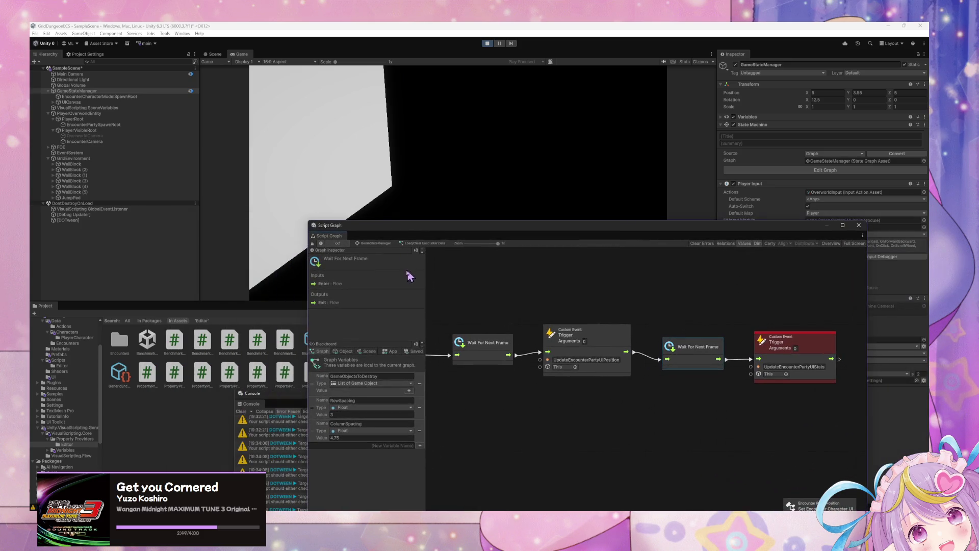
{"action": "left_click", "coordinate": [375, 244]}
Force-enter Test Load/Clear Encounter Data, then inspect the UI Stats graph's display name and text nodes
{"action": "left_click", "coordinate": [542, 423]}
{"action": "right_click", "coordinate": [541, 423]}
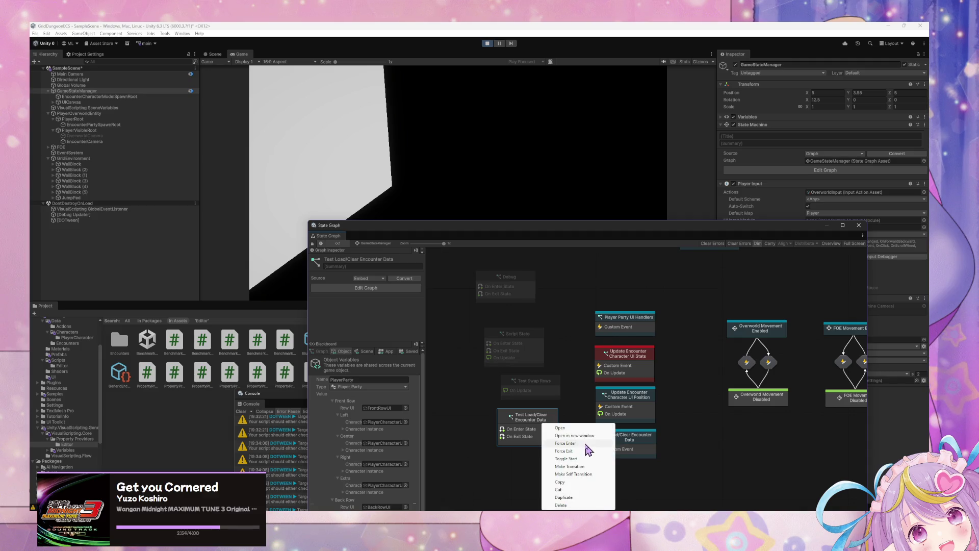
{"action": "left_click", "coordinate": [586, 443]}
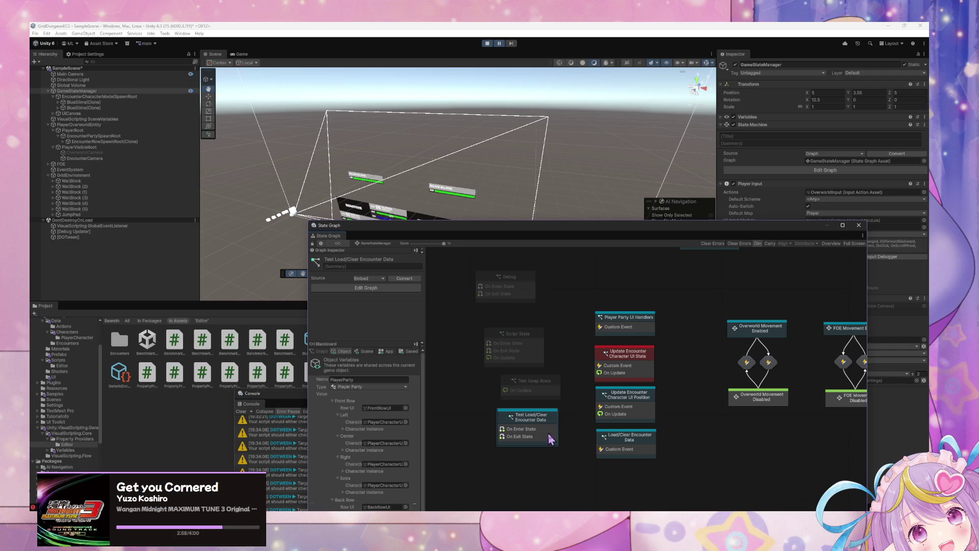
{"action": "double_click", "coordinate": [625, 378]}
{"action": "mouse_move", "coordinate": [673, 345]}
{"action": "left_mouse_down"}
{"action": "mouse_move", "coordinate": [581, 285]}
{"action": "mouse_move", "coordinate": [632, 285]}
{"action": "left_mouse_up"}
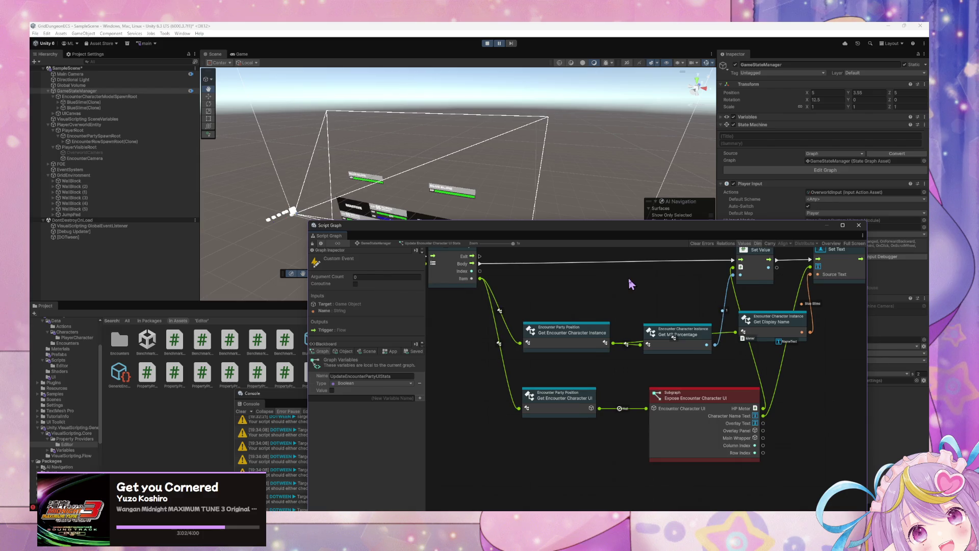
{"action": "left_click", "coordinate": [376, 243]}
Reopen the Update Encounter Character UI Stats graph to review its For Each Loop
{"action": "right_click", "coordinate": [516, 426]}
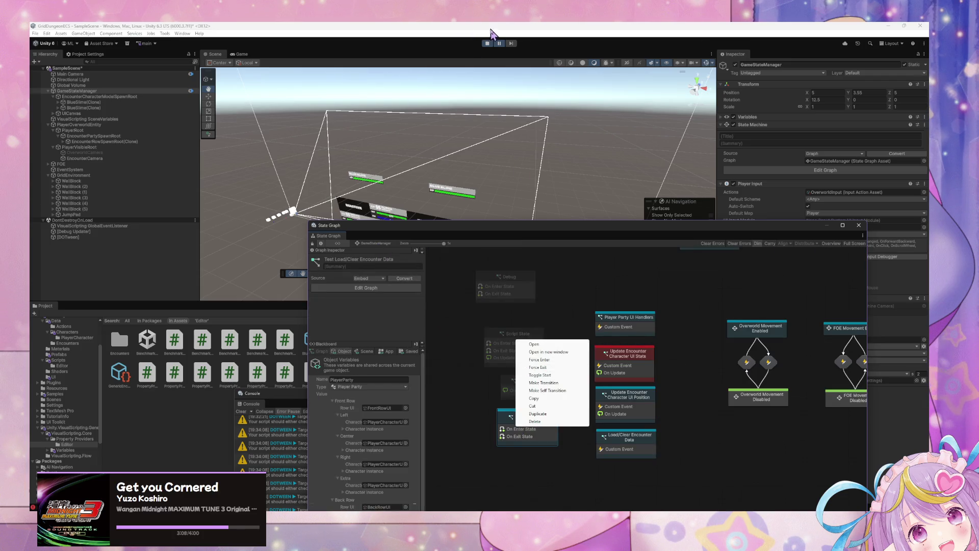
{"action": "left_click", "coordinate": [561, 376]}
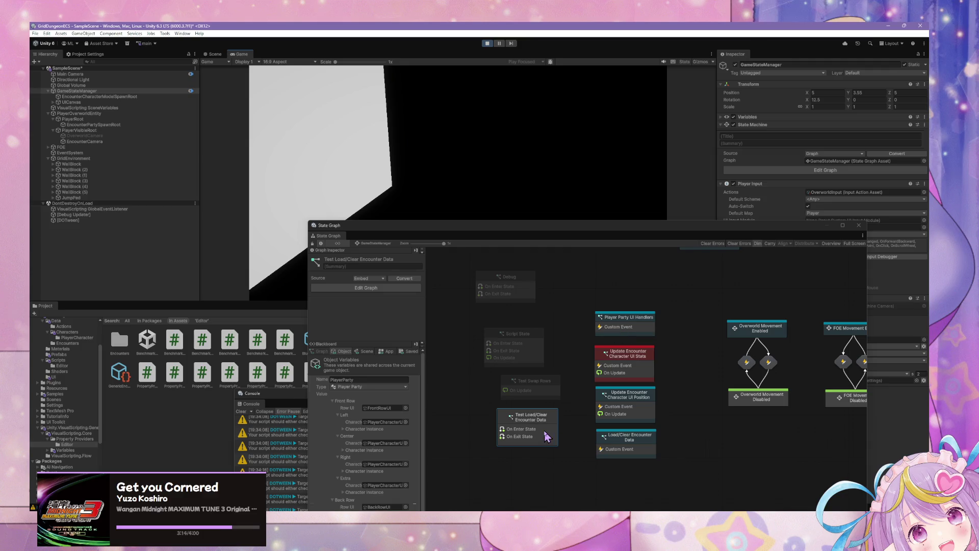
{"action": "right_click", "coordinate": [547, 437]}
{"action": "left_click", "coordinate": [636, 372]}
{"action": "double_click", "coordinate": [635, 358]}
{"action": "left_click_drag", "start_coordinate": [731, 344], "coordinate": [619, 383]}
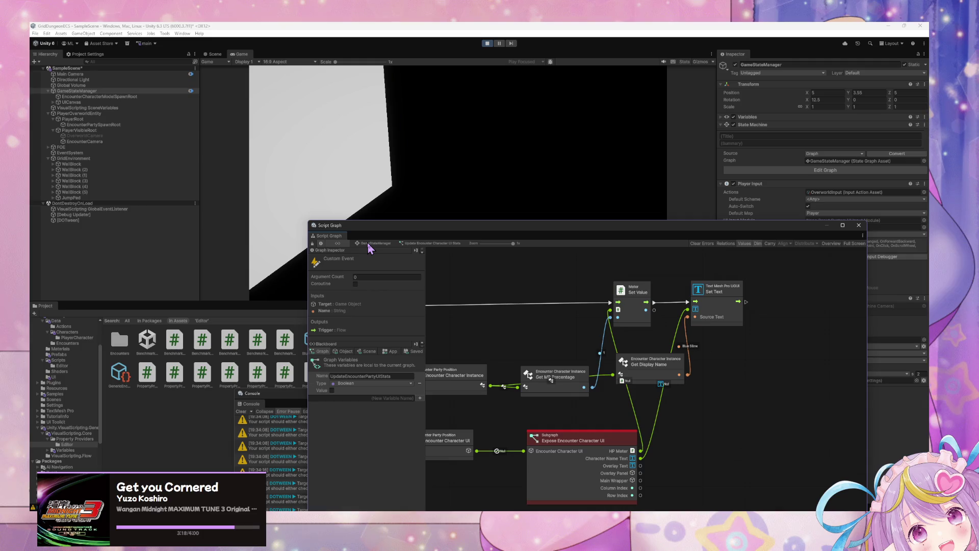
{"action": "left_click_drag", "start_coordinate": [475, 377], "coordinate": [620, 408]}
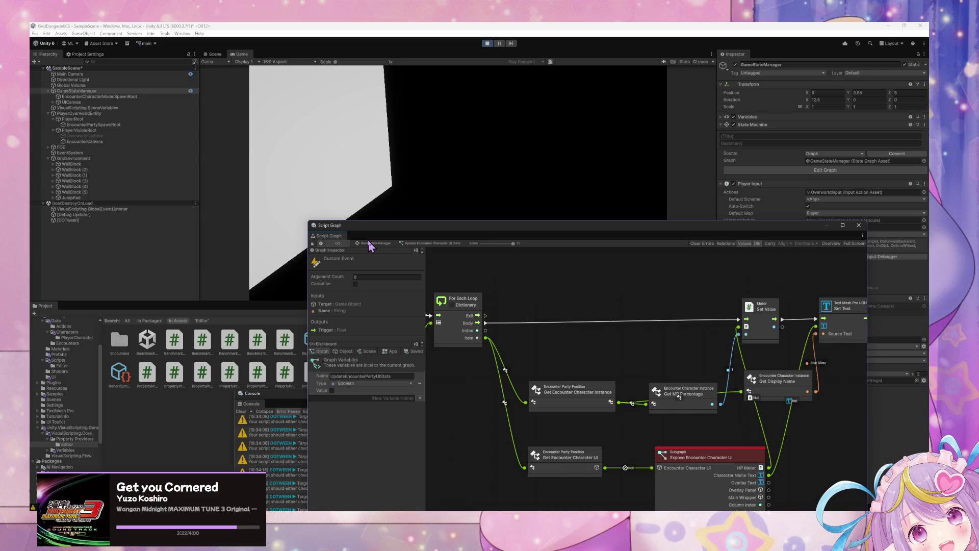
{"action": "left_click", "coordinate": [371, 244]}
Check the UI Stats state's error, then remove the UpdateEncounterPartyUIStats trigger from Load/Clear Encounter Data
{"action": "left_click", "coordinate": [632, 421]}
{"action": "left_click_drag", "start_coordinate": [631, 343], "coordinate": [566, 339]}
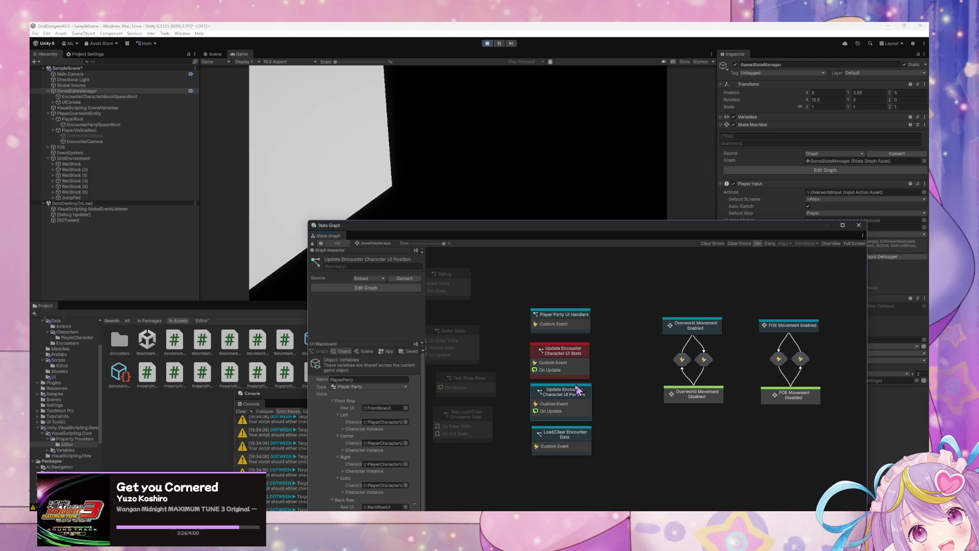
{"action": "left_click", "coordinate": [574, 372]}
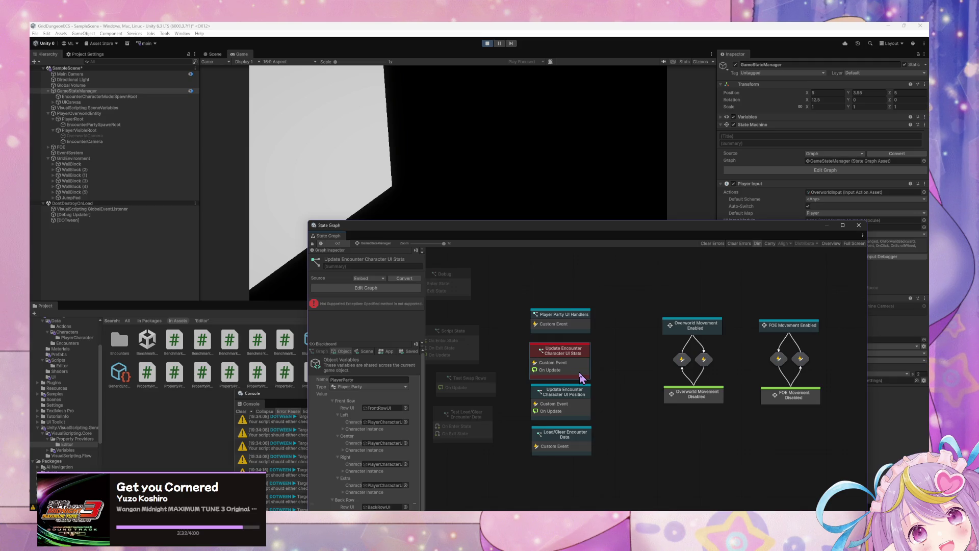
{"action": "double_click", "coordinate": [574, 443]}
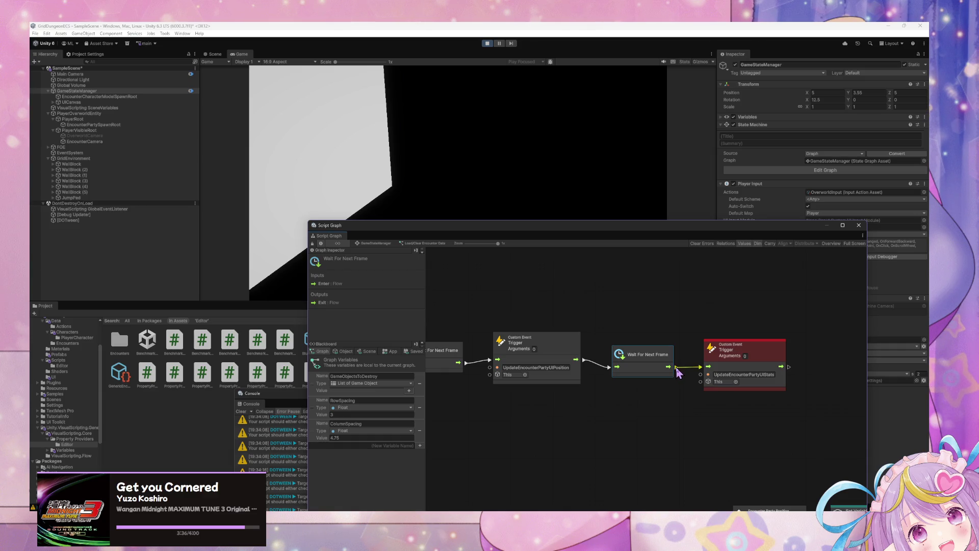
{"action": "key", "text": "ctrl+z"}
{"action": "left_click", "coordinate": [374, 244]}
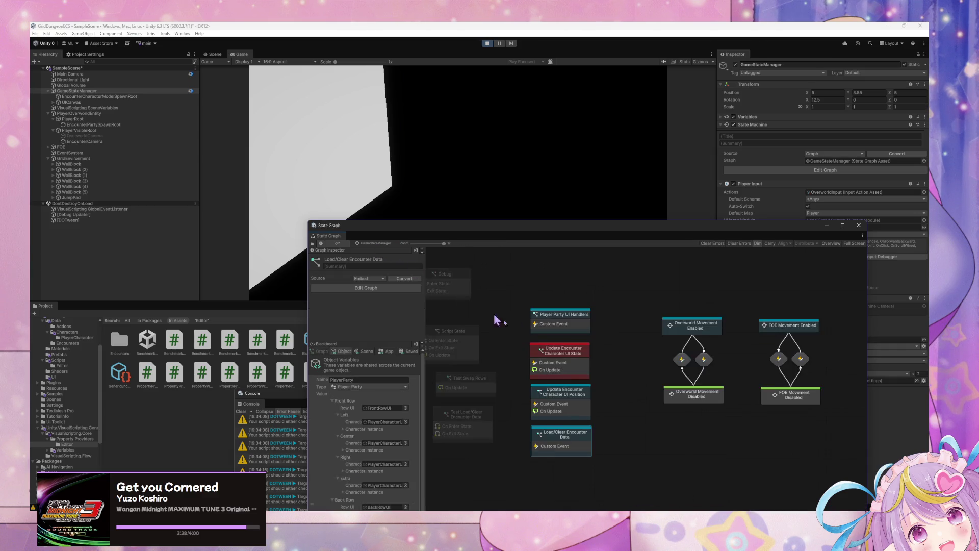
Repeatedly Force Enter and Force Exit Test Load/Clear to load and clear the slimes
{"action": "left_click_drag", "start_coordinate": [510, 371], "coordinate": [581, 368]}
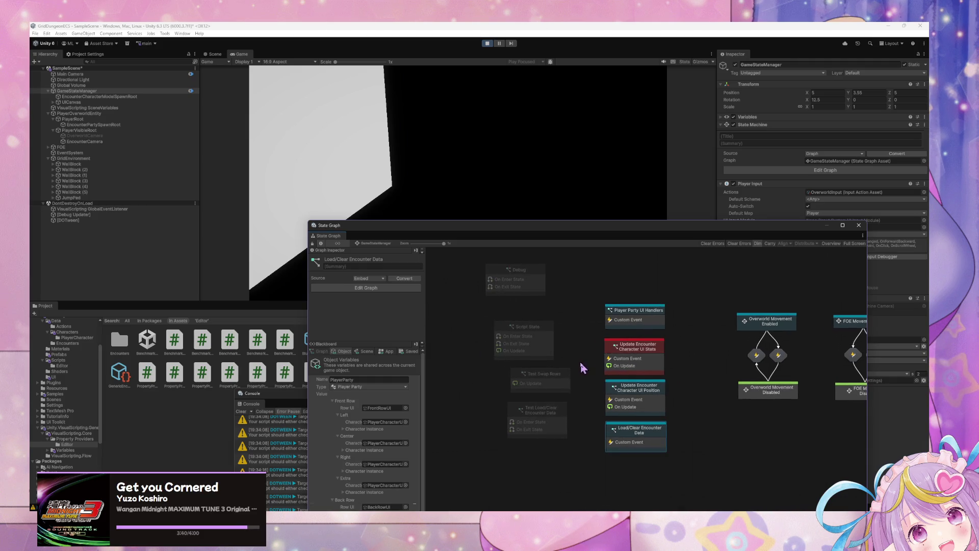
{"action": "left_click", "coordinate": [561, 419]}
{"action": "right_click", "coordinate": [561, 420]}
{"action": "left_click", "coordinate": [604, 440]}
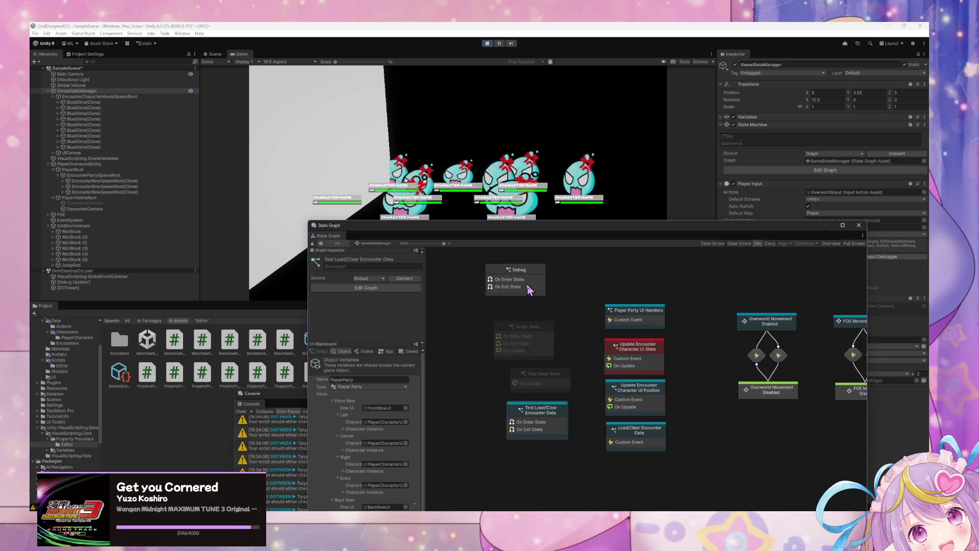
{"action": "right_click", "coordinate": [551, 411]}
{"action": "left_click", "coordinate": [583, 440]}
{"action": "right_click", "coordinate": [556, 413]}
{"action": "left_click", "coordinate": [574, 431]}
{"action": "right_click", "coordinate": [538, 412]}
{"action": "left_click", "coordinate": [586, 445]}
{"action": "right_click", "coordinate": [532, 412]}
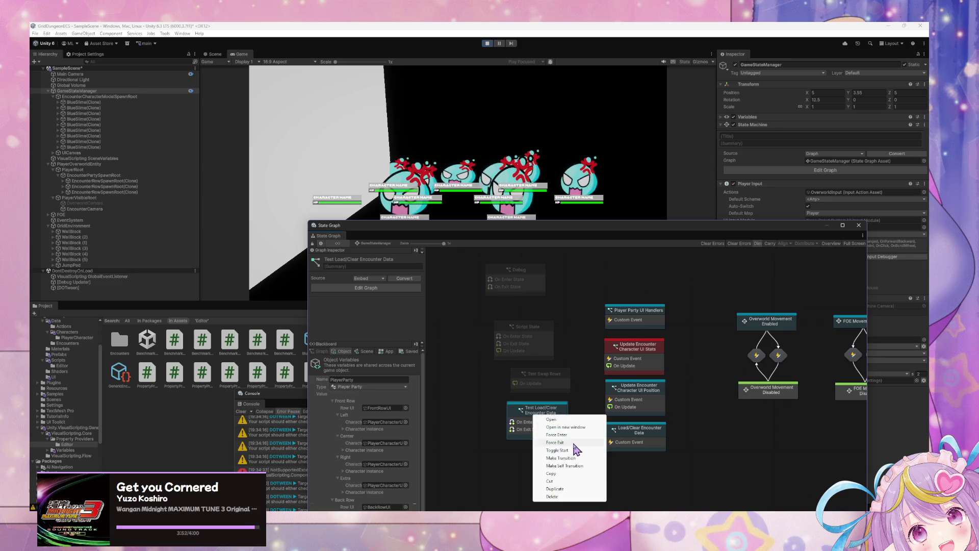
{"action": "left_click", "coordinate": [576, 445]}
{"action": "right_click", "coordinate": [543, 413]}
{"action": "left_click", "coordinate": [589, 433]}
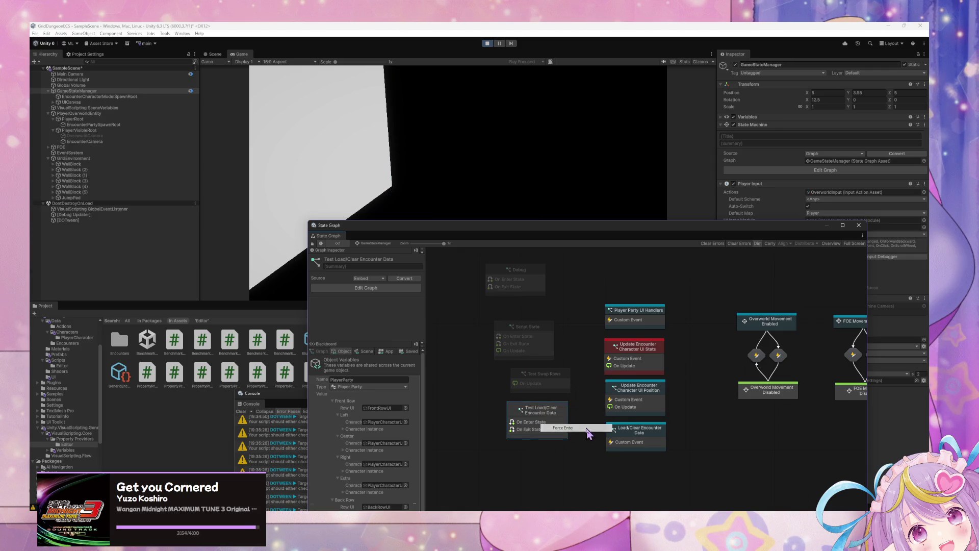
{"action": "right_click", "coordinate": [534, 415]}
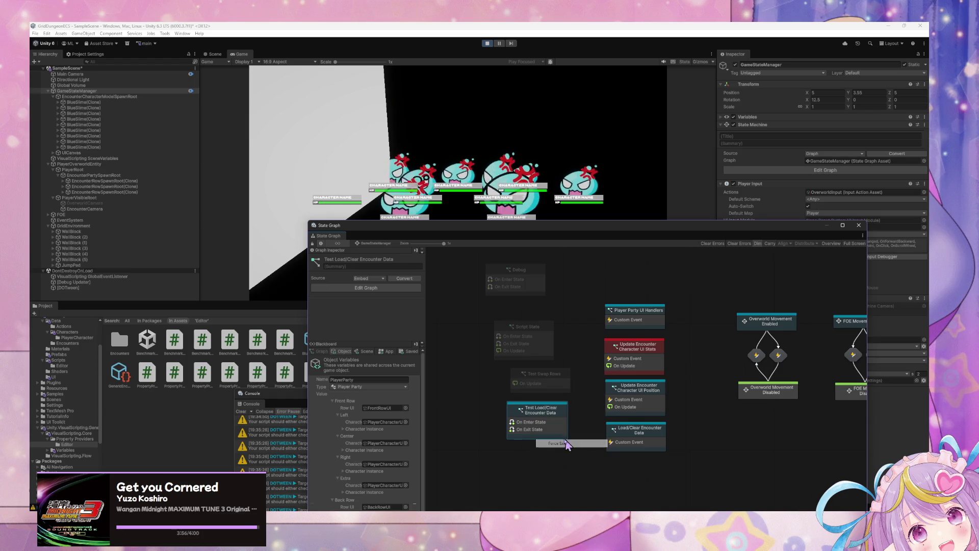
{"action": "left_click", "coordinate": [574, 442]}
{"action": "right_click", "coordinate": [544, 415]}
{"action": "left_click", "coordinate": [569, 434]}
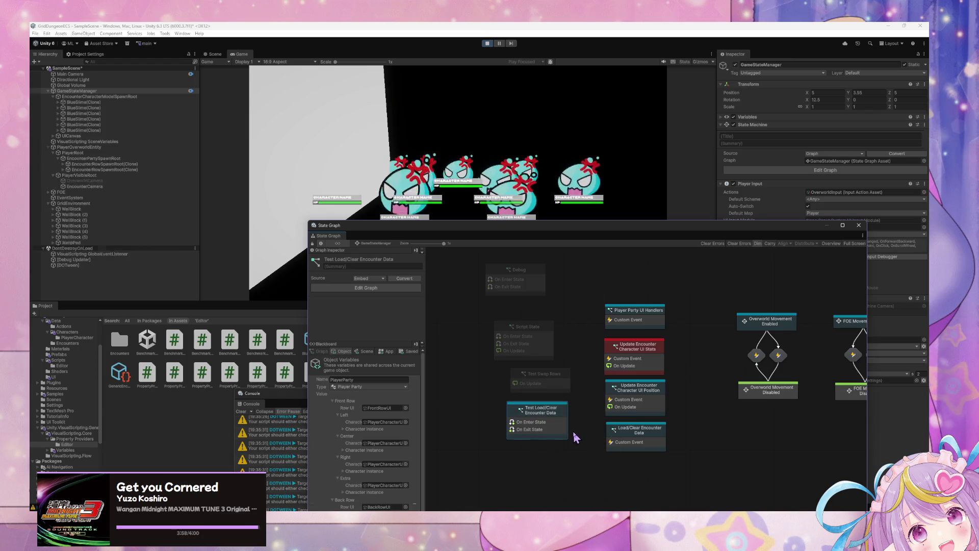
{"action": "right_click", "coordinate": [537, 420]}
{"action": "left_click", "coordinate": [564, 447]}
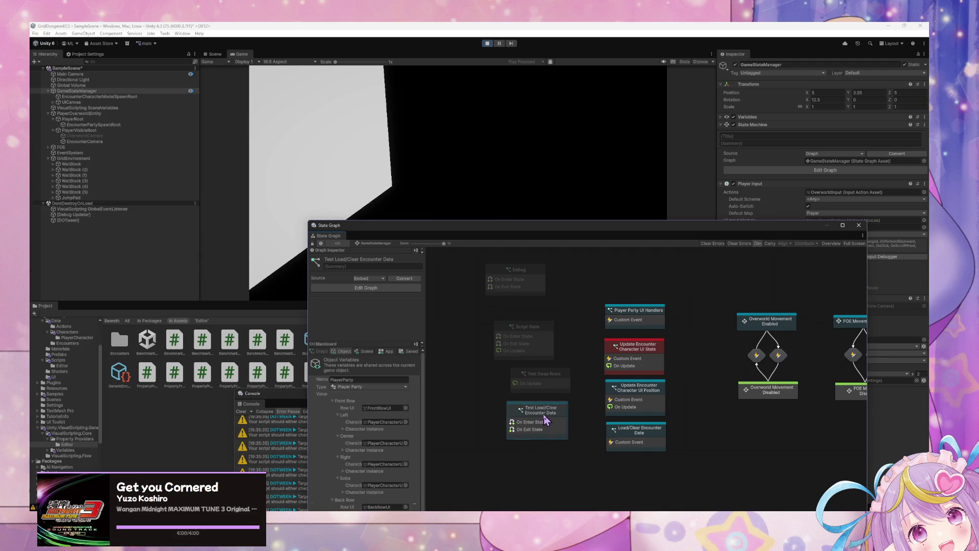
{"action": "right_click", "coordinate": [546, 419]}
{"action": "left_click", "coordinate": [570, 435]}
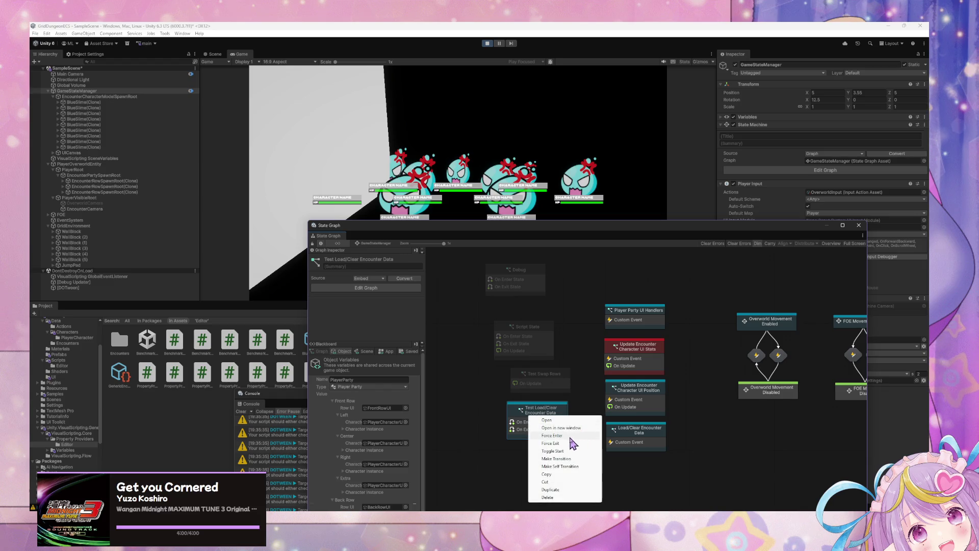
{"action": "left_click", "coordinate": [550, 444]}
Peek at the UI Stats script graph, then force-enter Test Load/Clear to spawn the slimes
{"action": "left_click", "coordinate": [645, 352]}
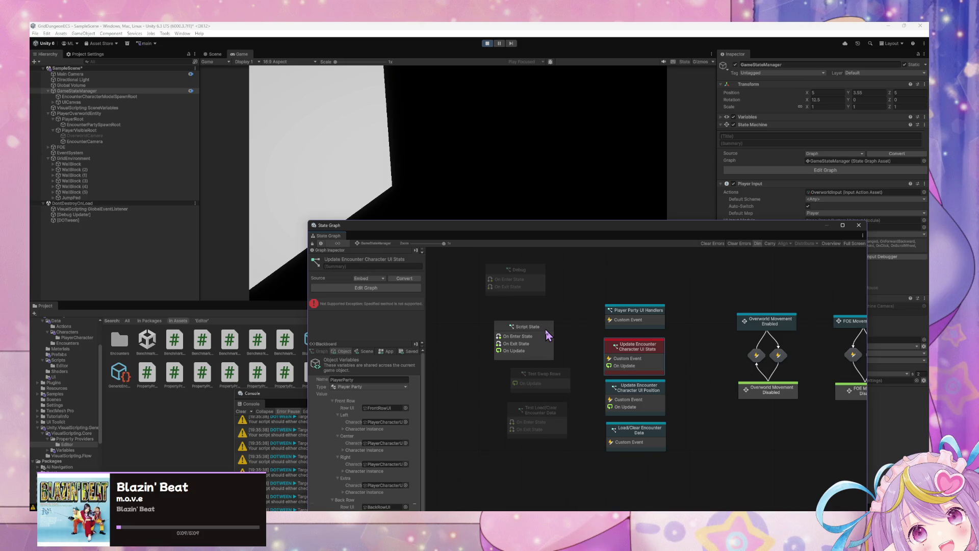
{"action": "double_click", "coordinate": [639, 348]}
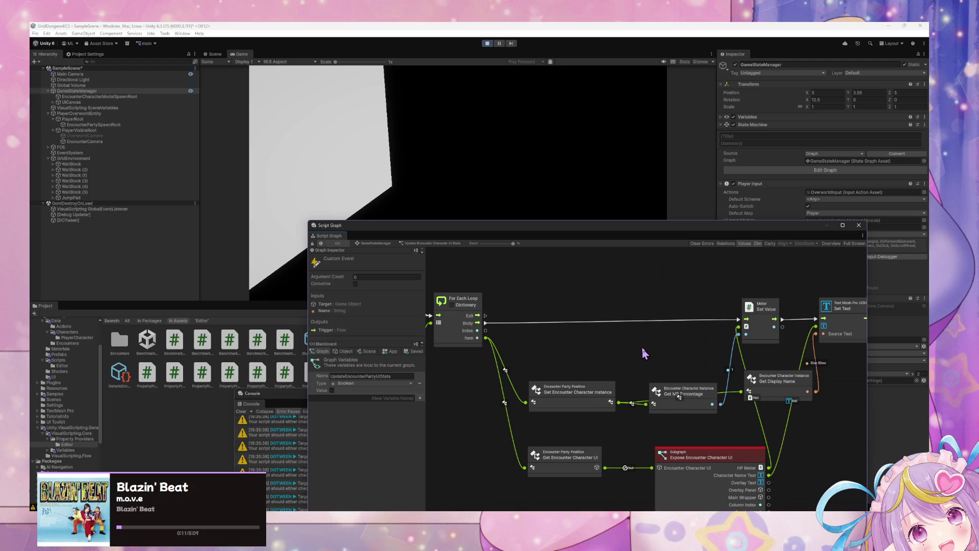
{"action": "left_click", "coordinate": [380, 243]}
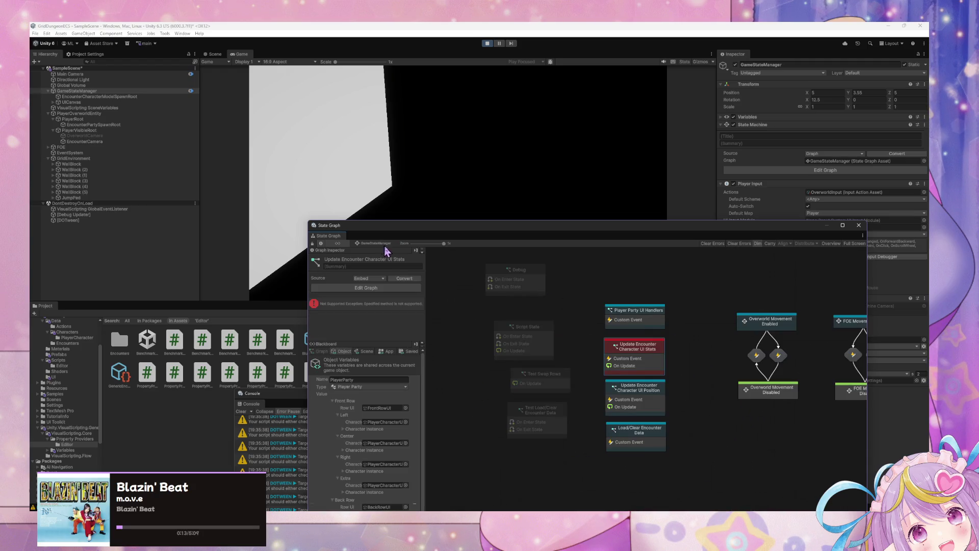
{"action": "right_click", "coordinate": [546, 420]}
{"action": "left_click", "coordinate": [590, 440]}
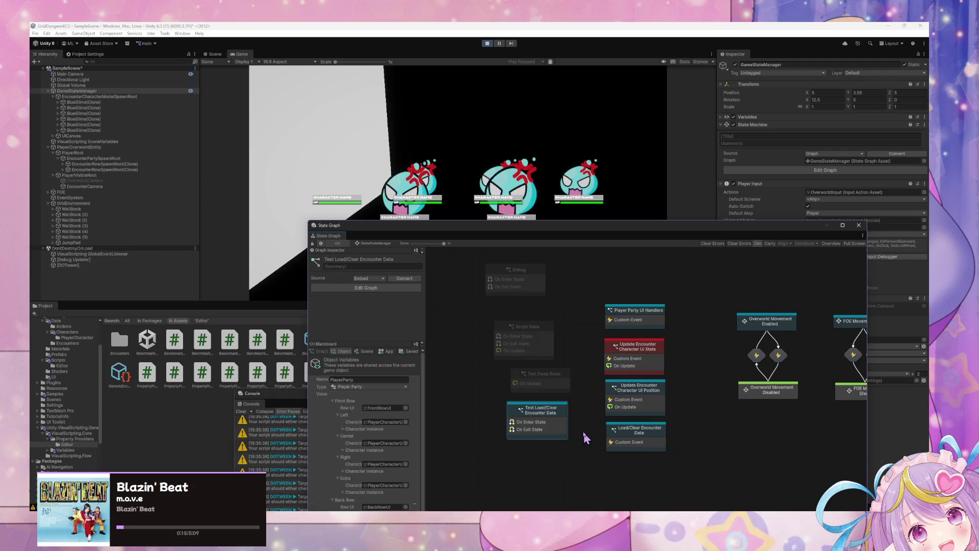
Toggle the Debug state with Force Enter and Force Exit, moving the graph window off the game UI
{"action": "right_click", "coordinate": [526, 282]}
{"action": "left_click", "coordinate": [554, 303]}
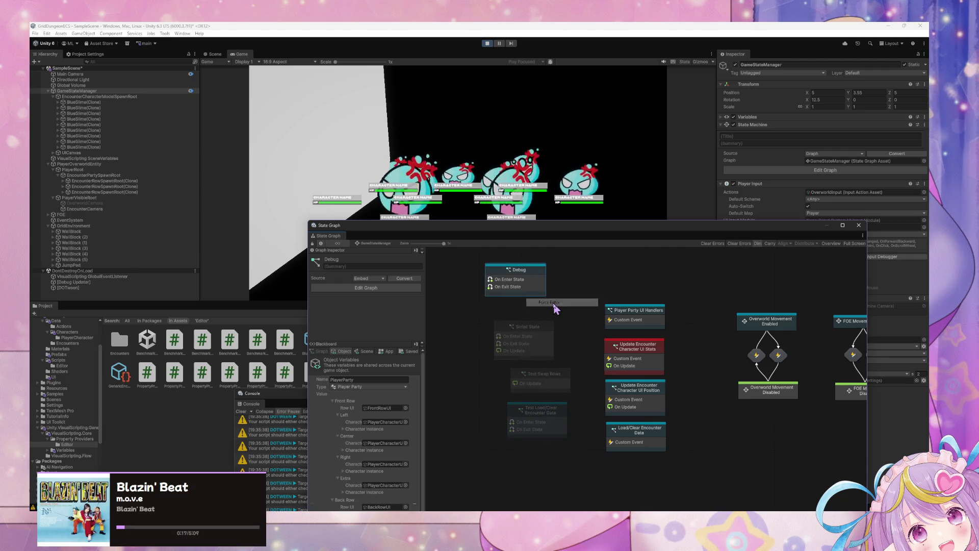
{"action": "right_click", "coordinate": [528, 291]}
{"action": "left_click", "coordinate": [556, 318]}
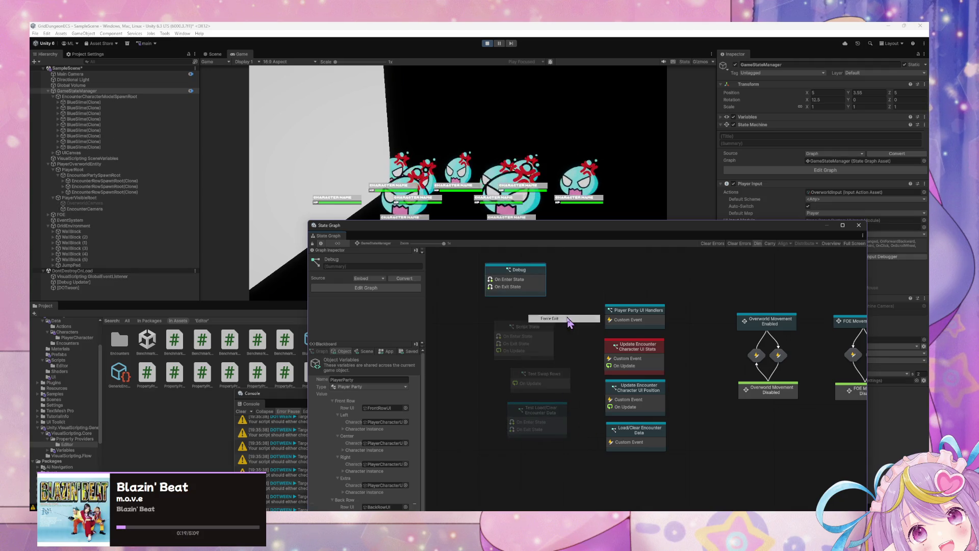
{"action": "right_click", "coordinate": [533, 289]}
{"action": "left_click", "coordinate": [569, 316]}
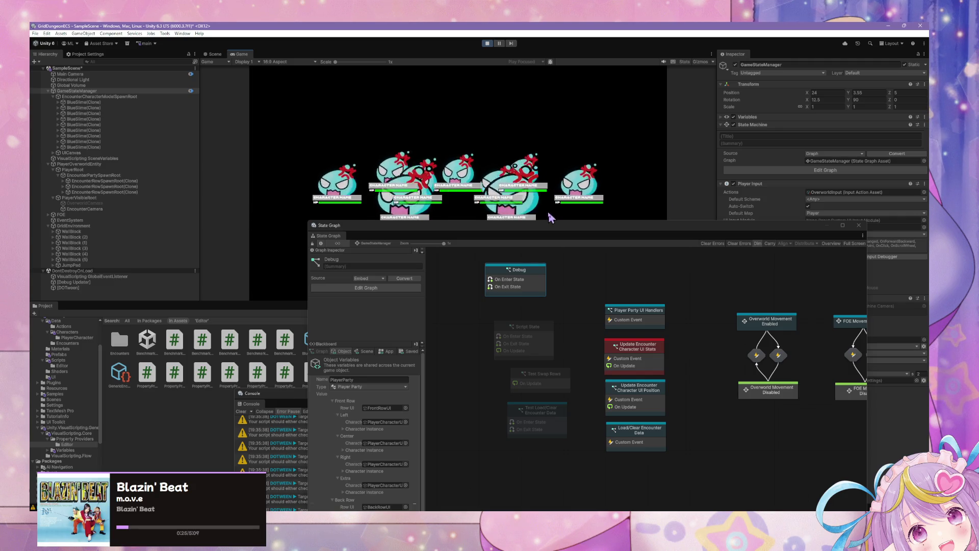
{"action": "left_click_drag", "start_coordinate": [536, 227], "coordinate": [659, 255]}
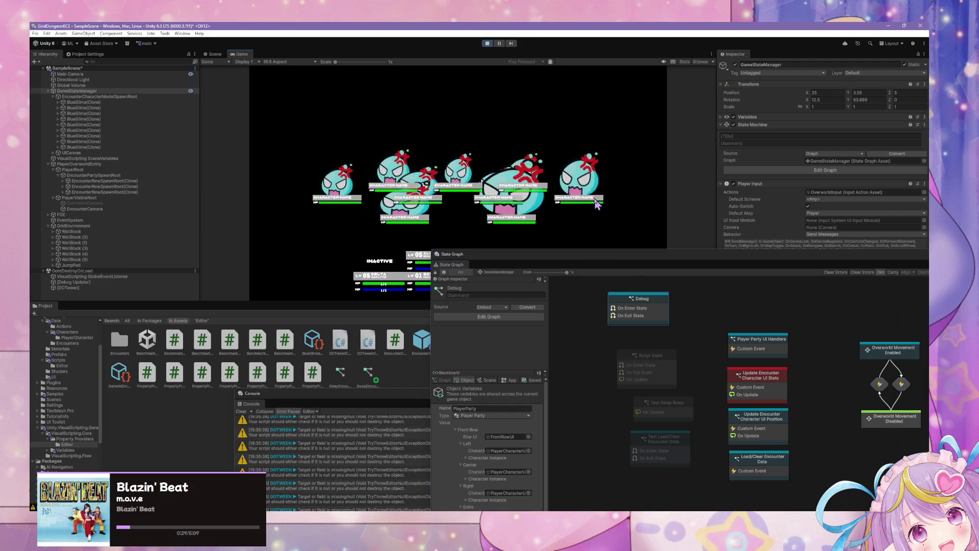
{"action": "right_click", "coordinate": [646, 305]}
{"action": "left_click", "coordinate": [699, 331]}
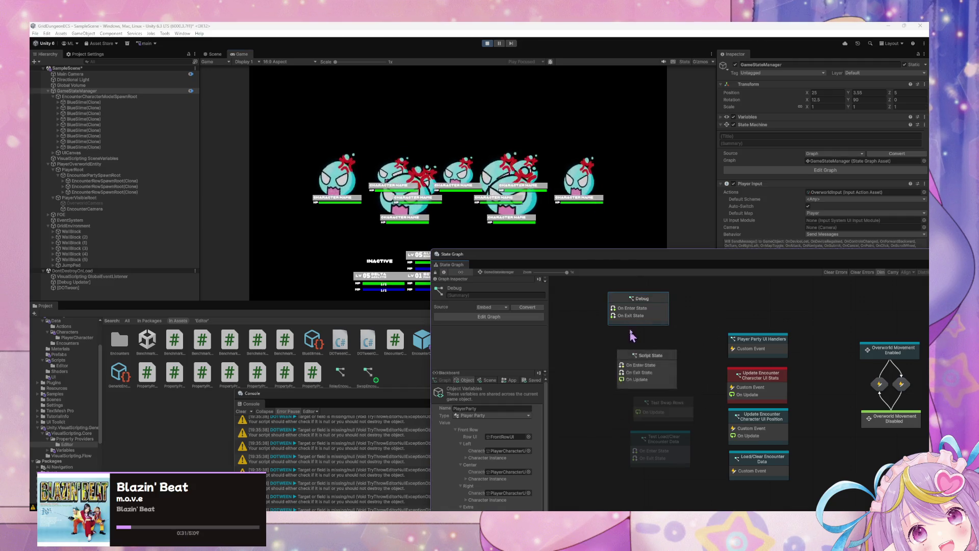
Force-enter Test Swap Rows to swap slime rows and expand the first encounter row clone
{"action": "right_click", "coordinate": [671, 412]}
{"action": "left_click", "coordinate": [705, 432]}
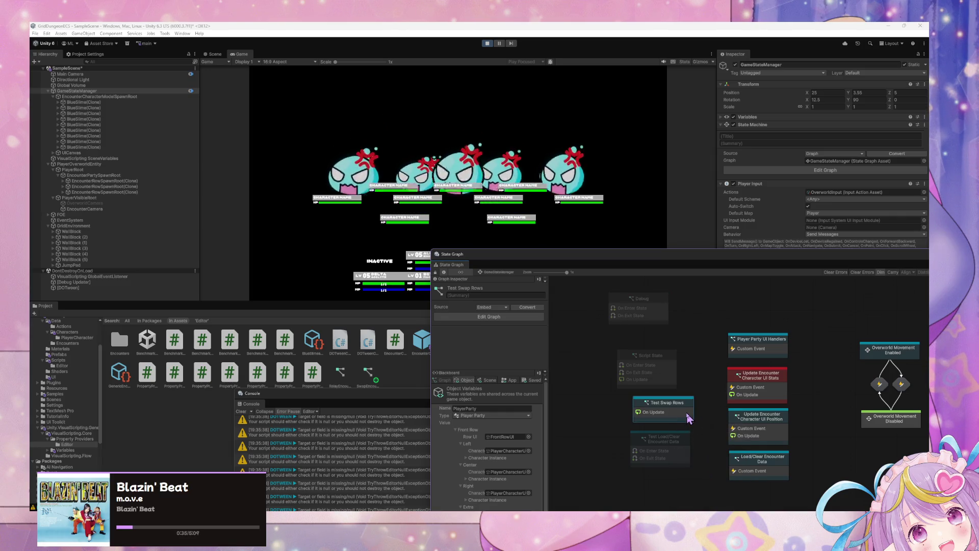
{"action": "left_click", "coordinate": [63, 181]}
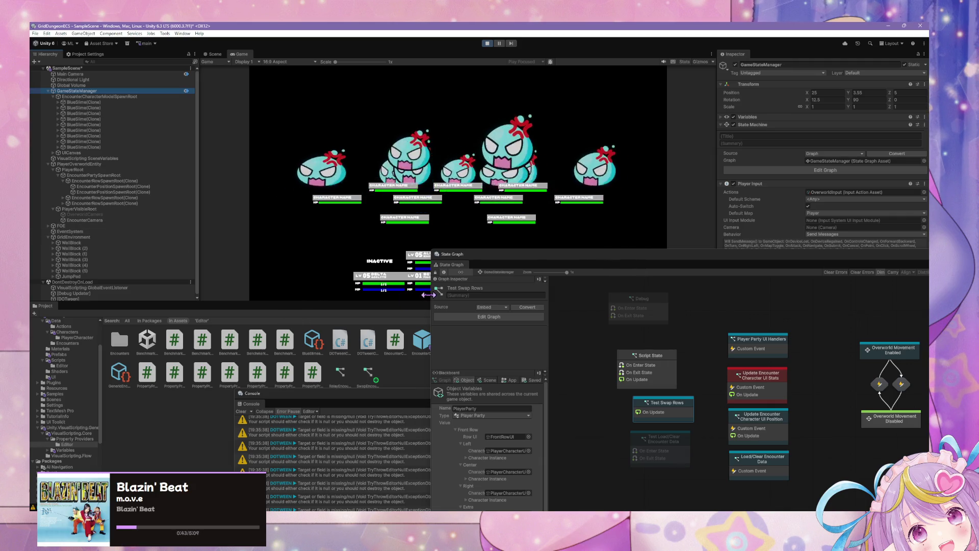
Toggle the Debug state on and off twice more, then move the graph window back left
{"action": "right_click", "coordinate": [652, 311]}
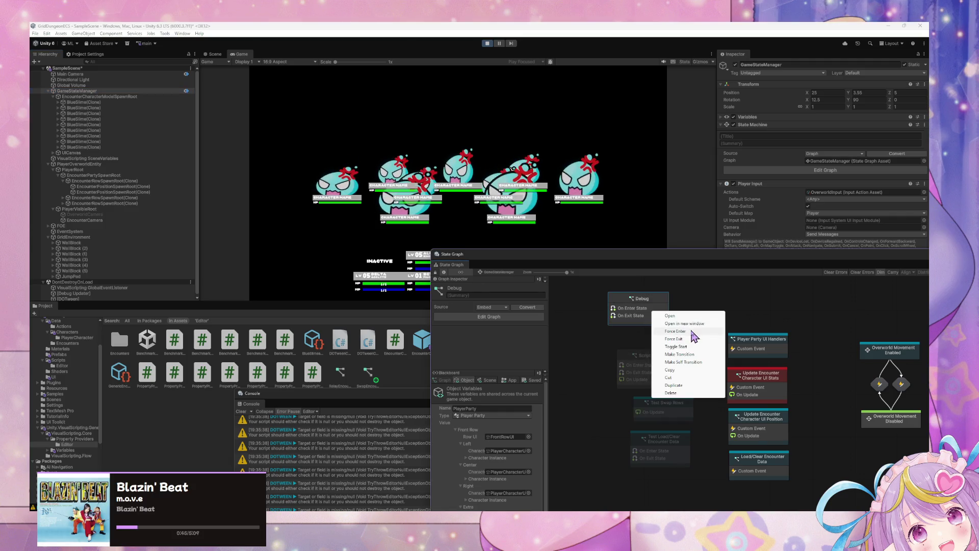
{"action": "left_click", "coordinate": [687, 337]}
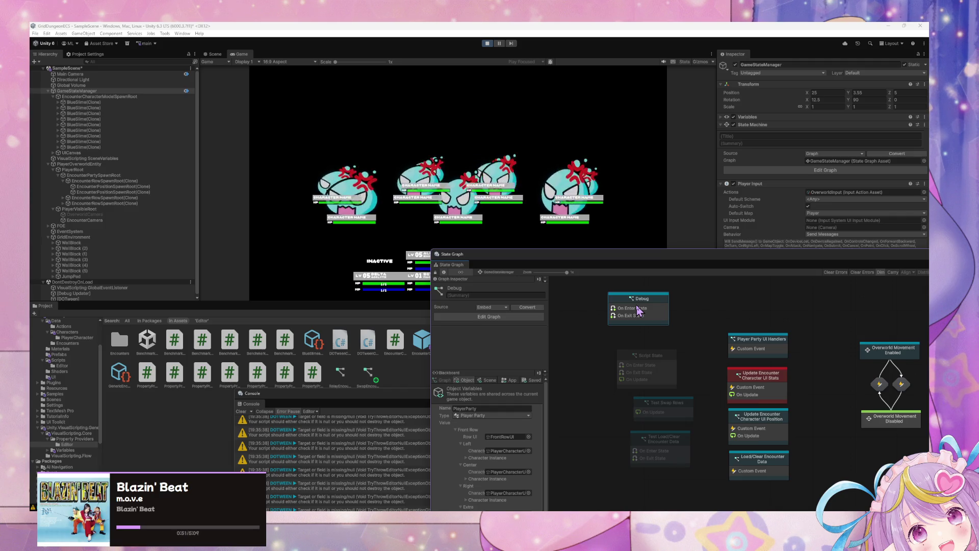
{"action": "right_click", "coordinate": [638, 308]}
{"action": "left_click", "coordinate": [679, 335]}
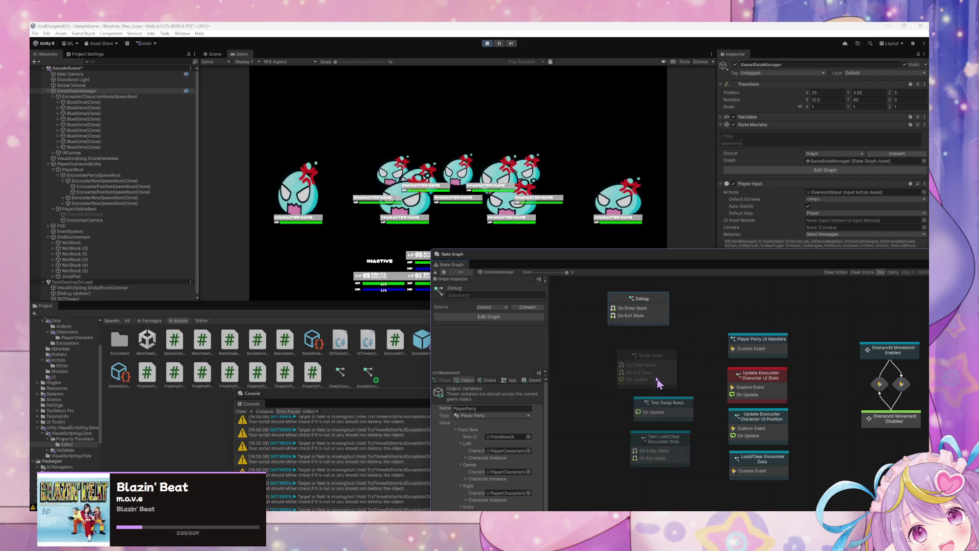
{"action": "right_click", "coordinate": [635, 306]}
{"action": "left_click", "coordinate": [670, 327]}
{"action": "right_click", "coordinate": [640, 305]}
{"action": "left_click", "coordinate": [668, 333]}
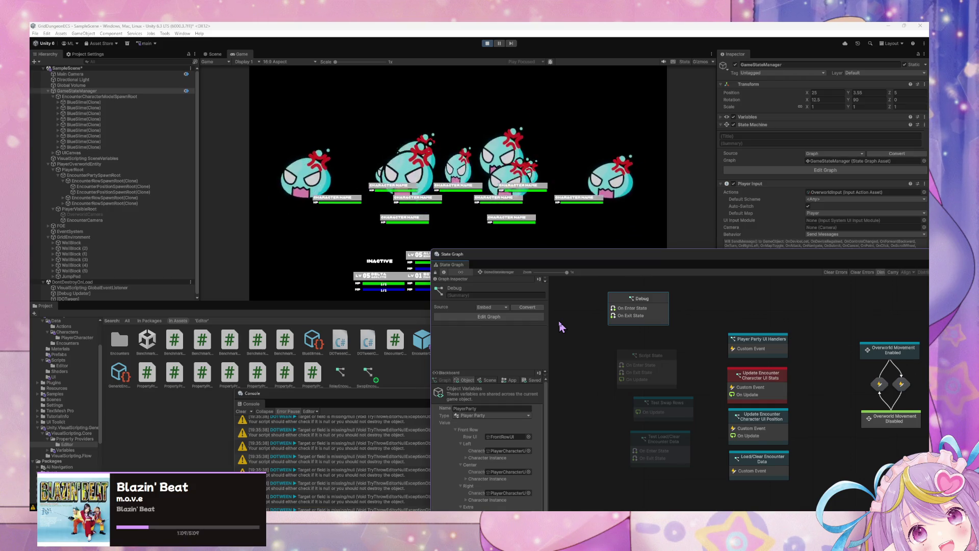
{"action": "left_click_drag", "start_coordinate": [630, 258], "coordinate": [423, 267]}
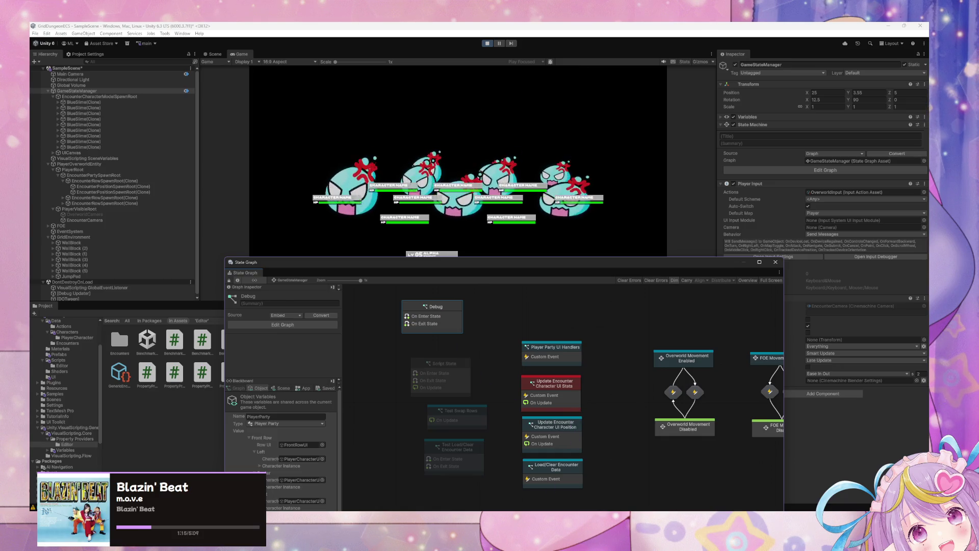
Review EncounterCharacterUI on line 173 in VS Code and glance at Unity's game view
{"action": "key", "text": "alt+Tab"}
{"action": "scroll", "coordinate": [495, 338], "scroll_direction": "down", "scroll_amount": 8}
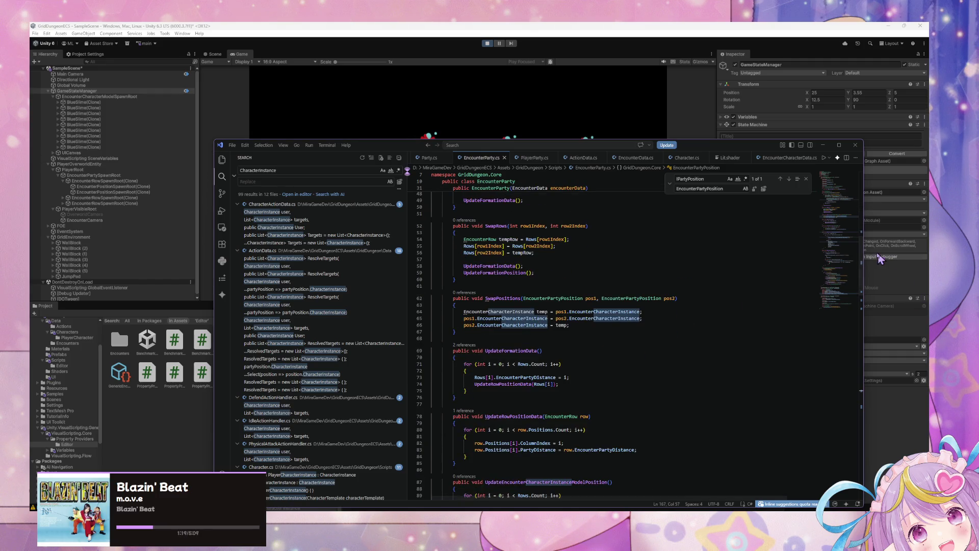
{"action": "mouse_move", "coordinate": [862, 258]}
{"action": "left_mouse_down"}
{"action": "mouse_move", "coordinate": [867, 454]}
{"action": "mouse_move", "coordinate": [863, 402]}
{"action": "left_mouse_up"}
{"action": "left_click", "coordinate": [556, 338]}
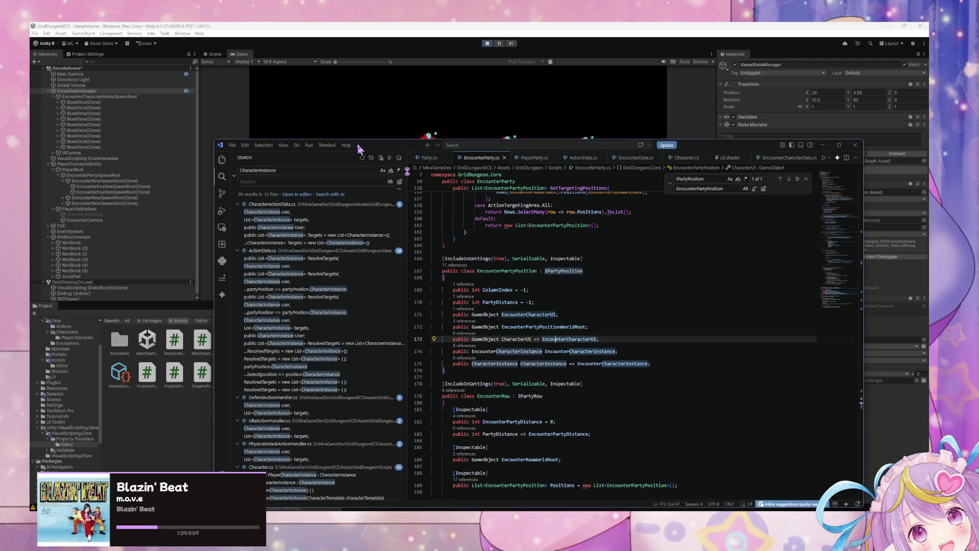
{"action": "mouse_move", "coordinate": [364, 148]}
{"action": "left_mouse_down"}
{"action": "mouse_move", "coordinate": [445, 258]}
{"action": "mouse_move", "coordinate": [408, 251]}
{"action": "left_mouse_up"}
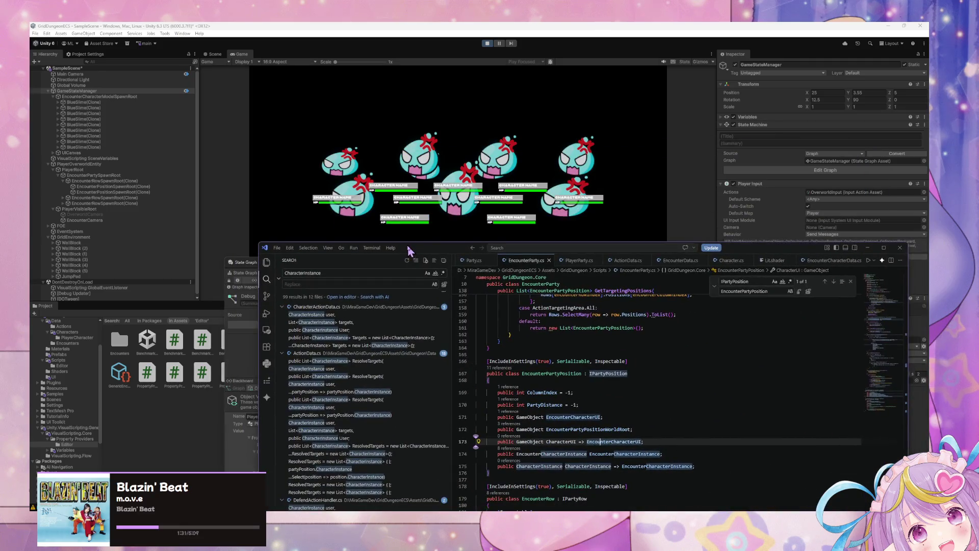
{"action": "left_click", "coordinate": [481, 222]}
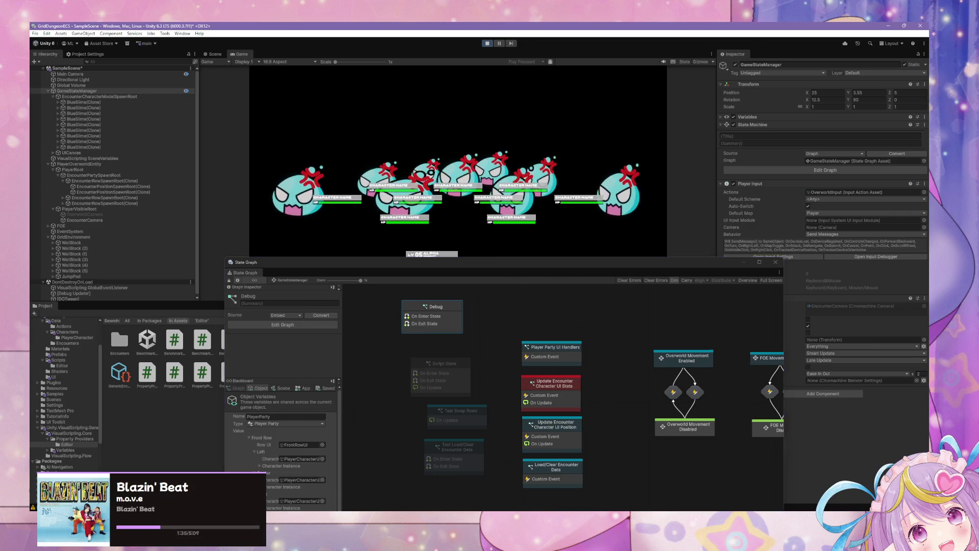
Select the IPartyPosition name and run a project-wide search for it
{"action": "key", "text": "alt+Tab"}
{"action": "scroll", "coordinate": [566, 411], "scroll_direction": "down", "scroll_amount": 1}
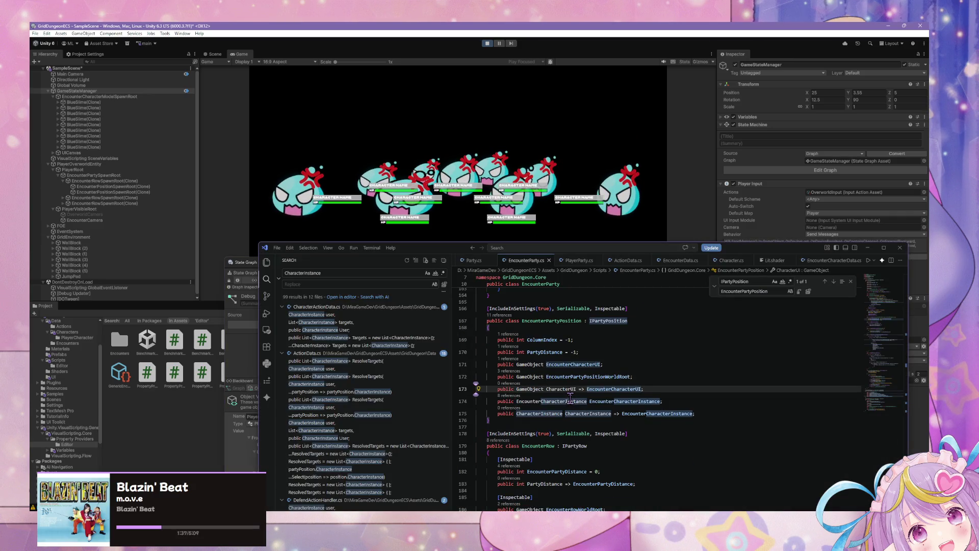
{"action": "left_click", "coordinate": [523, 389]}
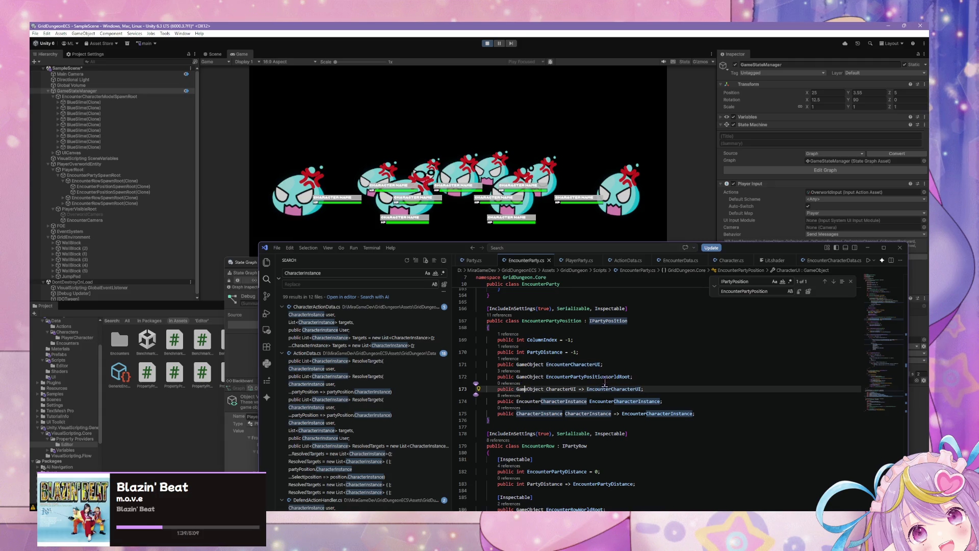
{"action": "double_click", "coordinate": [602, 389]}
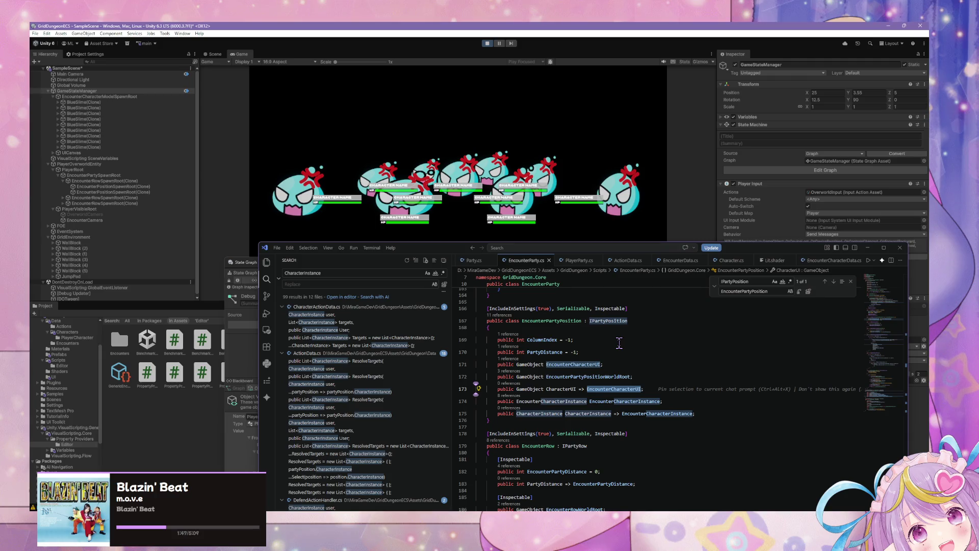
{"action": "double_click", "coordinate": [597, 322]}
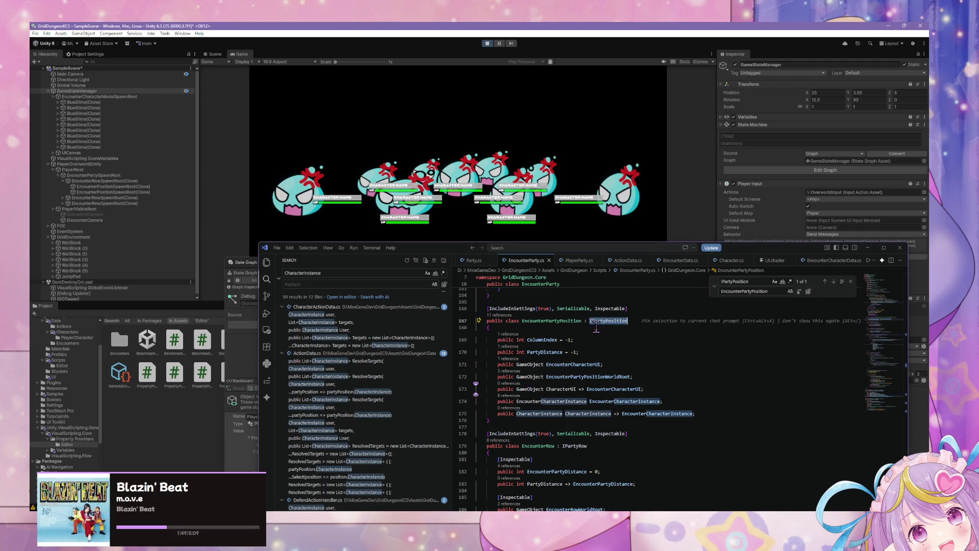
{"action": "key", "text": "ctrl+shift+f"}
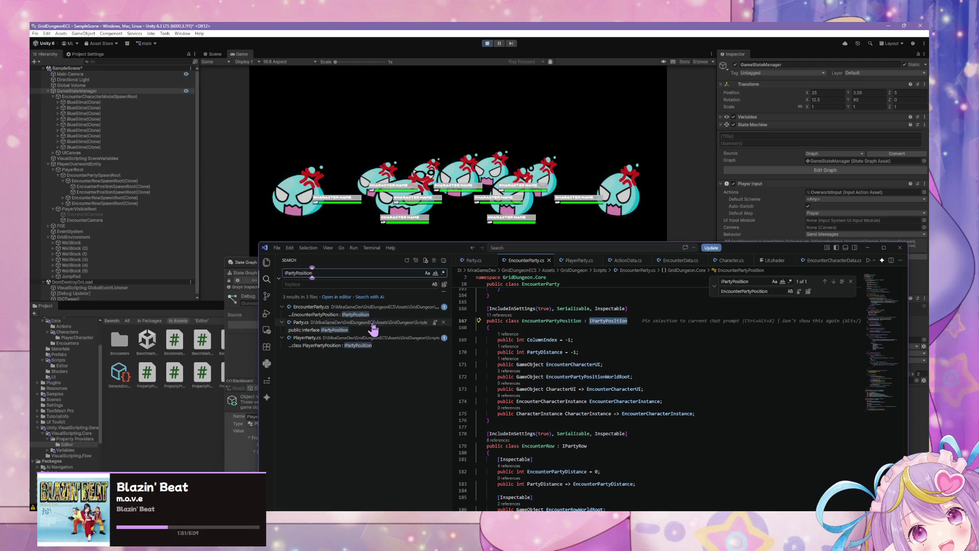
Open the PlayerPartyPosition match, then the IPartyPosition interface definition in Party.cs
{"action": "left_click", "coordinate": [365, 346]}
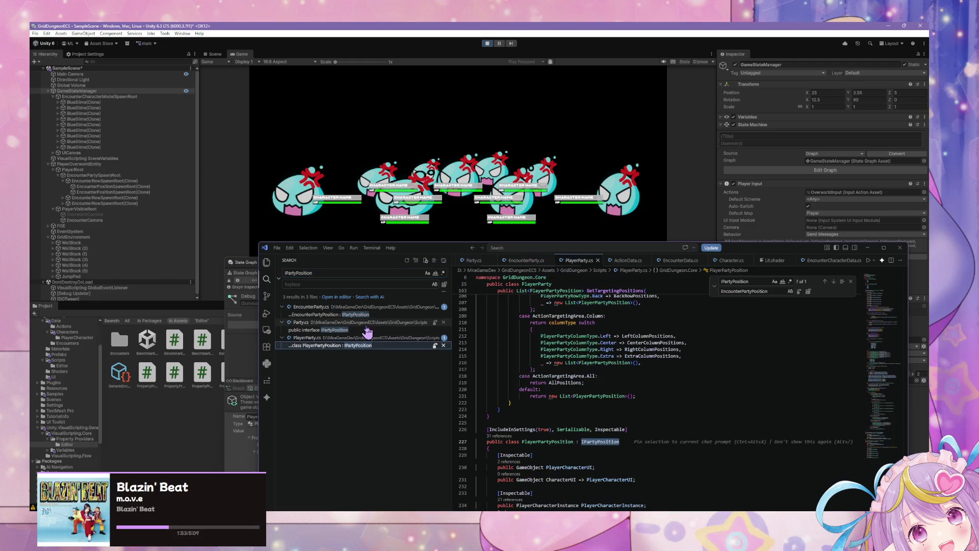
{"action": "left_click", "coordinate": [365, 337]}
{"action": "left_click", "coordinate": [356, 331]}
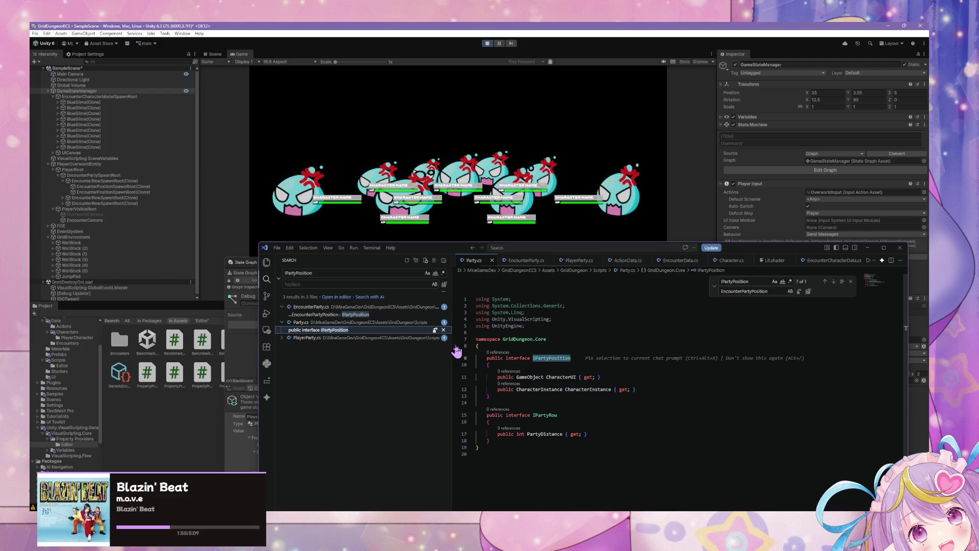
Search CharacterUI with Match Whole Word and view matches in EncounterParty.cs, Party.cs and PlayerParty.cs
{"action": "double_click", "coordinate": [575, 378]}
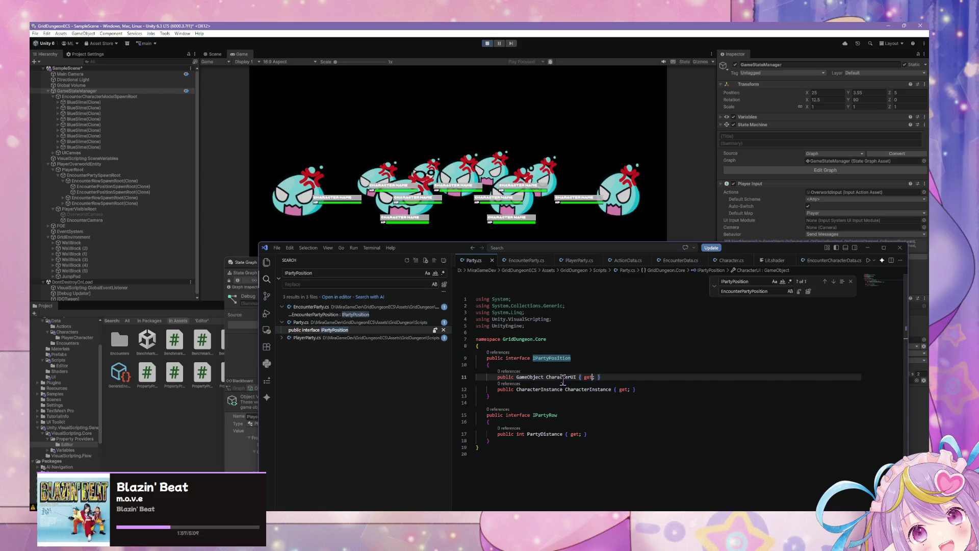
{"action": "triple_click", "coordinate": [328, 272]}
{"action": "type", "text": "CharacterUI"}
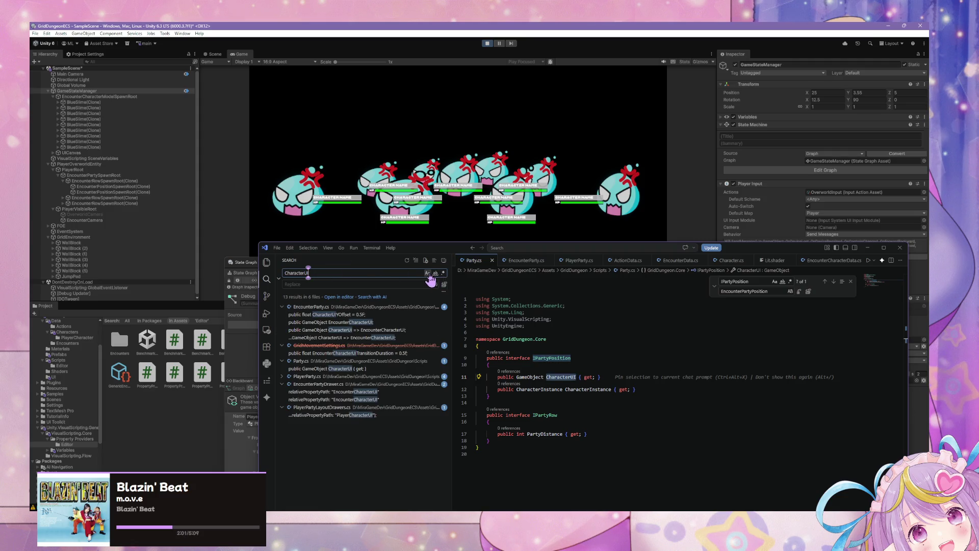
{"action": "left_click", "coordinate": [435, 273]}
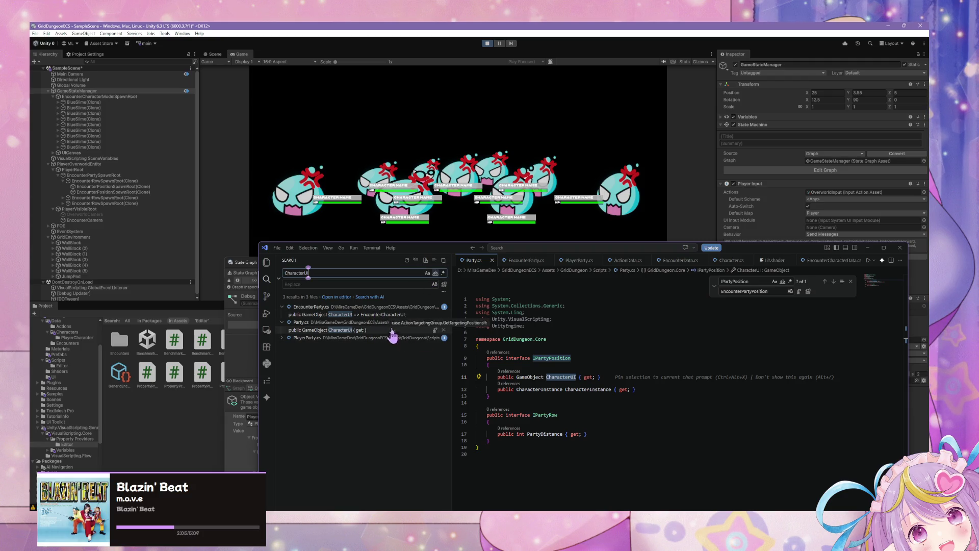
{"action": "left_click", "coordinate": [394, 315]}
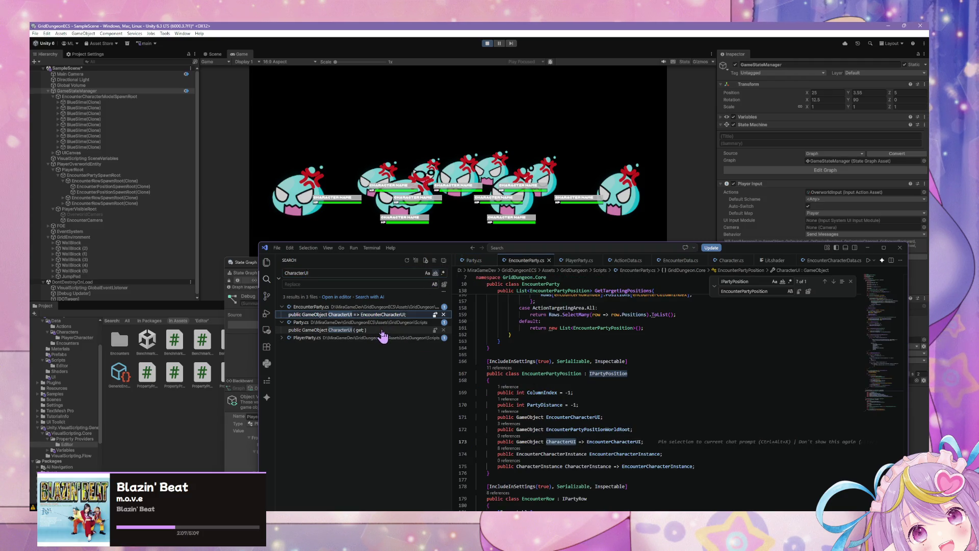
{"action": "left_click", "coordinate": [383, 330]}
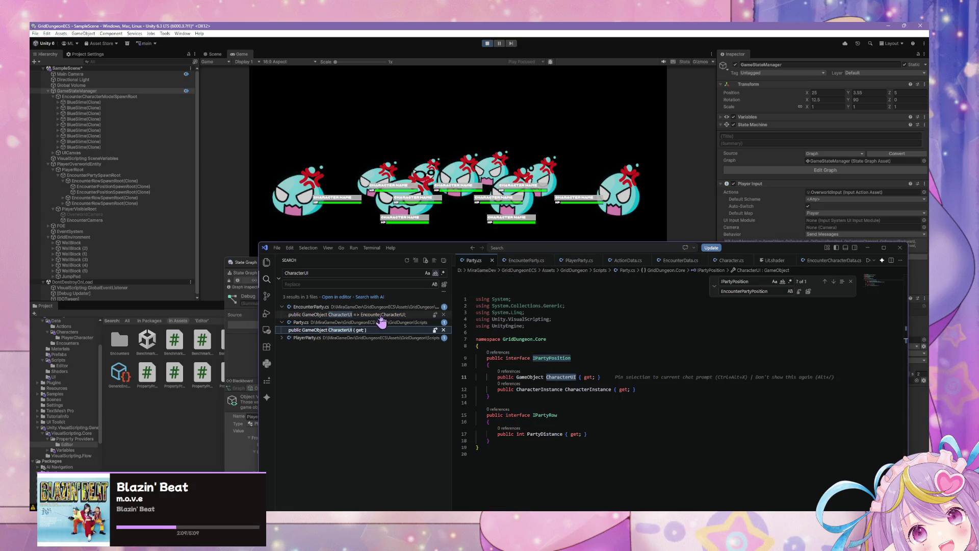
{"action": "left_click", "coordinate": [376, 315]}
{"action": "left_click", "coordinate": [366, 330]}
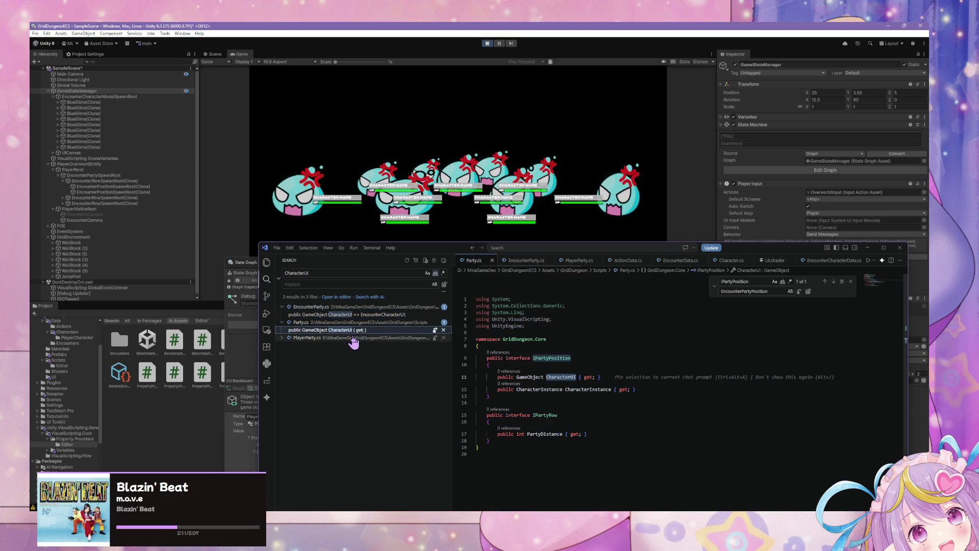
{"action": "left_click", "coordinate": [357, 338]}
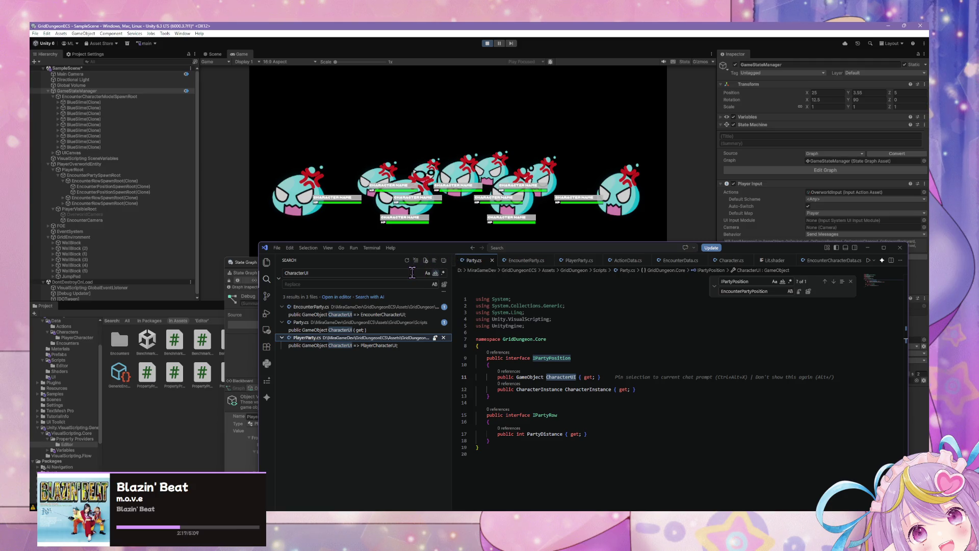
Stop Unity's play session and select EncounterCharacterUI on line 171 of EncounterParty.cs
{"action": "left_click", "coordinate": [487, 43]}
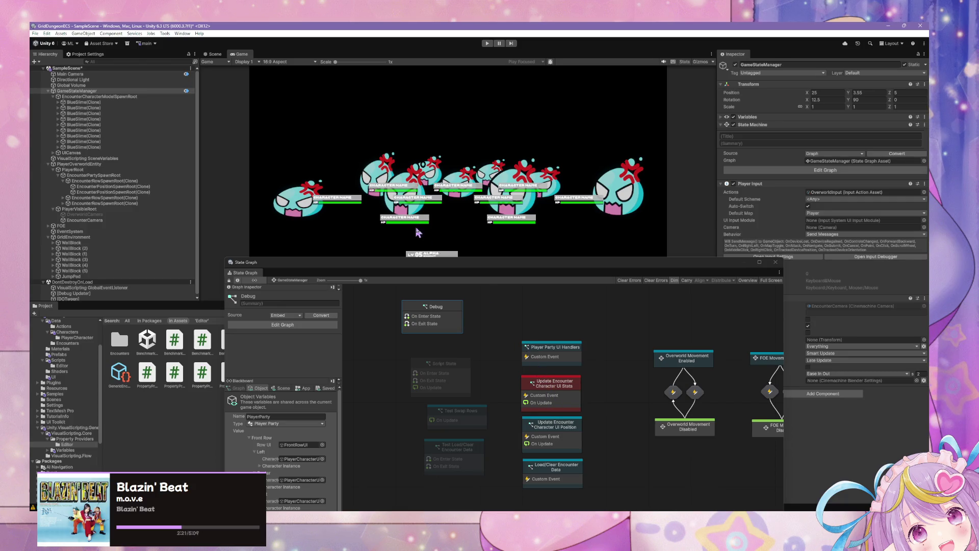
{"action": "key", "text": "alt+Tab"}
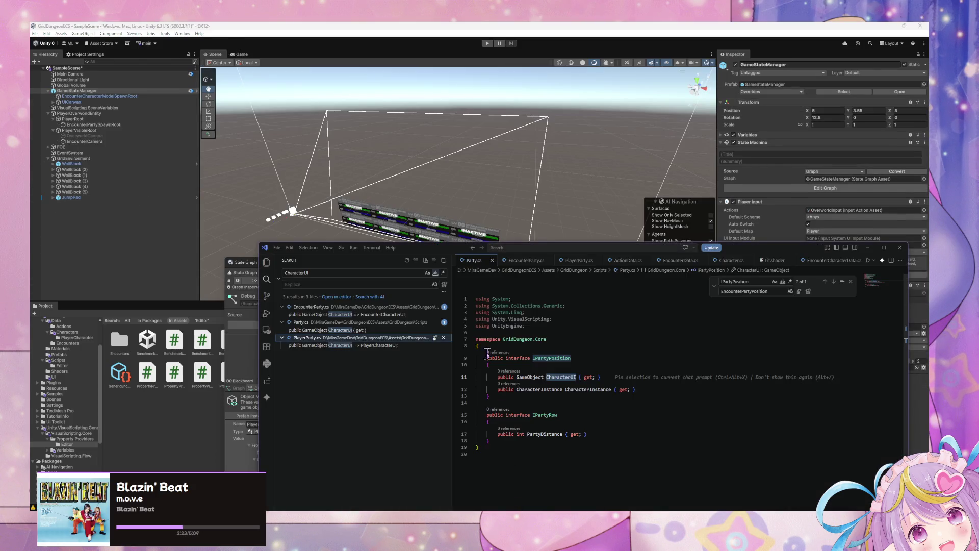
{"action": "left_click", "coordinate": [378, 315]}
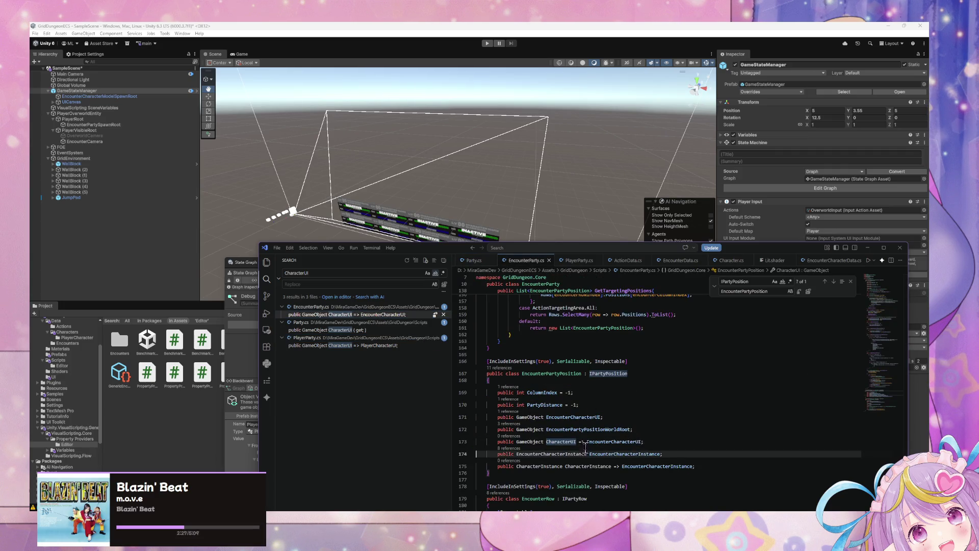
{"action": "double_click", "coordinate": [568, 416]}
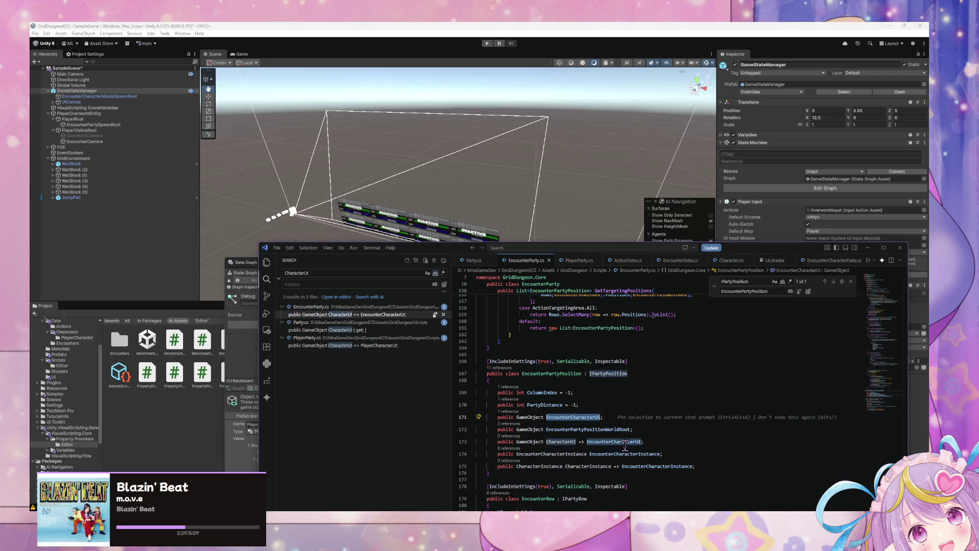
{"action": "left_click", "coordinate": [585, 442]}
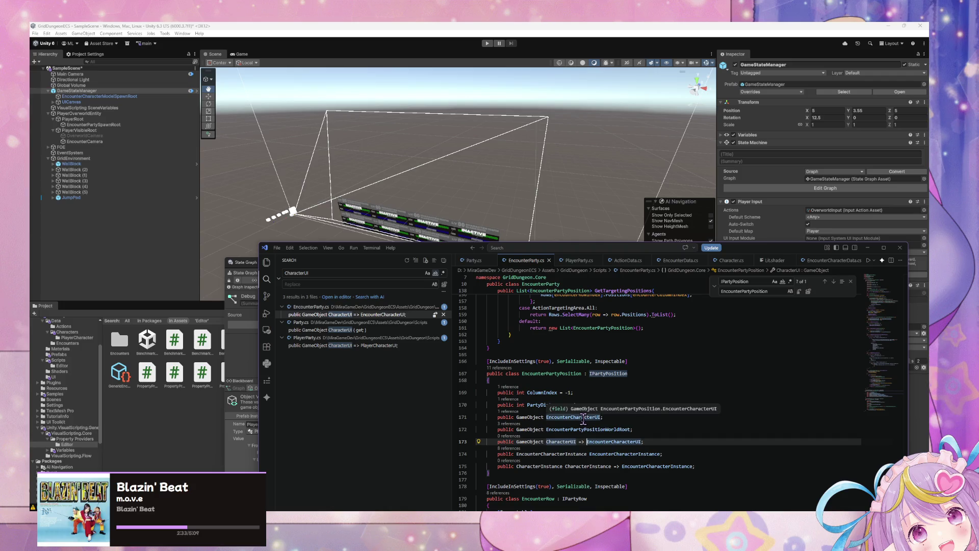
{"action": "triple_click", "coordinate": [602, 417]}
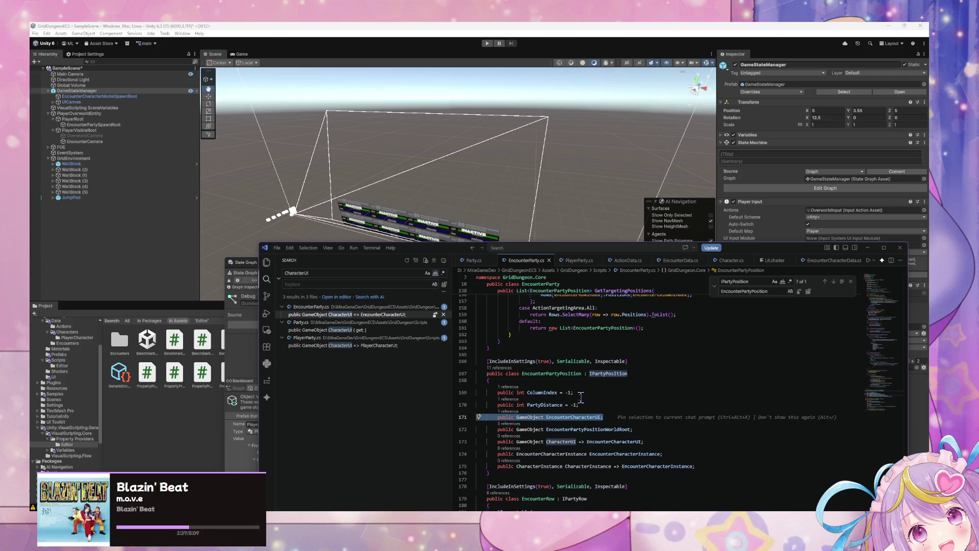
{"action": "double_click", "coordinate": [569, 418]}
{"action": "key", "text": "ctrl+c"}
Search the project for EncounterCharacterUI and view its uses in EncounterPartyDrawer.cs and EncounterParty.cs
{"action": "left_click", "coordinate": [324, 273]}
{"action": "key", "text": "ctrl+a"}
{"action": "key", "text": "ctrl+v"}
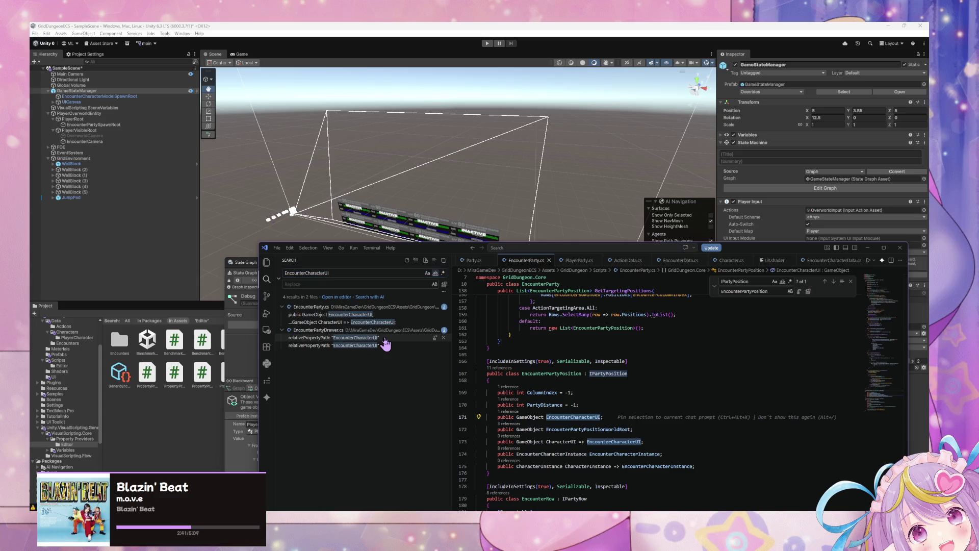
{"action": "left_click", "coordinate": [378, 337]}
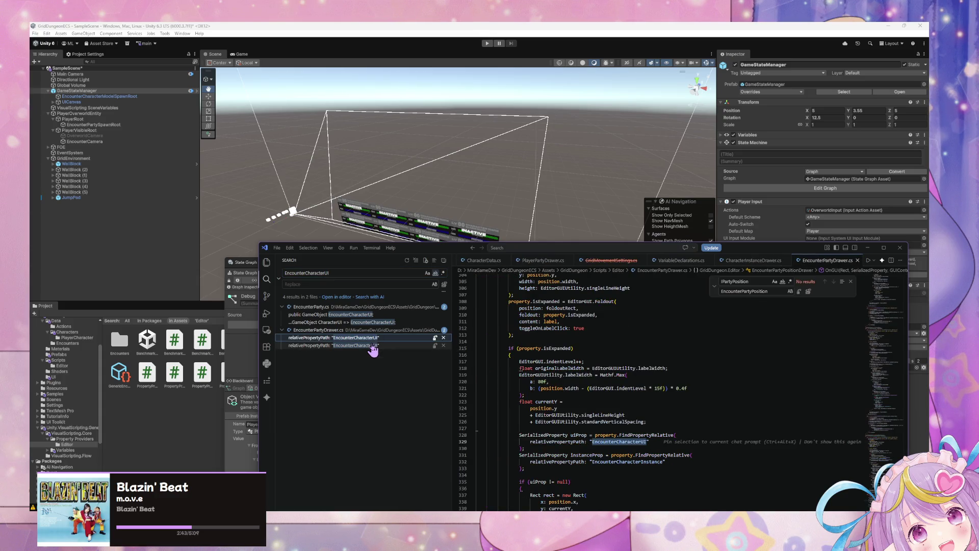
{"action": "left_click", "coordinate": [373, 323]}
{"action": "key", "text": "Down"}
{"action": "key", "text": "Down"}
{"action": "key", "text": "Down"}
{"action": "left_click", "coordinate": [349, 314]}
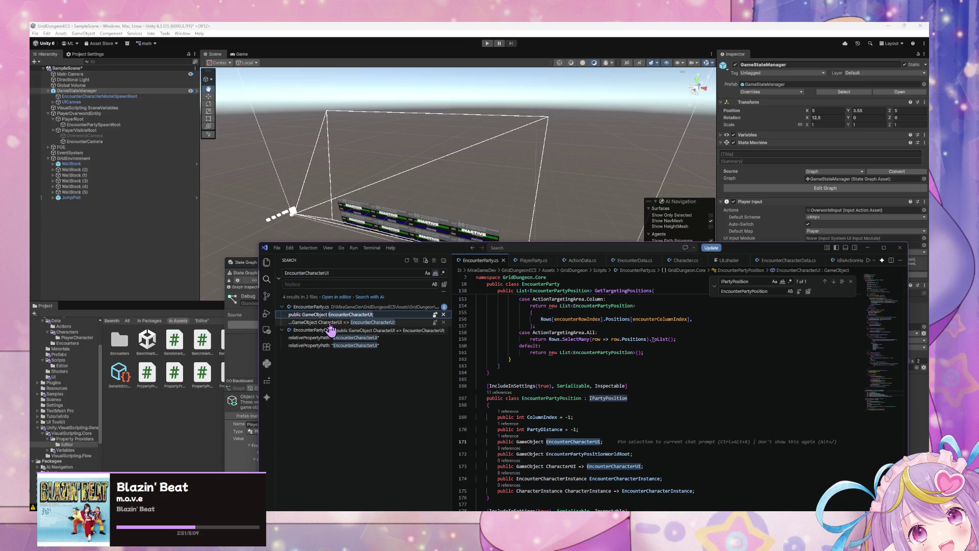
{"action": "left_click", "coordinate": [330, 325]}
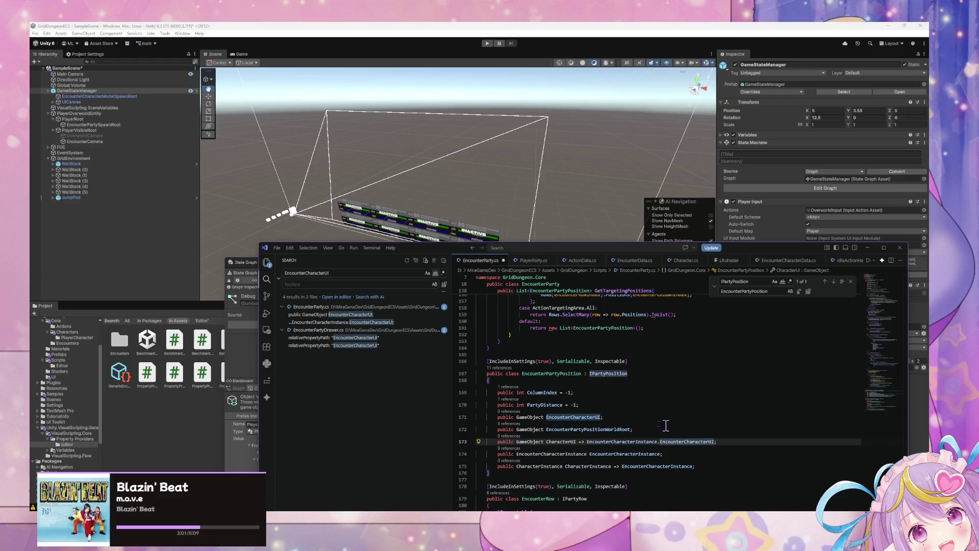
Make CharacterUI on line 173 return EncounterCharacterInstance.EncounterCharacterUI
{"action": "type", "text": "EncounterCharacterInstance."}
{"action": "key", "text": "Tab"}
{"action": "left_click", "coordinate": [650, 412]}
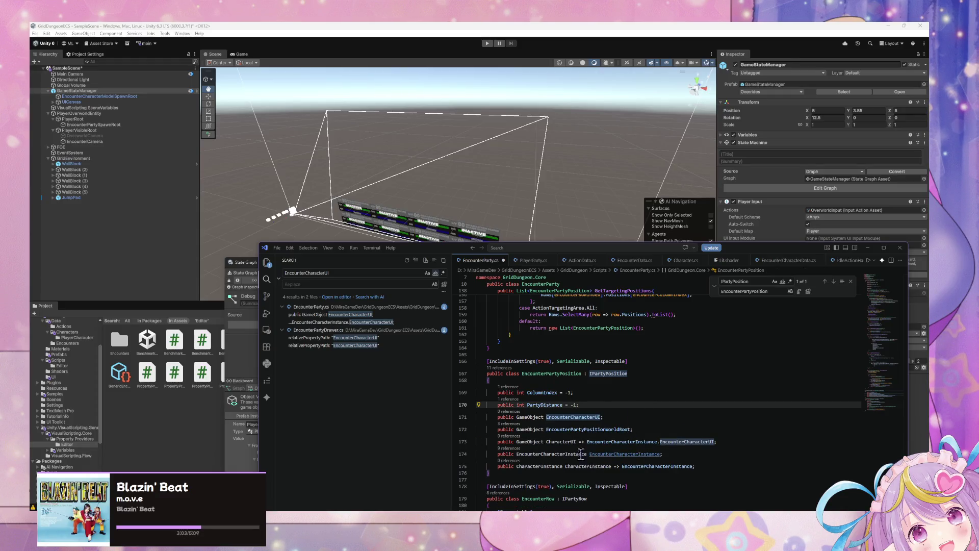
Search the project for EncounterCharacterInstance and open its class definition in Character.cs
{"action": "double_click", "coordinate": [563, 453]}
{"action": "key", "text": "ctrl+shift+f"}
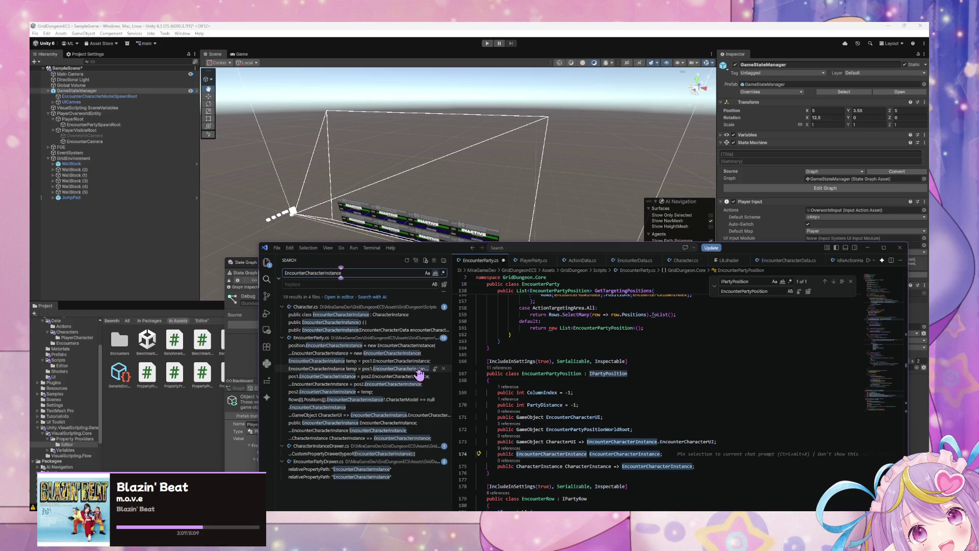
{"action": "left_click", "coordinate": [410, 316]}
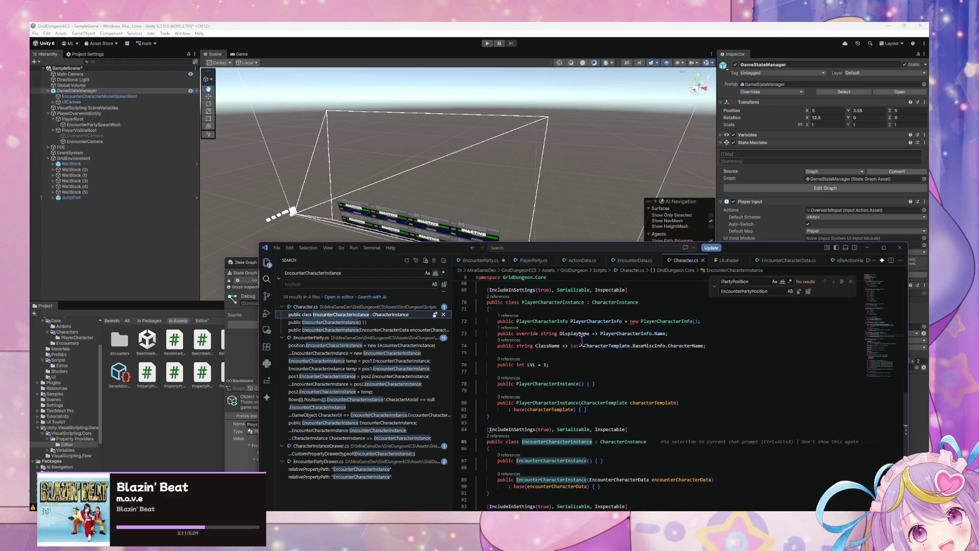
{"action": "scroll", "coordinate": [582, 338], "scroll_direction": "down", "scroll_amount": 2}
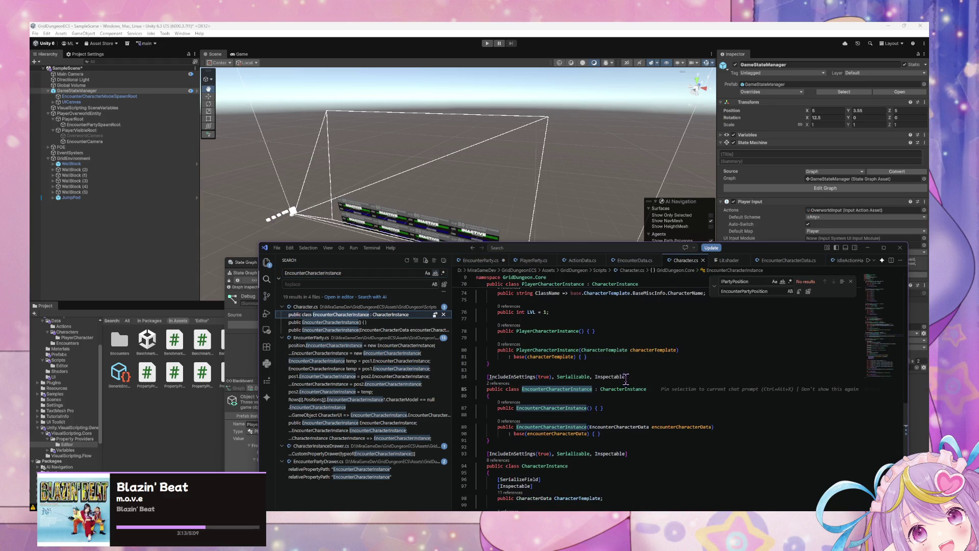
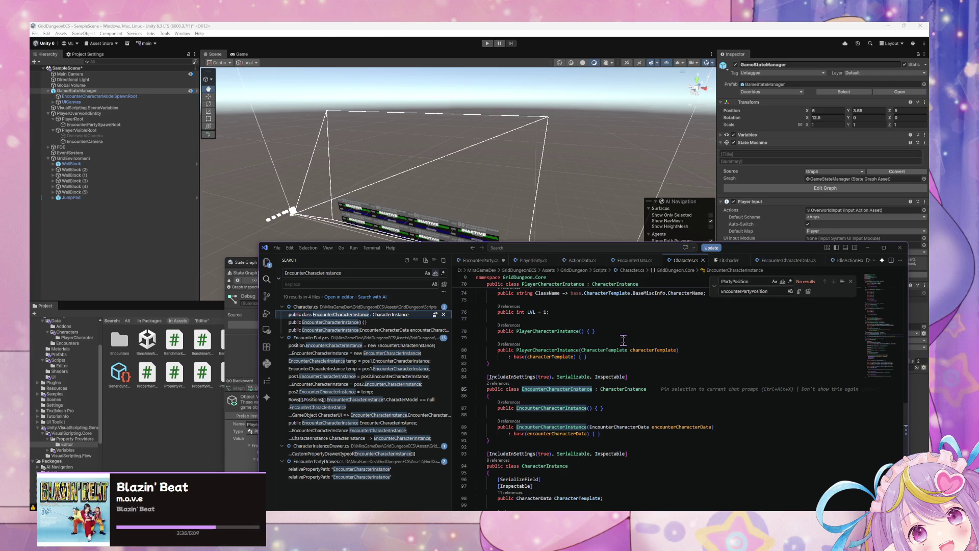
Jump to CharacterInstance in Character.cs, read through its subclasses, then switch to EncounterData.cs
{"action": "left_click", "coordinate": [628, 389], "text": "ctrl"}
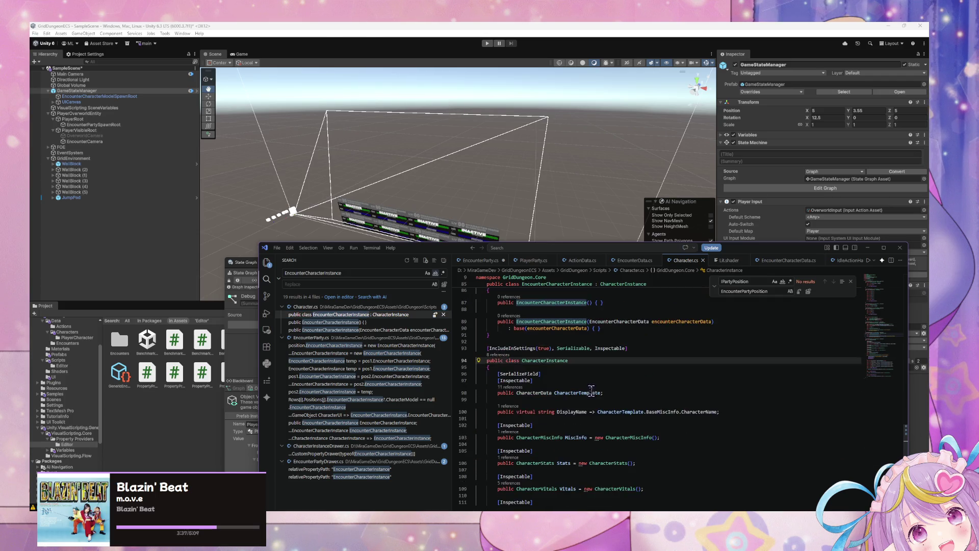
{"action": "scroll", "coordinate": [634, 359], "scroll_direction": "down", "scroll_amount": 2}
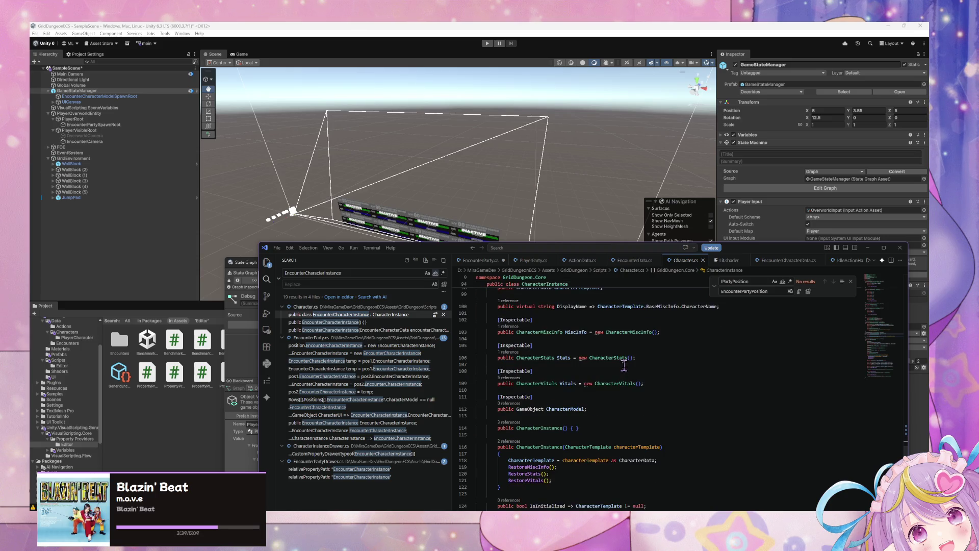
{"action": "scroll", "coordinate": [624, 353], "scroll_direction": "down", "scroll_amount": 9}
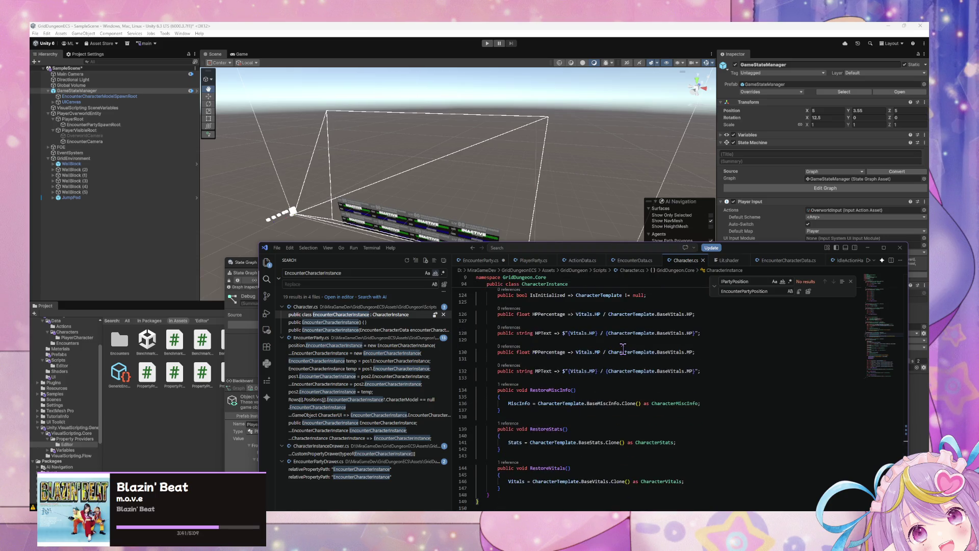
{"action": "scroll", "coordinate": [624, 348], "scroll_direction": "up", "scroll_amount": 10}
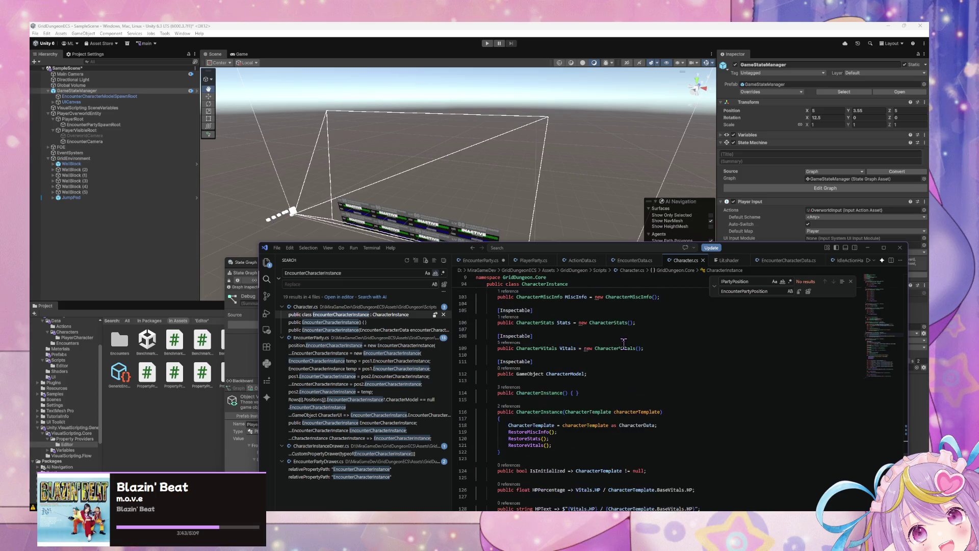
{"action": "scroll", "coordinate": [623, 344], "scroll_direction": "up", "scroll_amount": 4}
{"action": "scroll", "coordinate": [623, 342], "scroll_direction": "up", "scroll_amount": 4}
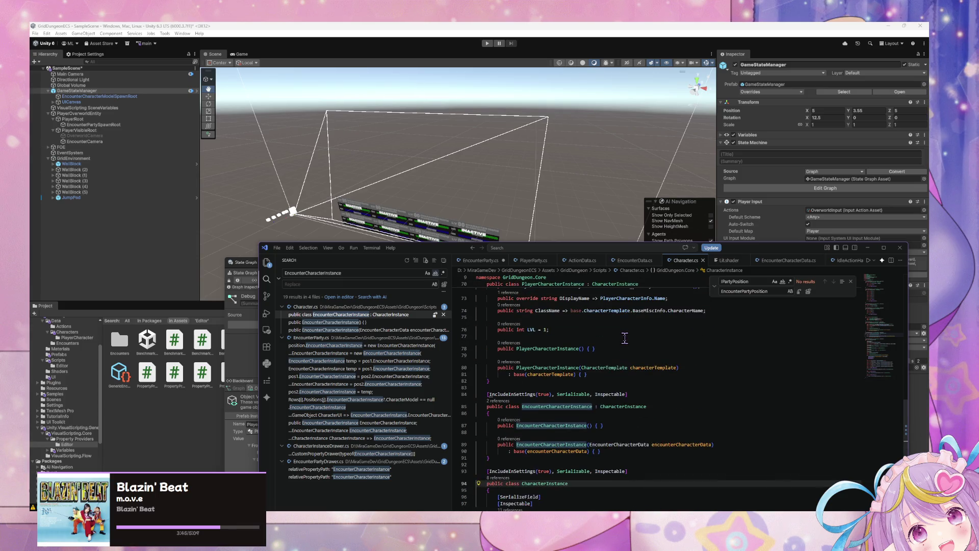
{"action": "scroll", "coordinate": [624, 338], "scroll_direction": "up", "scroll_amount": 4}
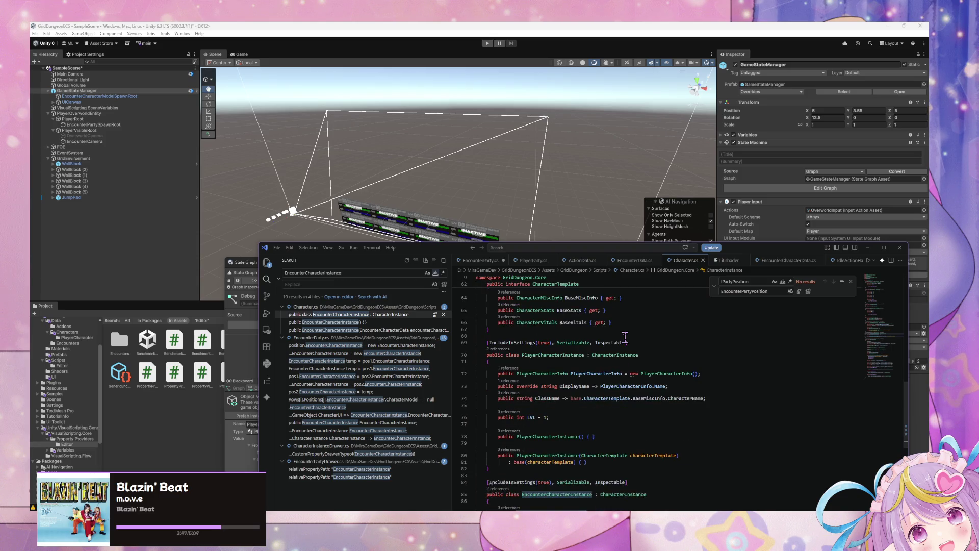
{"action": "scroll", "coordinate": [625, 337], "scroll_direction": "down", "scroll_amount": 1}
{"action": "scroll", "coordinate": [625, 336], "scroll_direction": "down", "scroll_amount": 1}
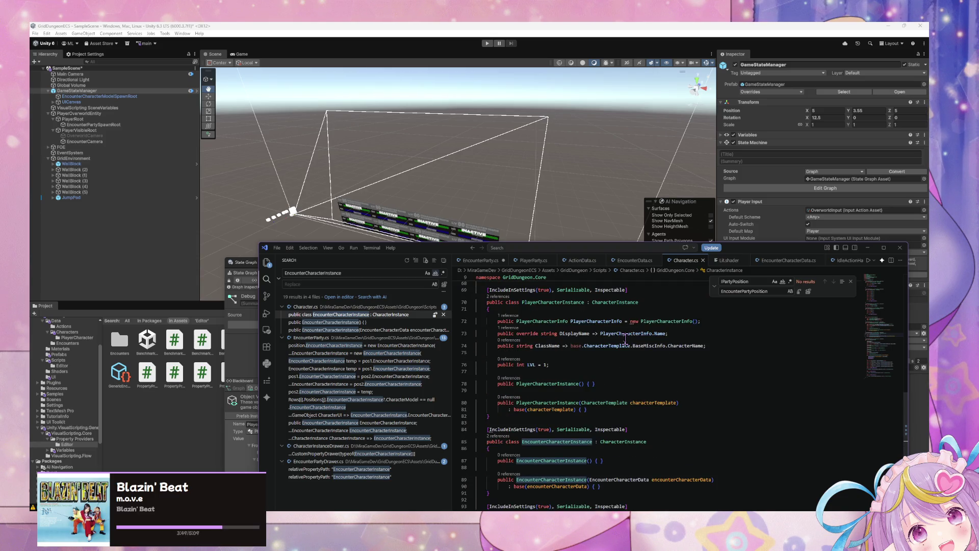
{"action": "left_click", "coordinate": [633, 261]}
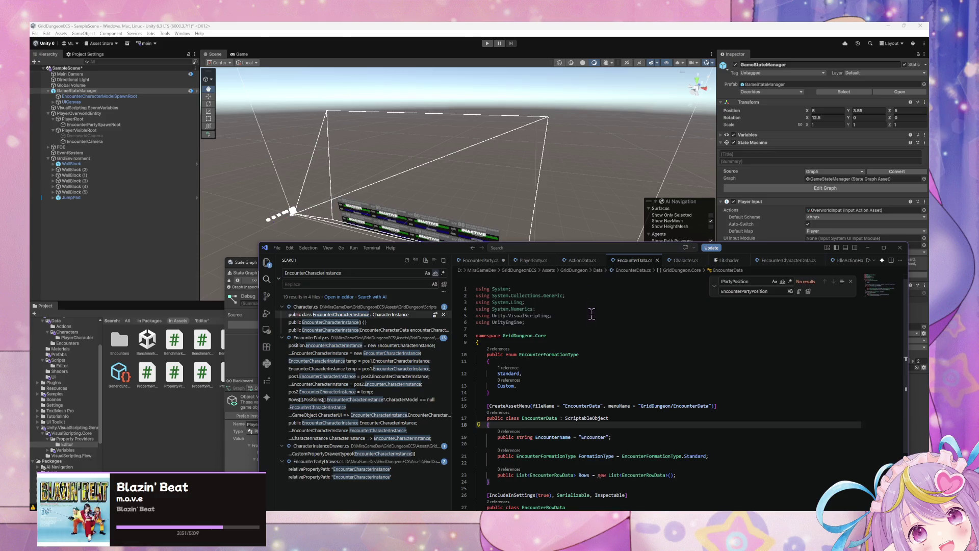
In EncounterParty.cs, delete the 'EncounterCharacterInstance.' prefix on line 173
{"action": "left_click", "coordinate": [491, 261]}
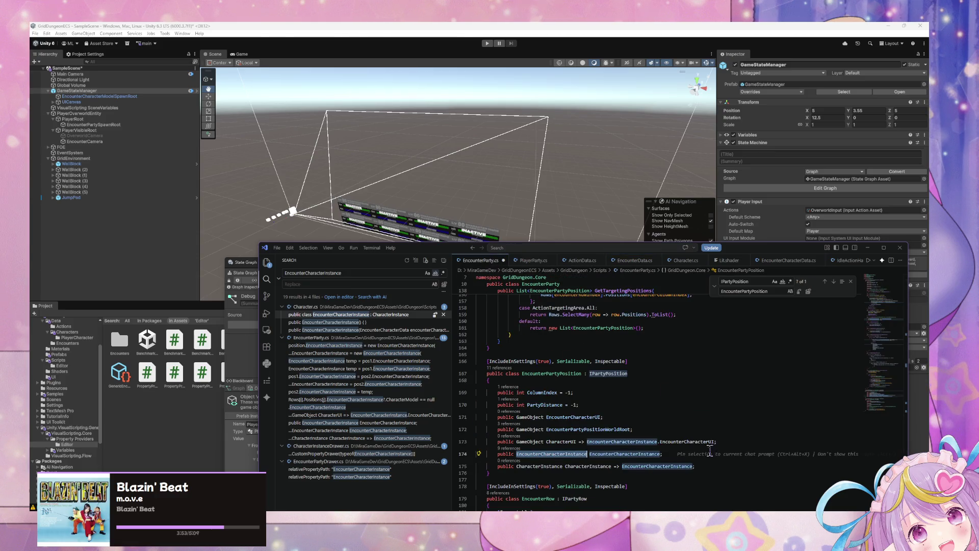
{"action": "left_click", "coordinate": [659, 435]}
{"action": "left_click_drag", "start_coordinate": [661, 441], "coordinate": [588, 442]}
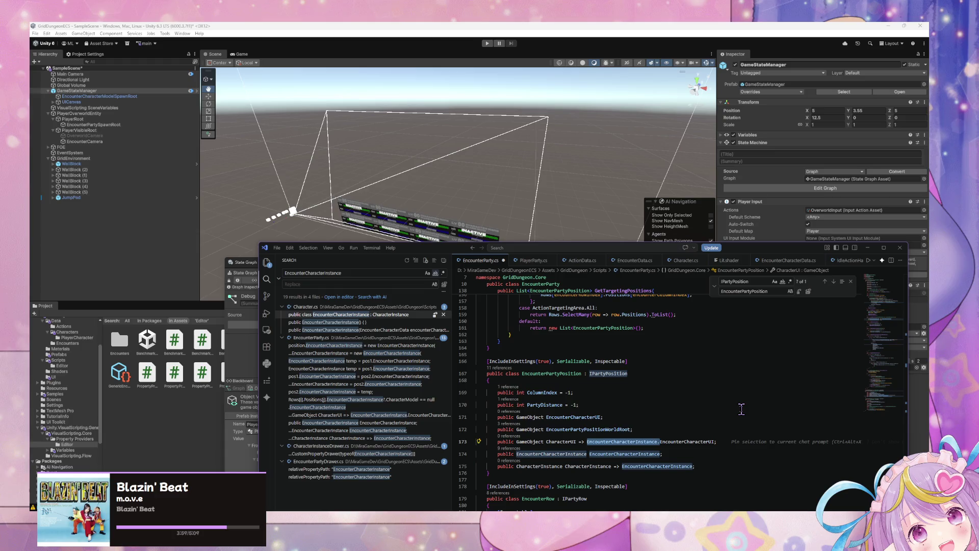
{"action": "key", "text": "Delete"}
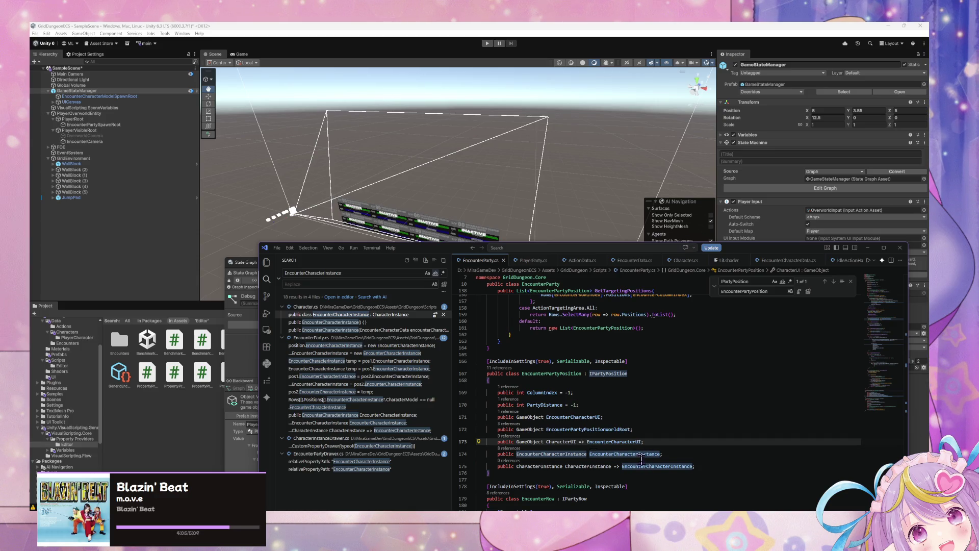
Find the EncounterCharacterInstance occurrences within EncounterParty.cs
{"action": "double_click", "coordinate": [558, 453]}
{"action": "key", "text": "ctrl+f"}
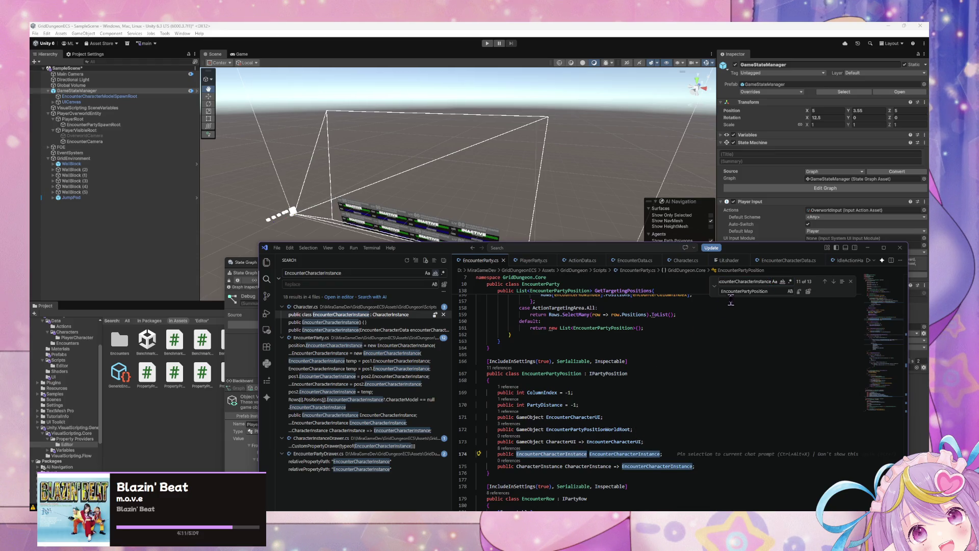
{"action": "left_click", "coordinate": [717, 292]}
{"action": "key", "text": "Return"}
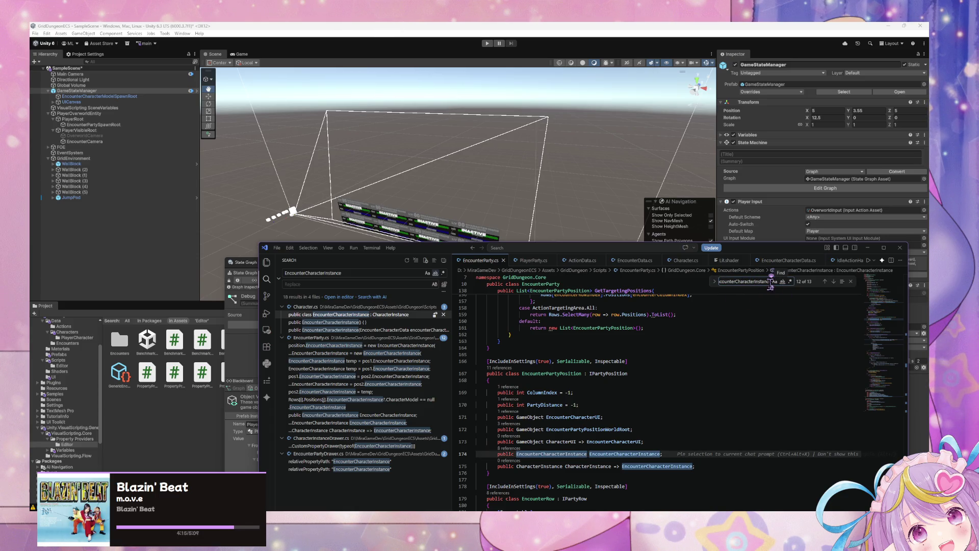
{"action": "left_click", "coordinate": [568, 454]}
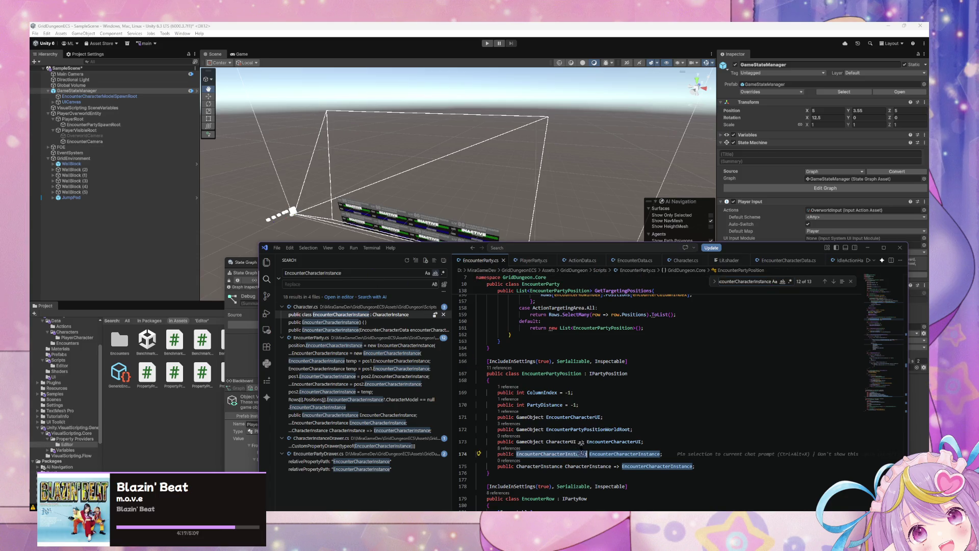
Search the project for EncounterCharacterUI, check its field declaration, then bring up Unity's state graph
{"action": "double_click", "coordinate": [596, 442]}
{"action": "key", "text": "ctrl+shift+f"}
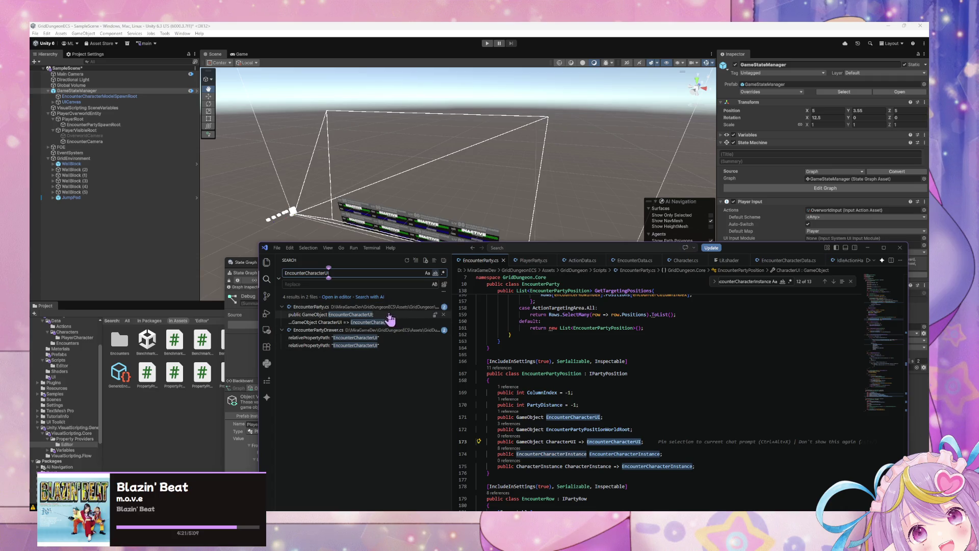
{"action": "left_click", "coordinate": [378, 316]}
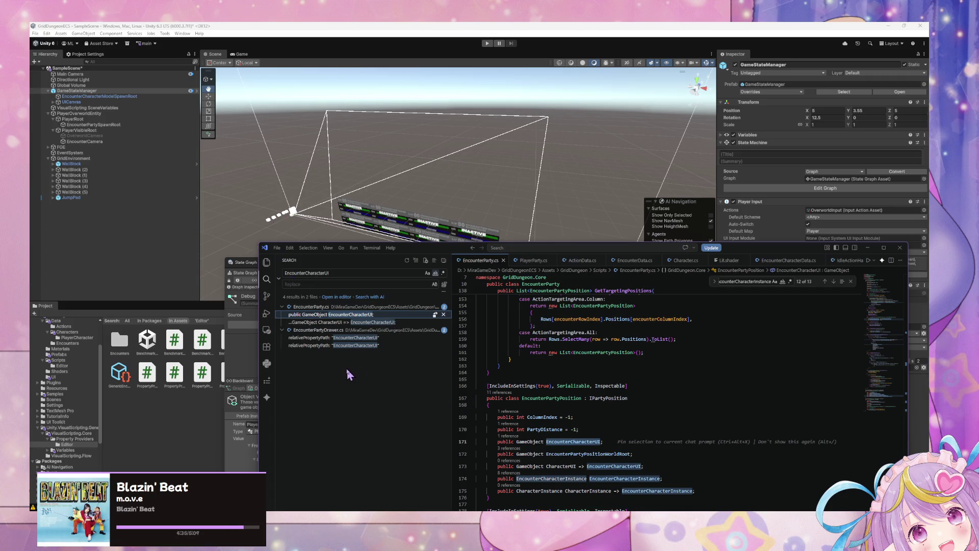
{"action": "double_click", "coordinate": [565, 442]}
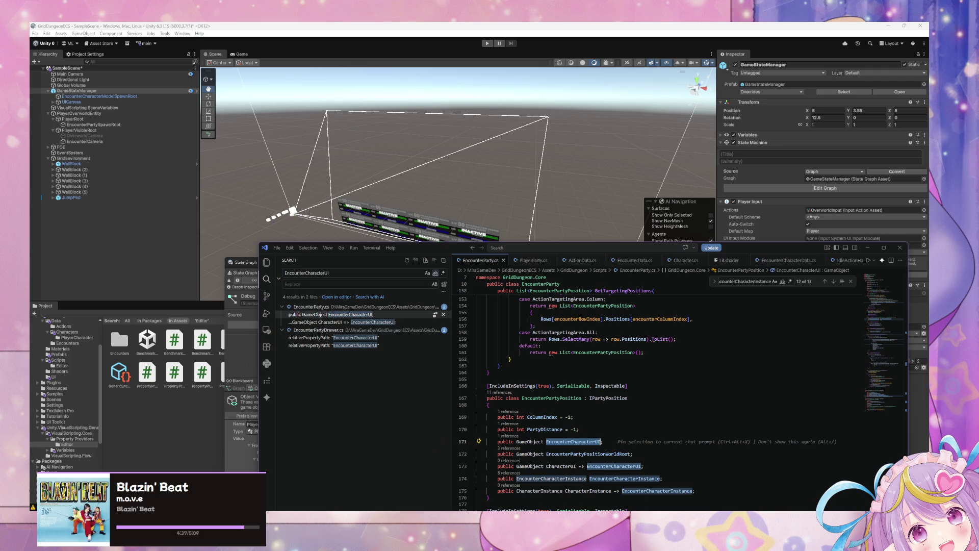
{"action": "mouse_move", "coordinate": [628, 510]}
{"action": "left_click", "coordinate": [678, 482]}
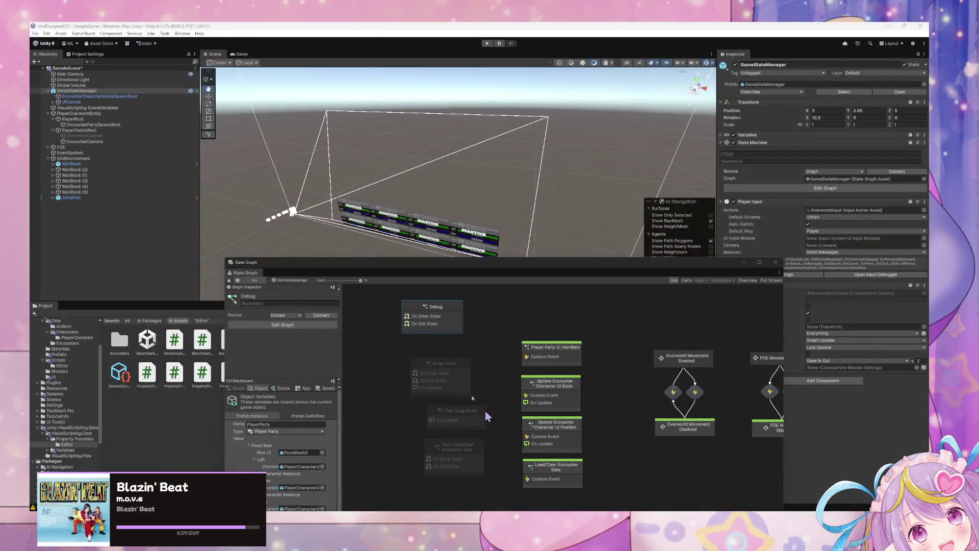
Open the Load/Clear Encounter Data script graph and inspect its Set Encounter Character UI node
{"action": "double_click", "coordinate": [564, 471]}
{"action": "scroll", "coordinate": [480, 459], "scroll_direction": "down", "scroll_amount": 5}
{"action": "scroll", "coordinate": [637, 431], "scroll_direction": "up", "scroll_amount": 5}
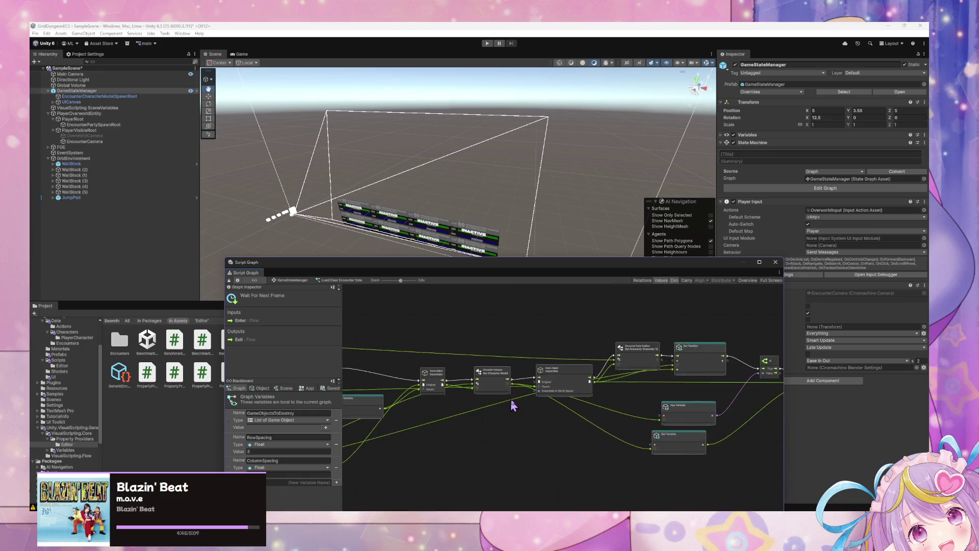
{"action": "scroll", "coordinate": [512, 405], "scroll_direction": "up", "scroll_amount": 3}
{"action": "mouse_move", "coordinate": [626, 409]}
{"action": "left_mouse_down"}
{"action": "mouse_move", "coordinate": [494, 422]}
{"action": "mouse_move", "coordinate": [494, 402]}
{"action": "left_mouse_up"}
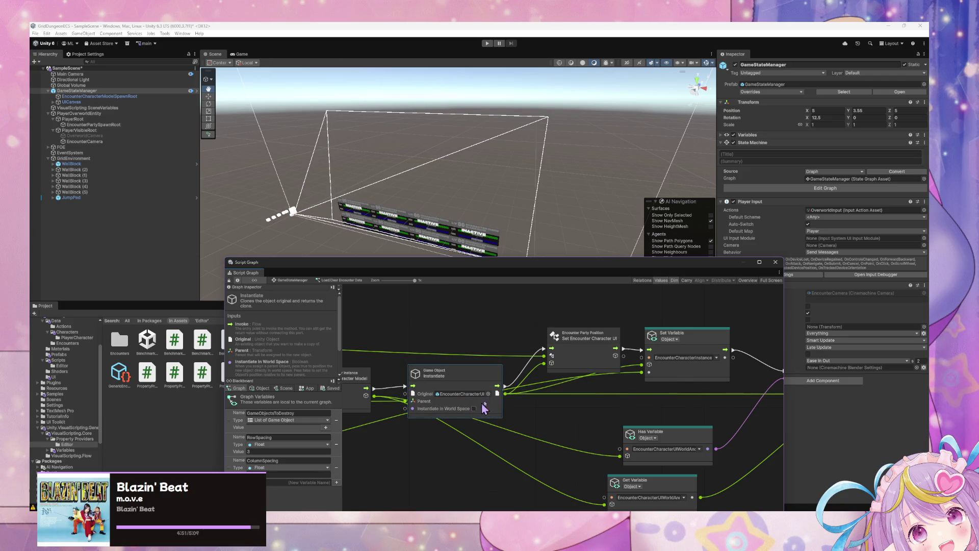
{"action": "left_click_drag", "start_coordinate": [588, 350], "coordinate": [583, 343]}
{"action": "mouse_move", "coordinate": [570, 389]}
{"action": "left_mouse_down"}
{"action": "mouse_move", "coordinate": [417, 397]}
{"action": "mouse_move", "coordinate": [559, 417]}
{"action": "left_mouse_up"}
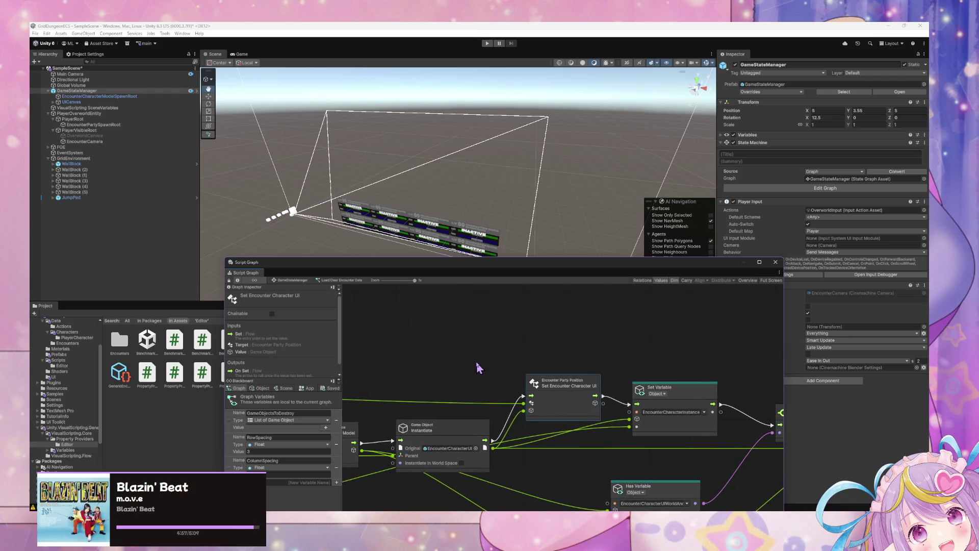
Check the Wait For Next Frame, Has Variable and If nodes, then return to VS Code's search
{"action": "left_click_drag", "start_coordinate": [478, 366], "coordinate": [514, 430]}
{"action": "scroll", "coordinate": [515, 418], "scroll_direction": "down", "scroll_amount": 1}
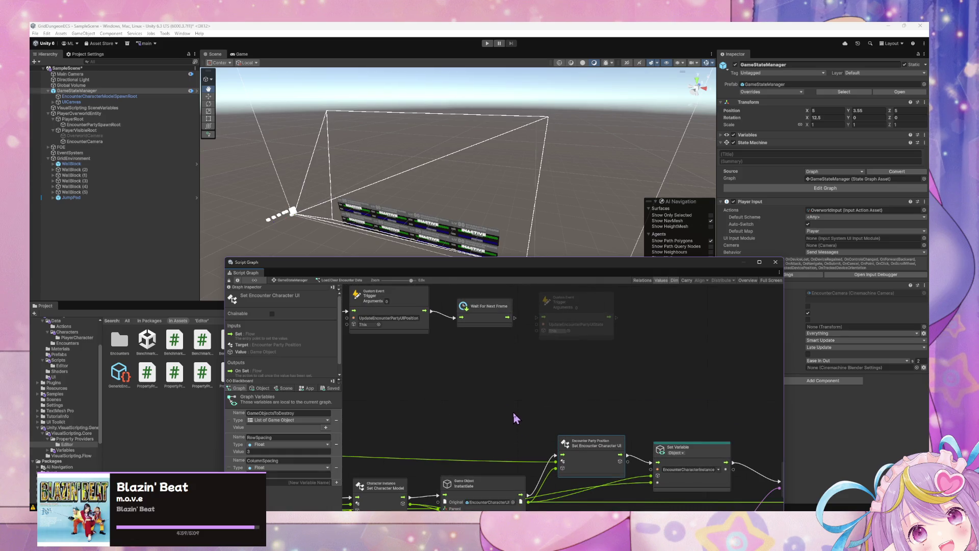
{"action": "left_click_drag", "start_coordinate": [517, 421], "coordinate": [508, 395]}
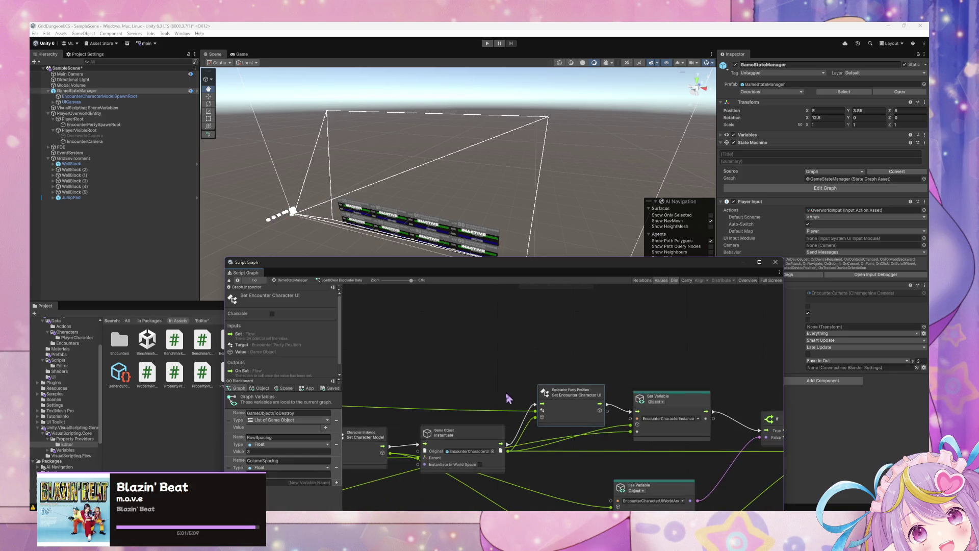
{"action": "left_click_drag", "start_coordinate": [440, 332], "coordinate": [446, 369]}
{"action": "scroll", "coordinate": [446, 368], "scroll_direction": "up", "scroll_amount": 1}
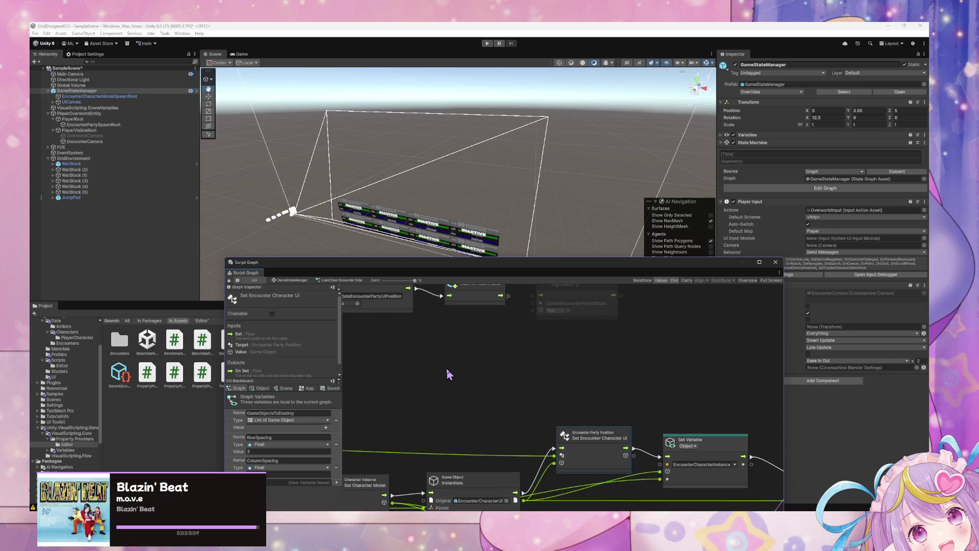
{"action": "scroll", "coordinate": [447, 370], "scroll_direction": "down", "scroll_amount": 1}
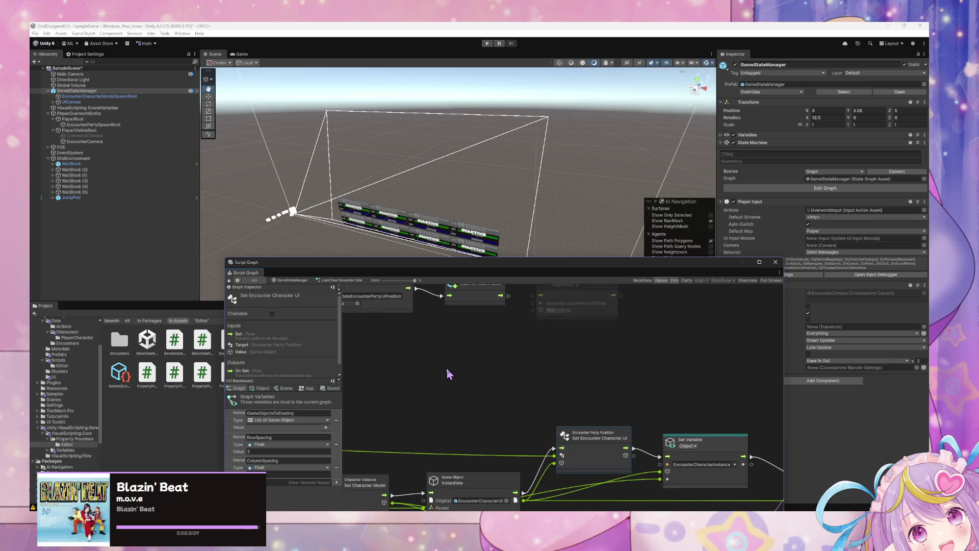
{"action": "left_click_drag", "start_coordinate": [431, 374], "coordinate": [522, 334]}
{"action": "left_click_drag", "start_coordinate": [606, 425], "coordinate": [585, 408]}
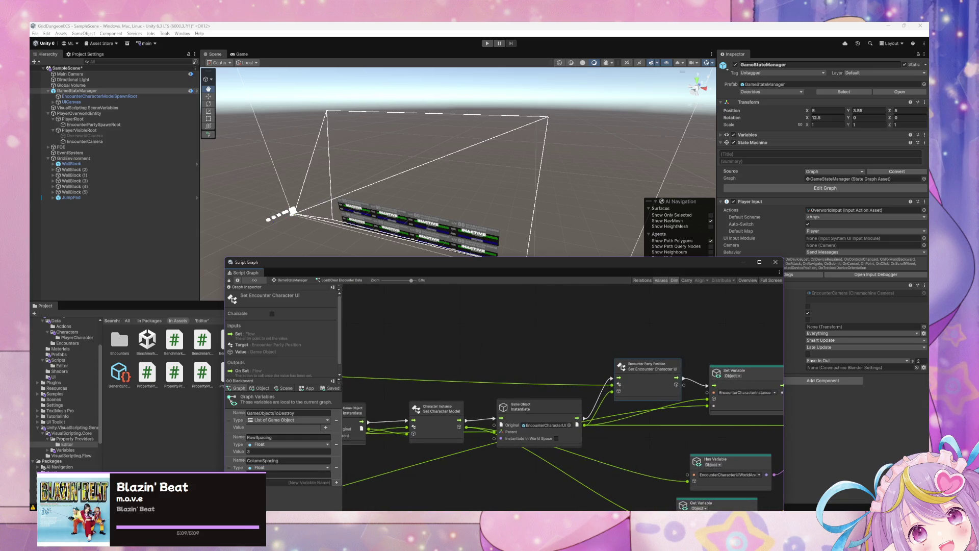
{"action": "key", "text": "alt+Tab"}
{"action": "left_click", "coordinate": [332, 274]}
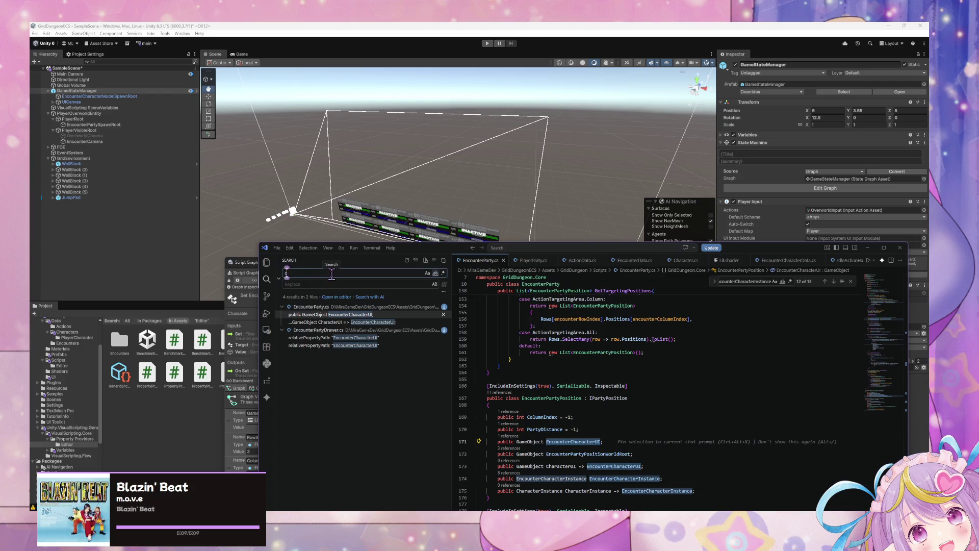
Search for 'character inst' and open the CharacterInstance definition in Character.cs
{"action": "type", "text": "character inst"}
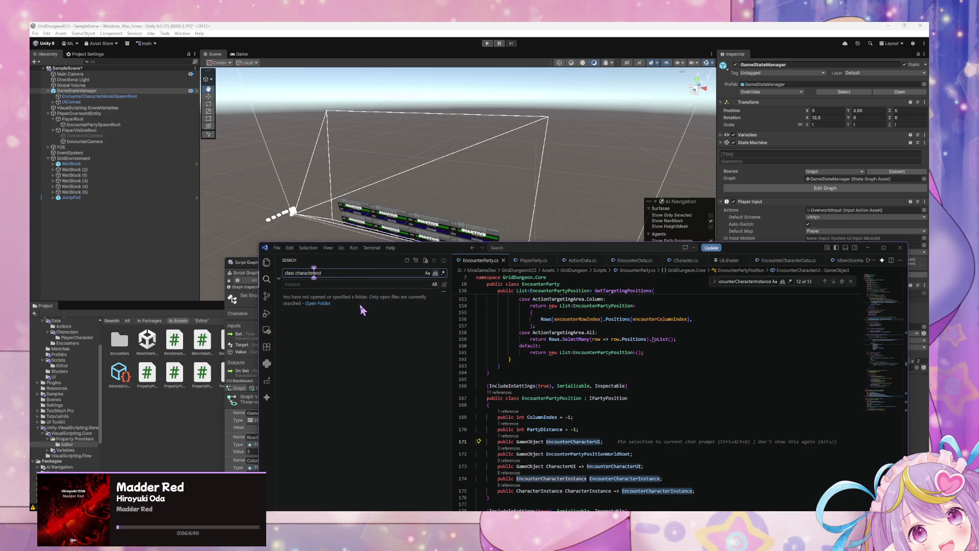
{"action": "left_click", "coordinate": [435, 273]}
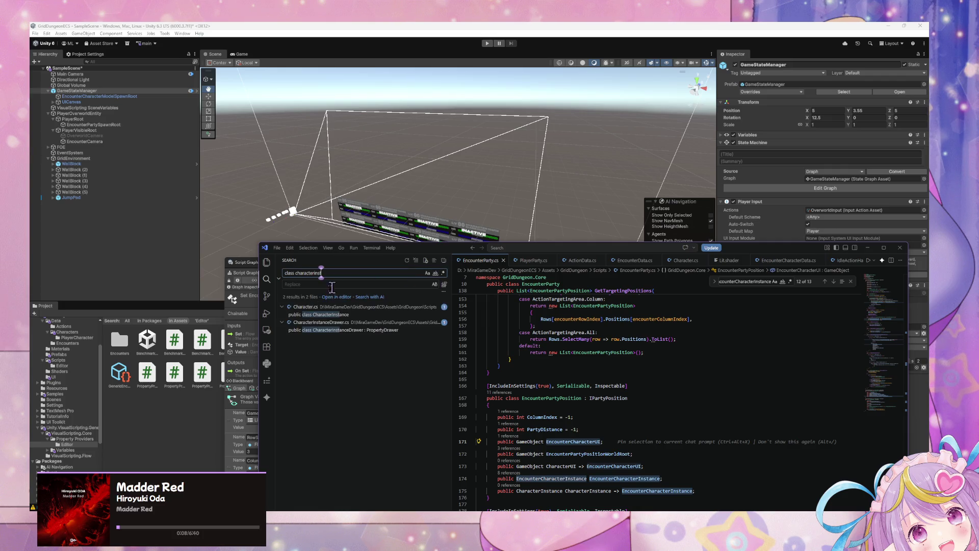
{"action": "left_click", "coordinate": [396, 314]}
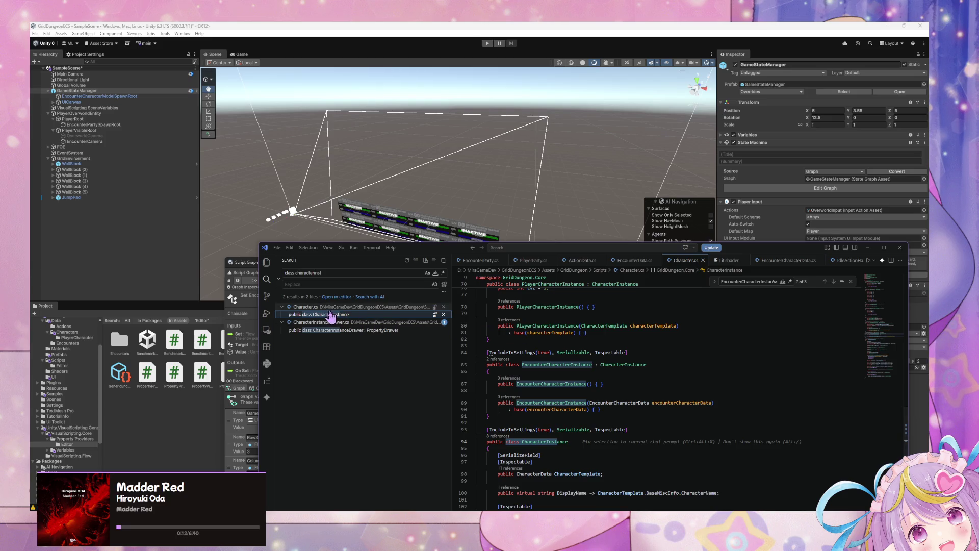
Search 'characterin', review the CharacterUI uses in EncounterParty.cs and PlayerParty.cs, then return to Unity
{"action": "left_click_drag", "start_coordinate": [329, 274], "coordinate": [304, 275]}
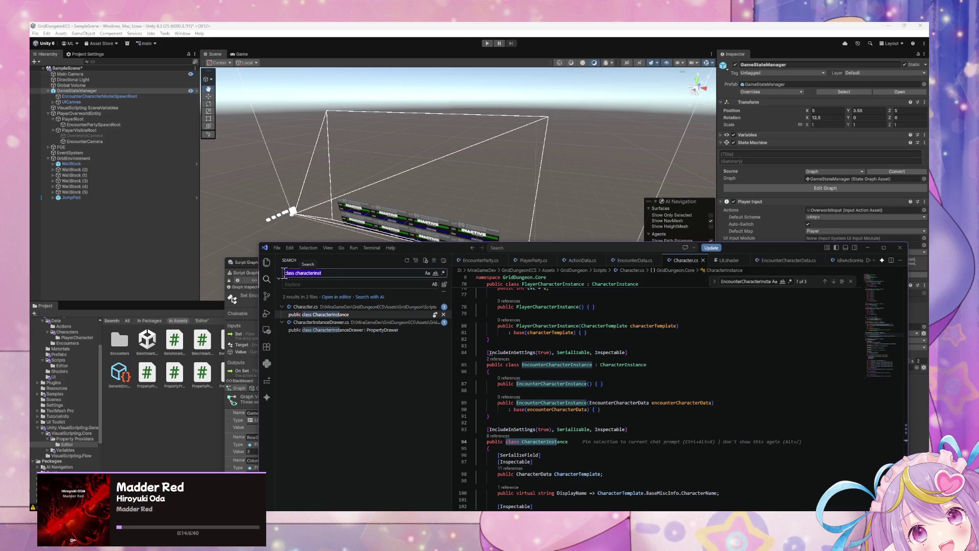
{"action": "key", "text": "ctrl+a"}
{"action": "key", "text": "BackSpace"}
{"action": "type", "text": "cha"}
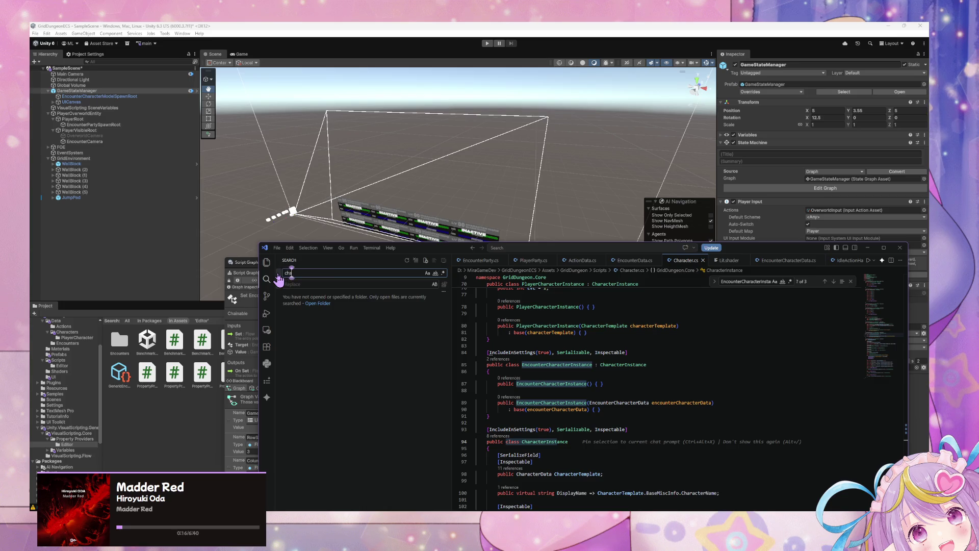
{"action": "type", "text": "racterin"}
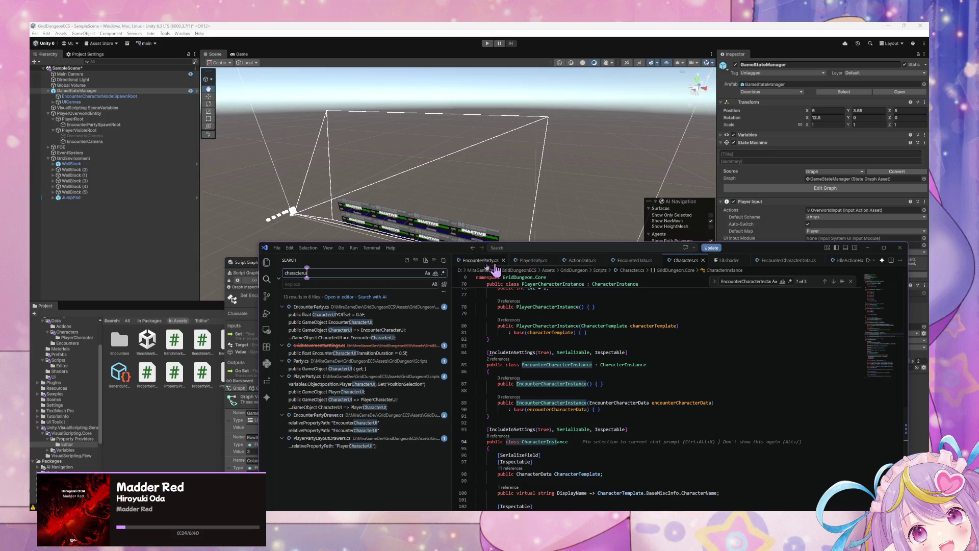
{"action": "left_click", "coordinate": [470, 263]}
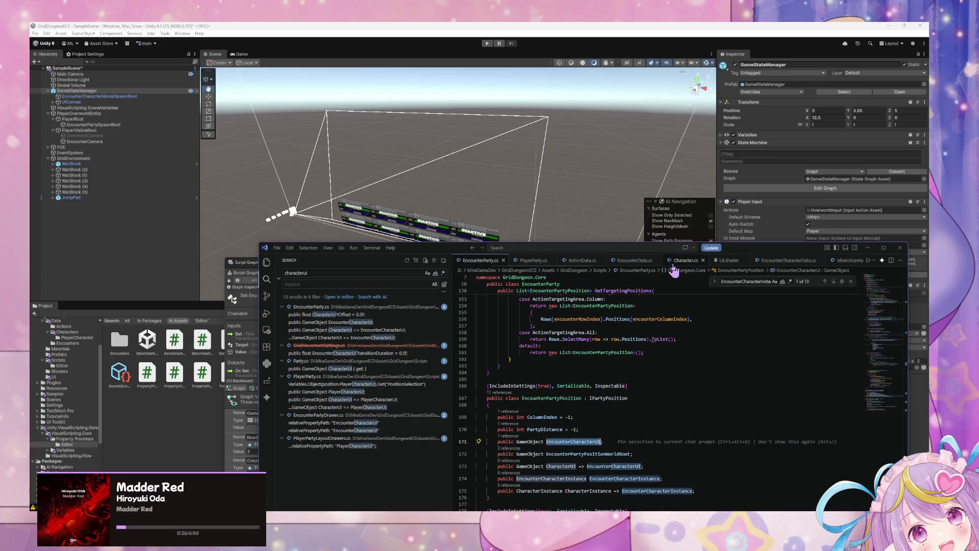
{"action": "left_click", "coordinate": [533, 261]}
{"action": "key", "text": "F4"}
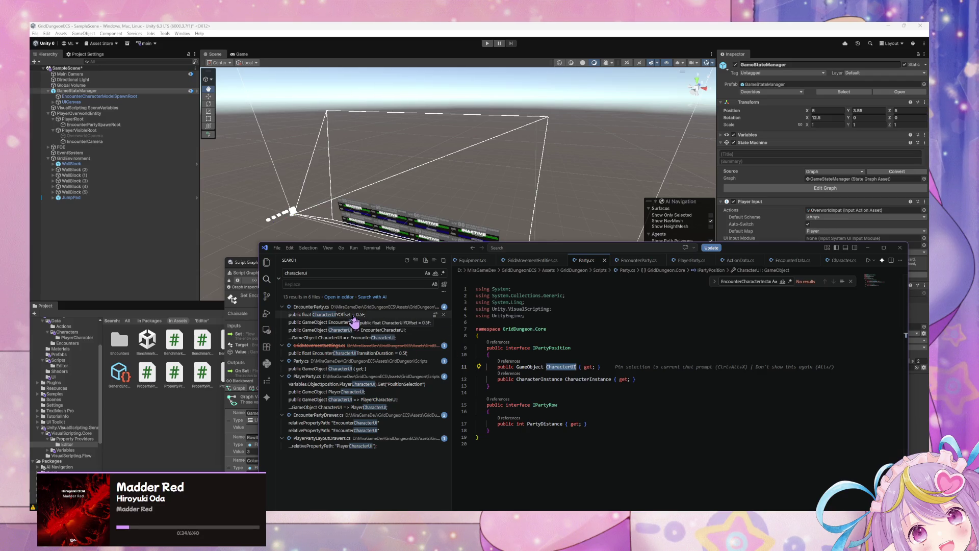
{"action": "left_click", "coordinate": [627, 261]}
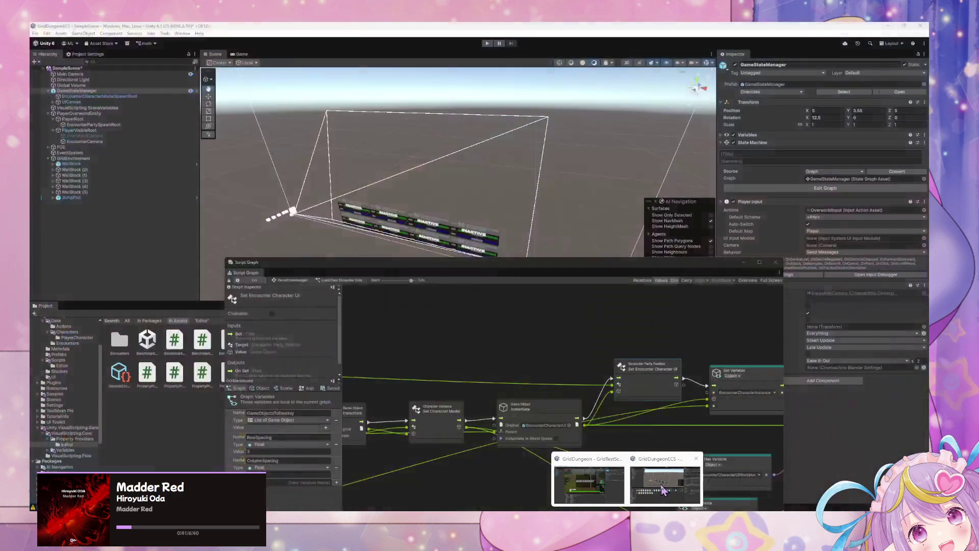
{"action": "left_click", "coordinate": [628, 481]}
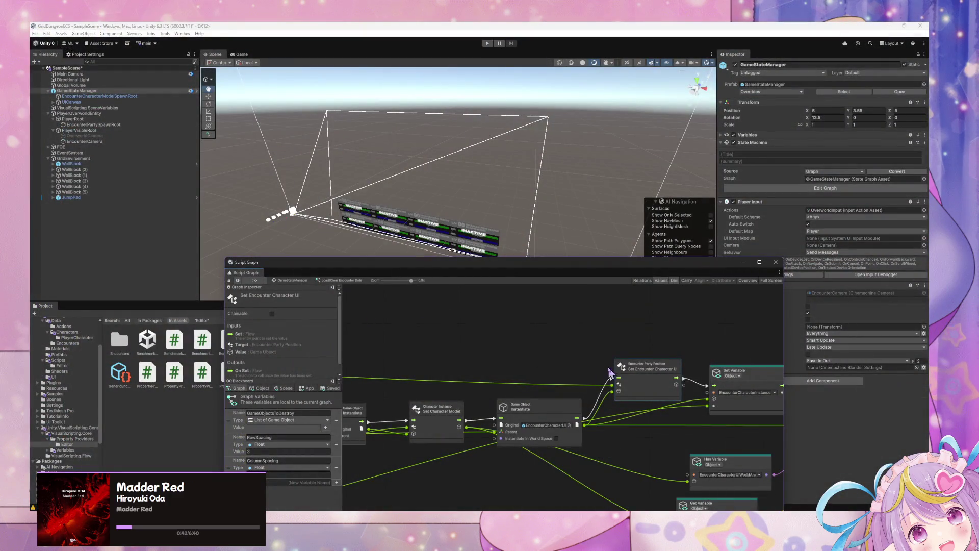
From the GameStateManager state graph, open the Update Encounter Character UI Stats graph
{"action": "scroll", "coordinate": [580, 403], "scroll_direction": "up", "scroll_amount": 3}
{"action": "scroll", "coordinate": [534, 364], "scroll_direction": "up", "scroll_amount": 5}
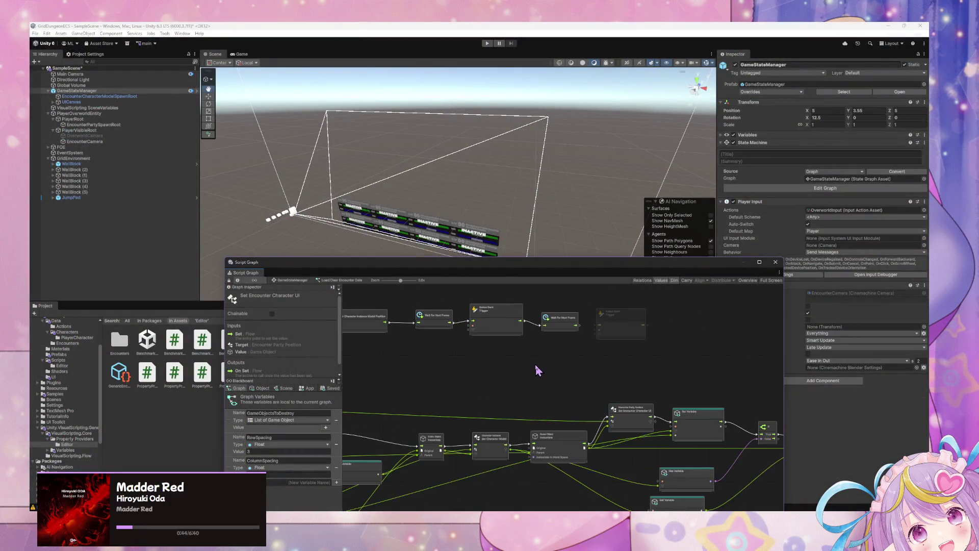
{"action": "scroll", "coordinate": [561, 408], "scroll_direction": "down", "scroll_amount": 2}
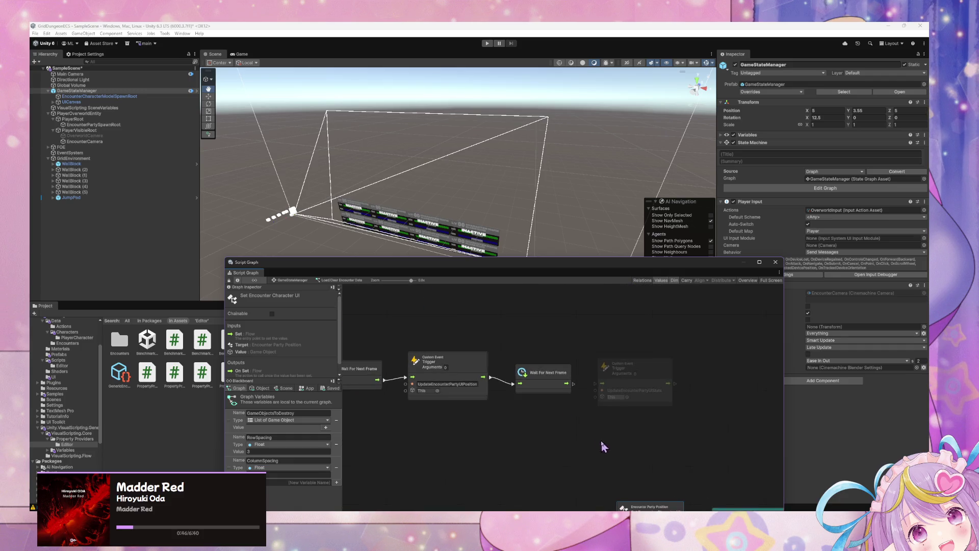
{"action": "left_click", "coordinate": [299, 281]}
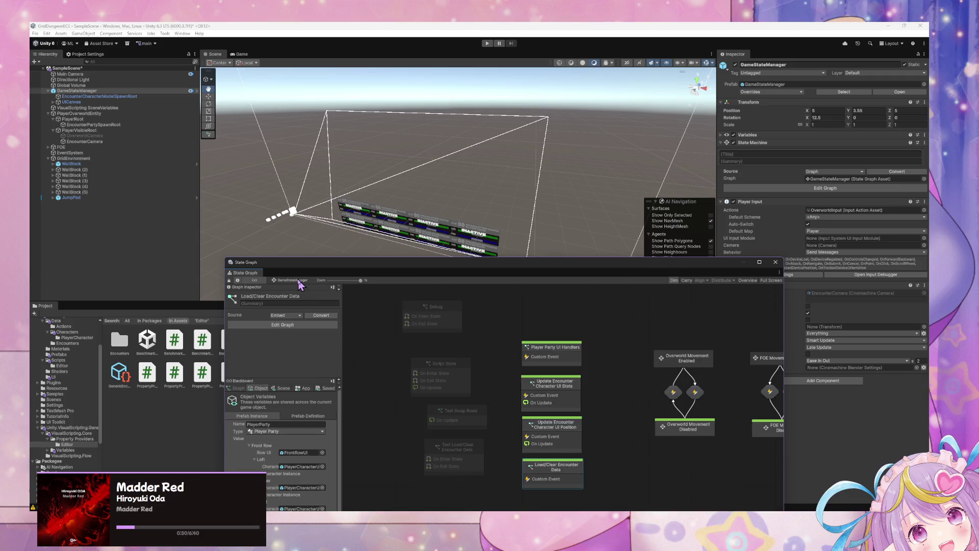
{"action": "double_click", "coordinate": [572, 388]}
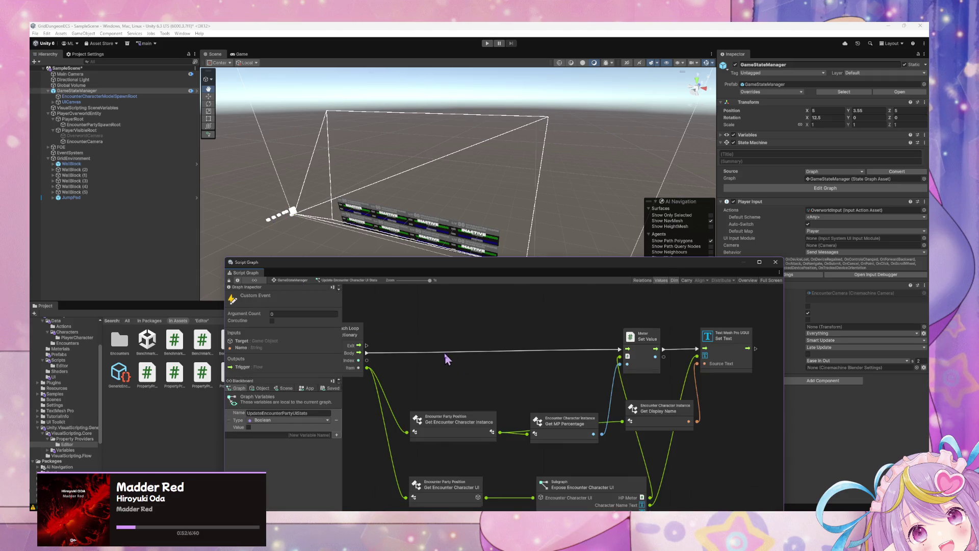
Rearrange Get MP Percentage, Get Display Name and Get Encounter Character UI nodes, then return to GameStateManager
{"action": "left_click_drag", "start_coordinate": [570, 413], "coordinate": [552, 380]}
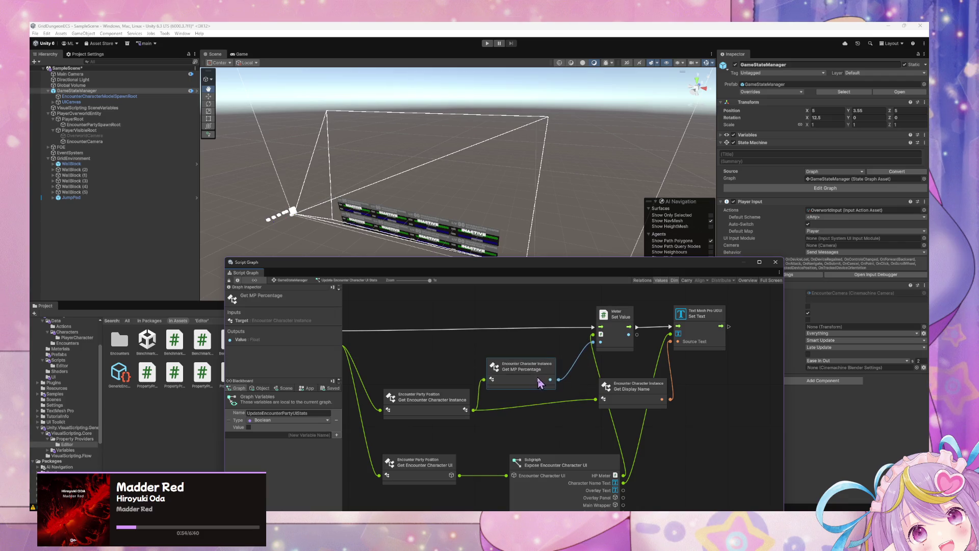
{"action": "scroll", "coordinate": [591, 378], "scroll_direction": "down", "scroll_amount": 2}
{"action": "left_click_drag", "start_coordinate": [657, 349], "coordinate": [557, 367]}
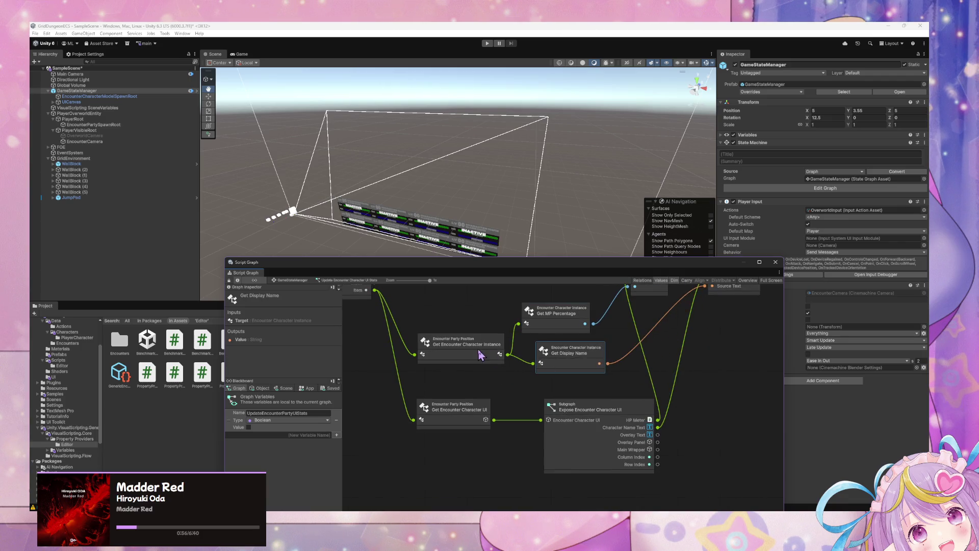
{"action": "scroll", "coordinate": [572, 419], "scroll_direction": "up", "scroll_amount": 3}
{"action": "left_click_drag", "start_coordinate": [585, 466], "coordinate": [582, 458]}
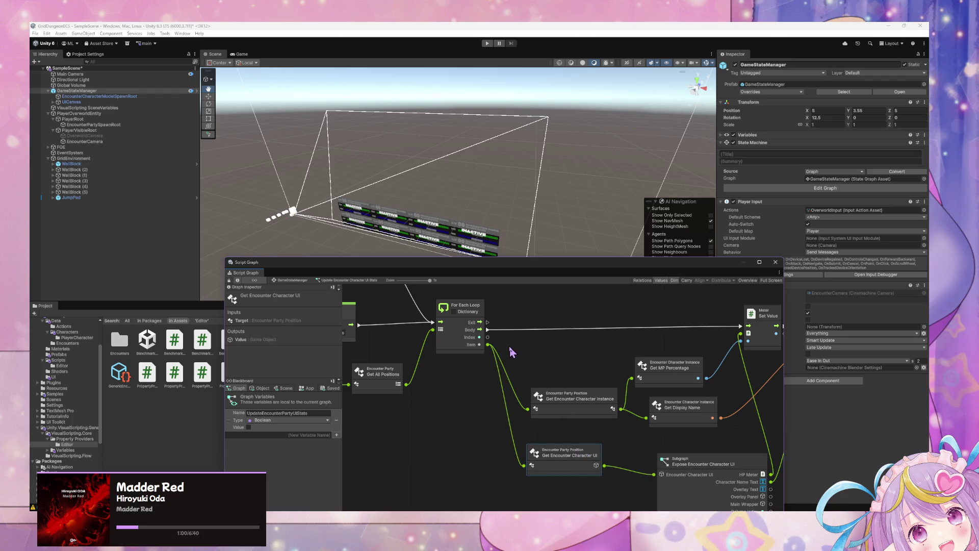
{"action": "left_click", "coordinate": [292, 280]}
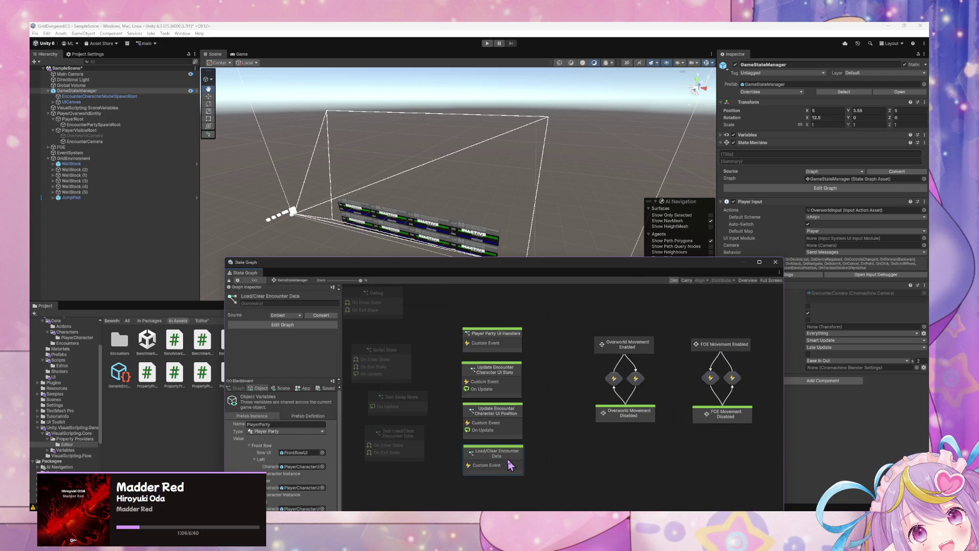
Open the Load/Clear Encounter Data graph, nudge the Set Variable node, and bring the For Each Loop into view
{"action": "double_click", "coordinate": [510, 465]}
{"action": "left_click", "coordinate": [601, 393]}
{"action": "left_click_drag", "start_coordinate": [600, 389], "coordinate": [609, 399]}
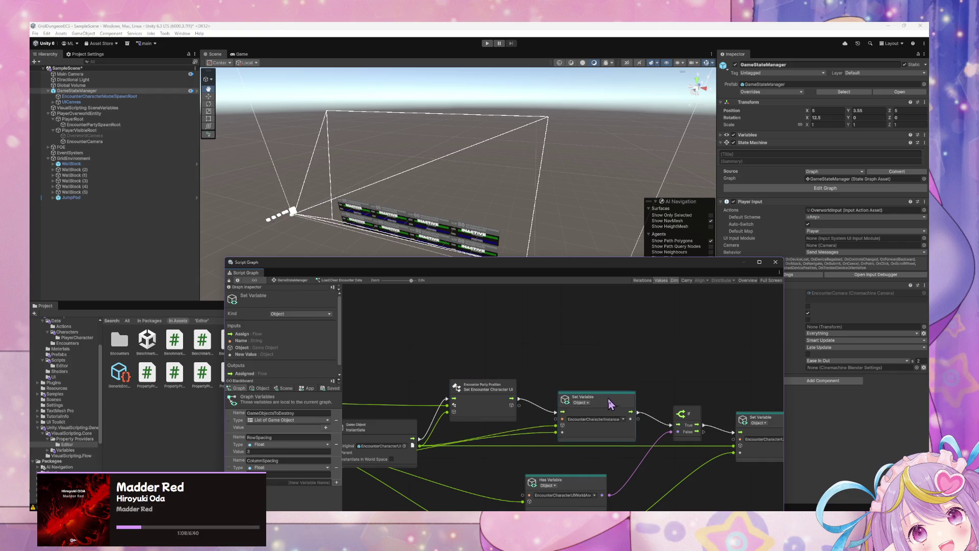
{"action": "left_click_drag", "start_coordinate": [538, 398], "coordinate": [564, 367]}
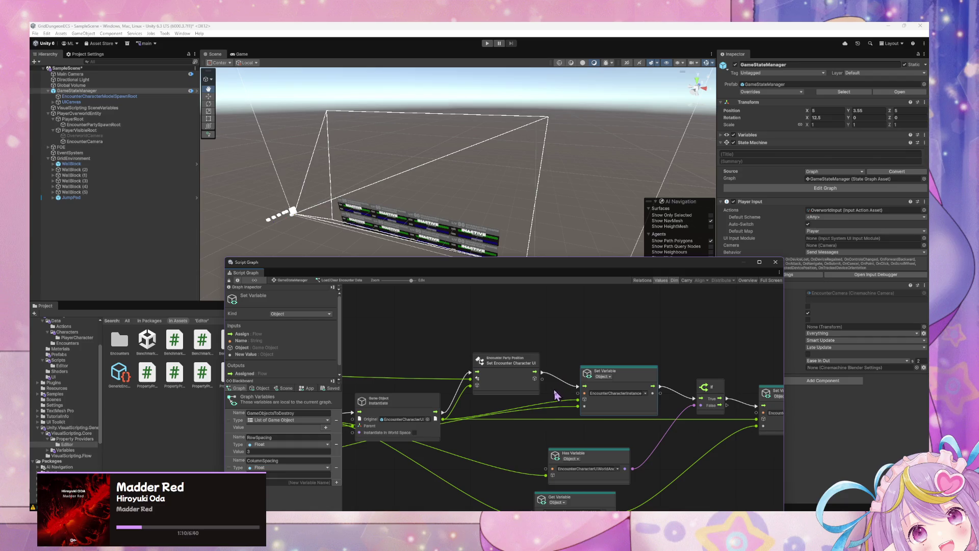
{"action": "left_click", "coordinate": [433, 401]}
{"action": "left_click_drag", "start_coordinate": [465, 389], "coordinate": [530, 378]}
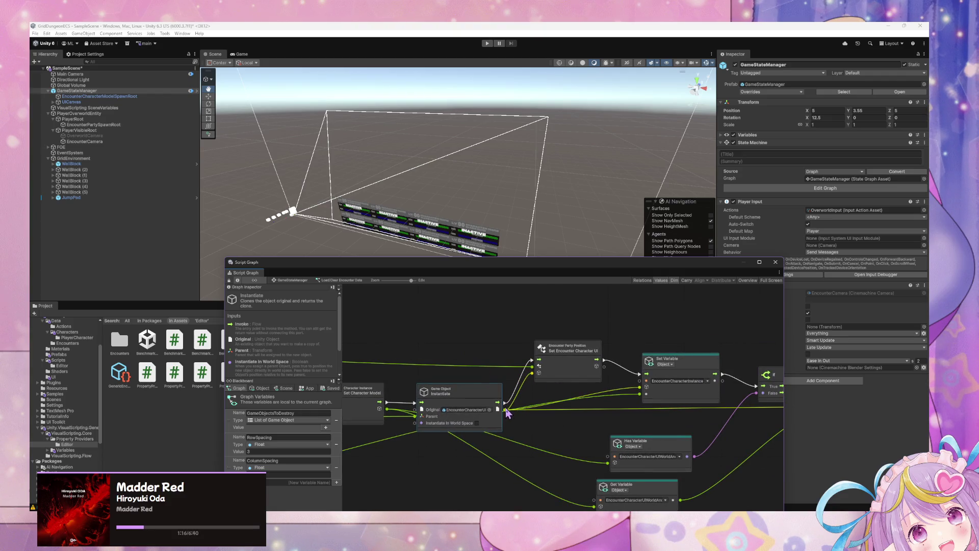
{"action": "left_click_drag", "start_coordinate": [544, 424], "coordinate": [554, 392]}
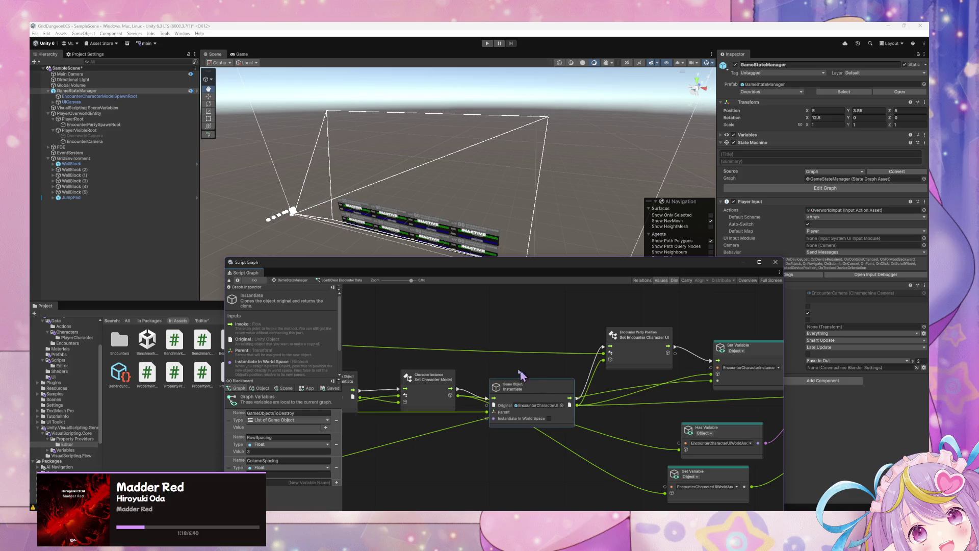
{"action": "scroll", "coordinate": [527, 383], "scroll_direction": "up", "scroll_amount": 3}
{"action": "left_click_drag", "start_coordinate": [499, 372], "coordinate": [653, 380]}
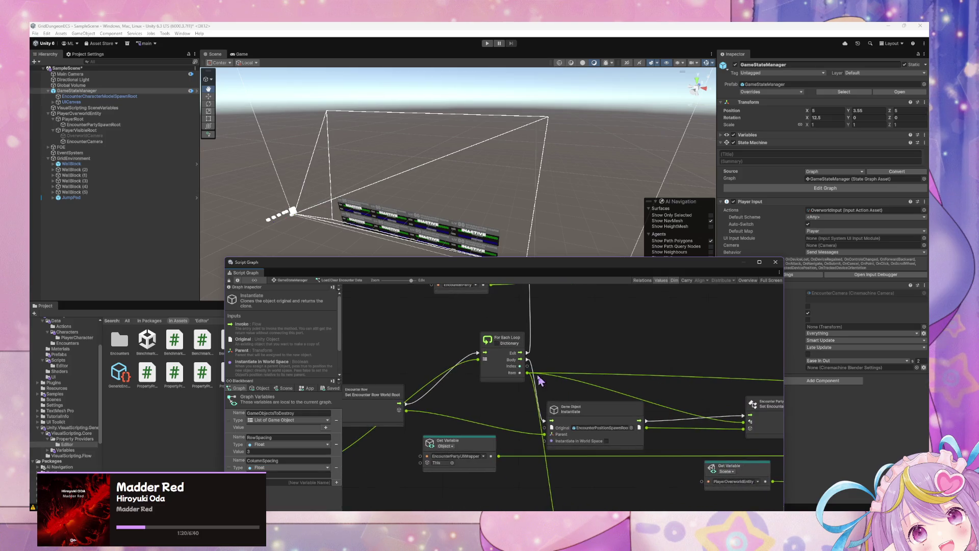
From the loop's Item port, add Grid Dungeon > Core > Encounter Party Position > Set Encounter Character UI
{"action": "left_click_drag", "start_coordinate": [528, 373], "coordinate": [736, 353]}
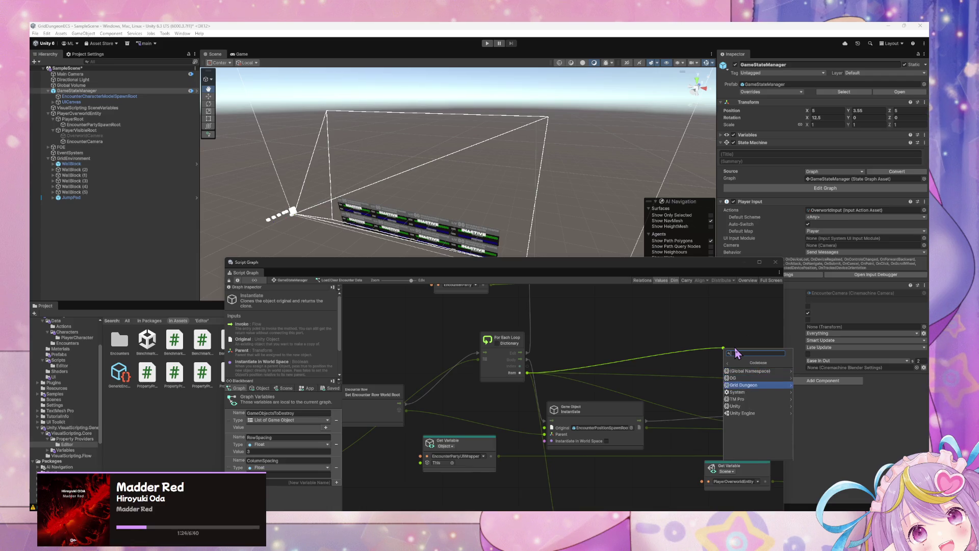
{"action": "key", "text": "Right"}
{"action": "key", "text": "Right"}
{"action": "key", "text": "Down"}
{"action": "key", "text": "Down"}
{"action": "key", "text": "Down"}
{"action": "key", "text": "Down"}
{"action": "key", "text": "Down"}
{"action": "key", "text": "Down"}
{"action": "key", "text": "Up"}
{"action": "key", "text": "Up"}
{"action": "key", "text": "Up"}
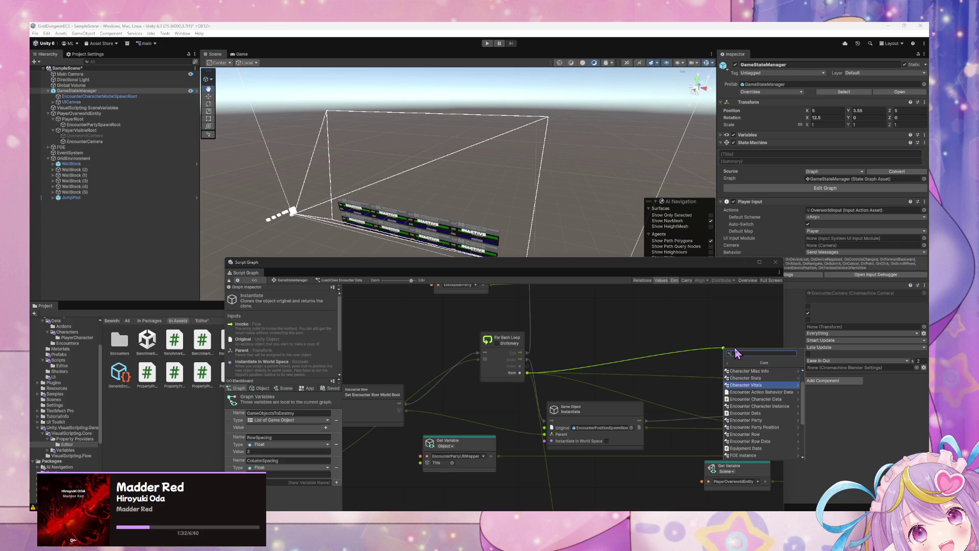
{"action": "key", "text": "Down"}
{"action": "key", "text": "Down"}
{"action": "key", "text": "Down"}
{"action": "key", "text": "Down"}
{"action": "key", "text": "Down"}
{"action": "key", "text": "Down"}
{"action": "key", "text": "Down"}
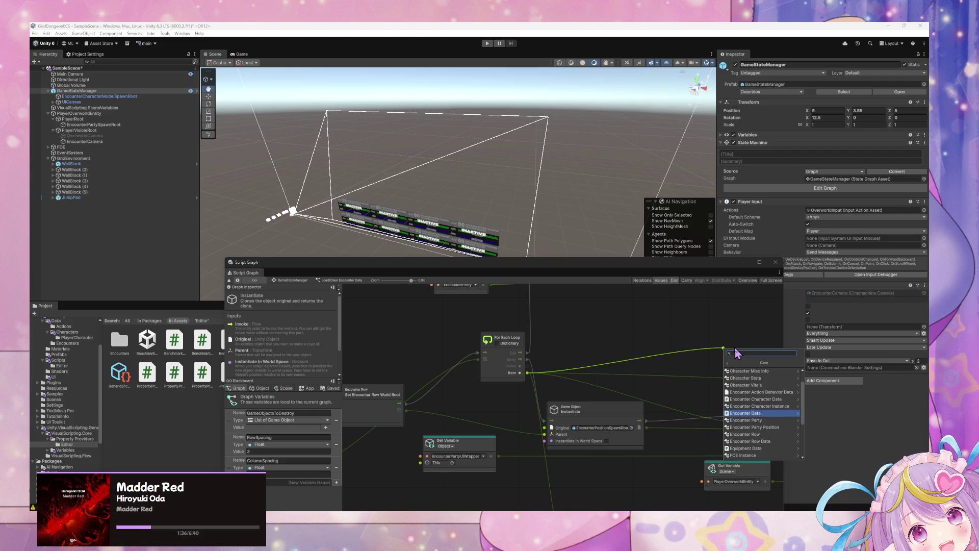
{"action": "key", "text": "Right"}
{"action": "key", "text": "Down"}
{"action": "key", "text": "Down"}
{"action": "key", "text": "Down"}
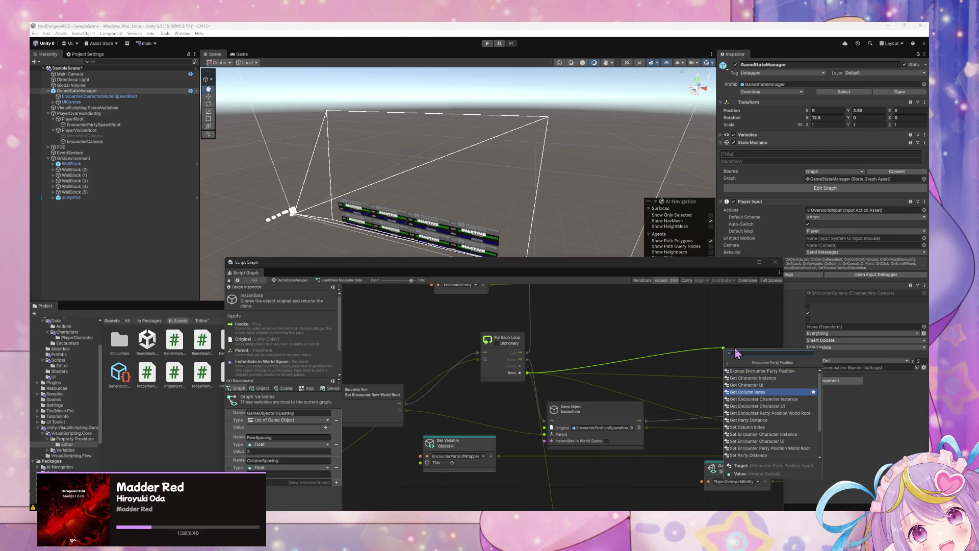
{"action": "key", "text": "Up"}
{"action": "key", "text": "Up"}
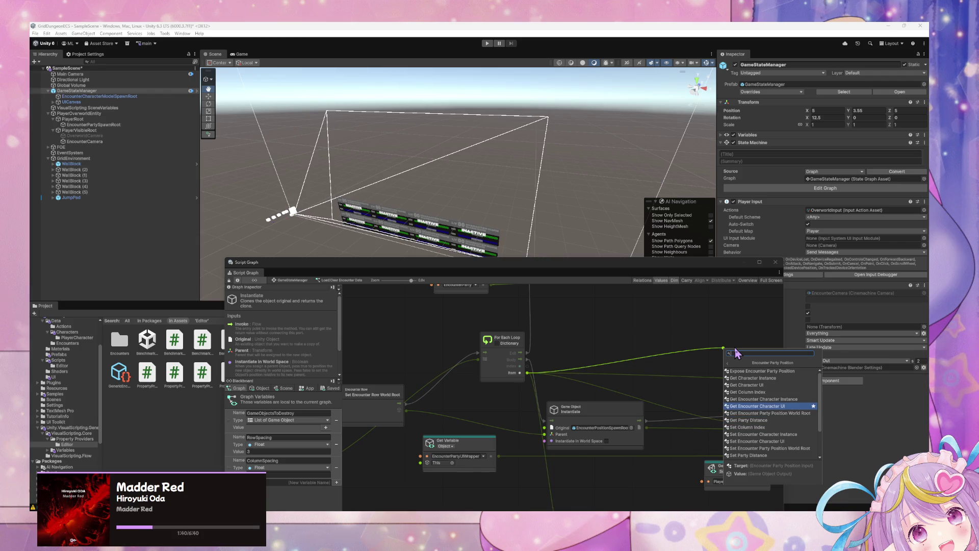
{"action": "key", "text": "Down"}
{"action": "key", "text": "Down"}
{"action": "key", "text": "Down"}
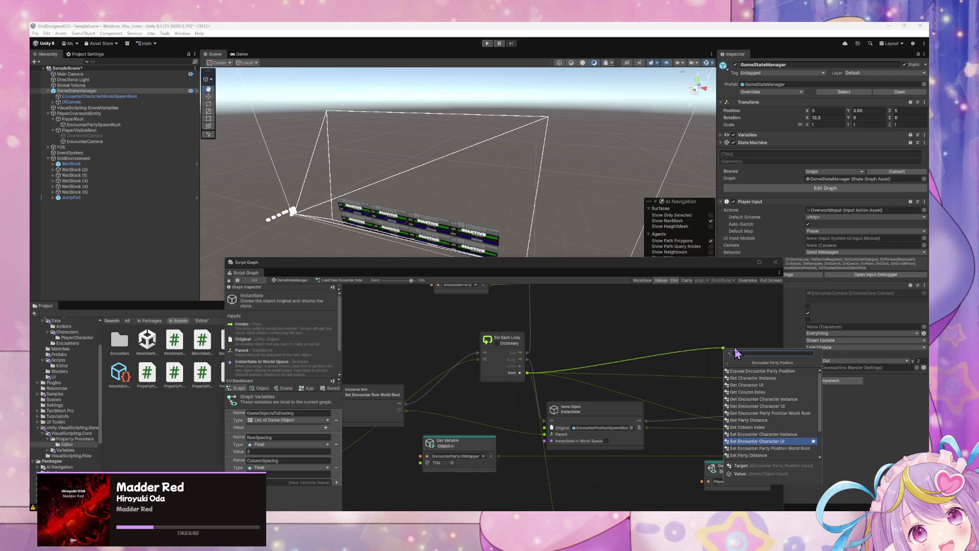
{"action": "key", "text": "Return"}
{"action": "mouse_move", "coordinate": [763, 368]}
{"action": "left_mouse_down"}
{"action": "mouse_move", "coordinate": [454, 332]}
{"action": "mouse_move", "coordinate": [663, 339]}
{"action": "mouse_move", "coordinate": [455, 332]}
{"action": "left_mouse_up"}
Separate the two Set Encounter Character UI nodes and delete the unconnected duplicate
{"action": "mouse_move", "coordinate": [678, 414]}
{"action": "left_mouse_down"}
{"action": "mouse_move", "coordinate": [643, 401]}
{"action": "mouse_move", "coordinate": [531, 408]}
{"action": "mouse_move", "coordinate": [676, 412]}
{"action": "left_mouse_up"}
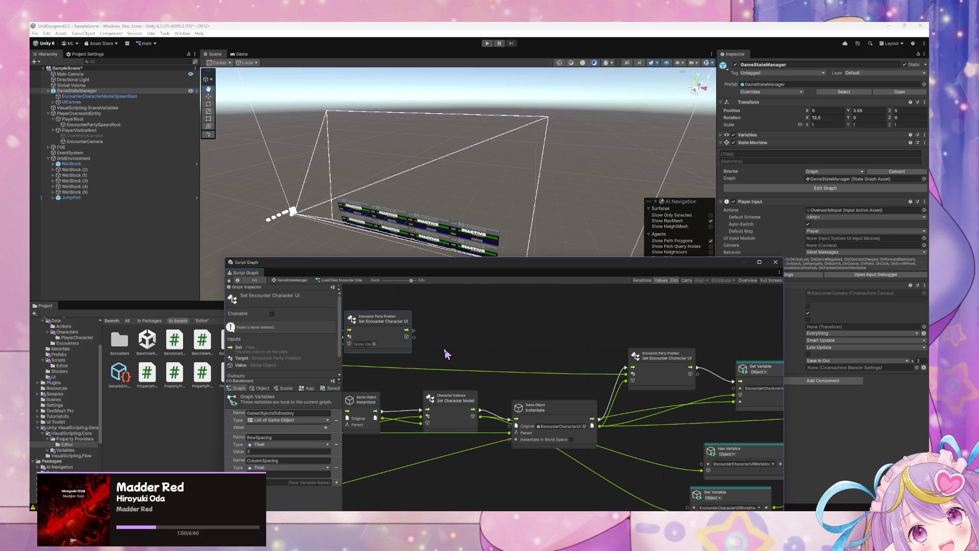
{"action": "left_click_drag", "start_coordinate": [403, 339], "coordinate": [780, 331]}
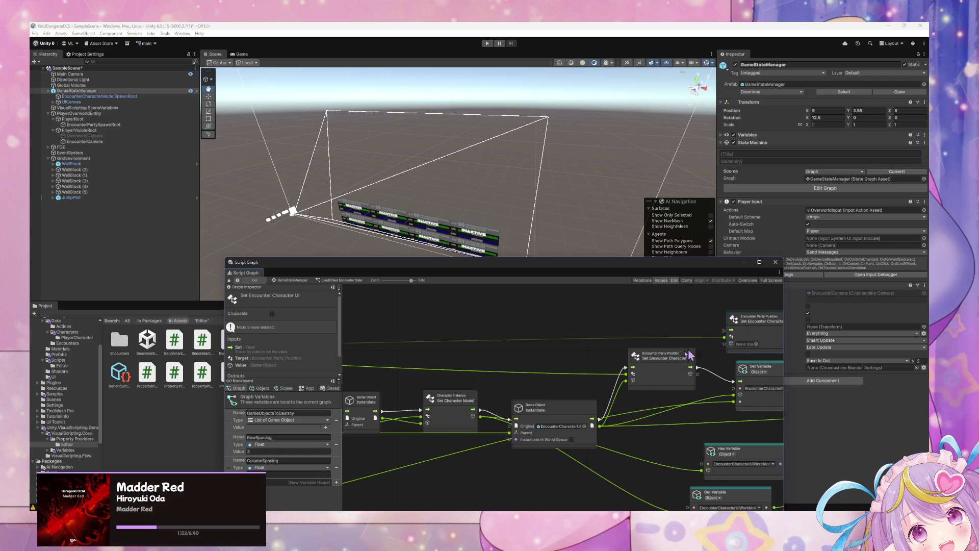
{"action": "left_click_drag", "start_coordinate": [674, 357], "coordinate": [519, 353]}
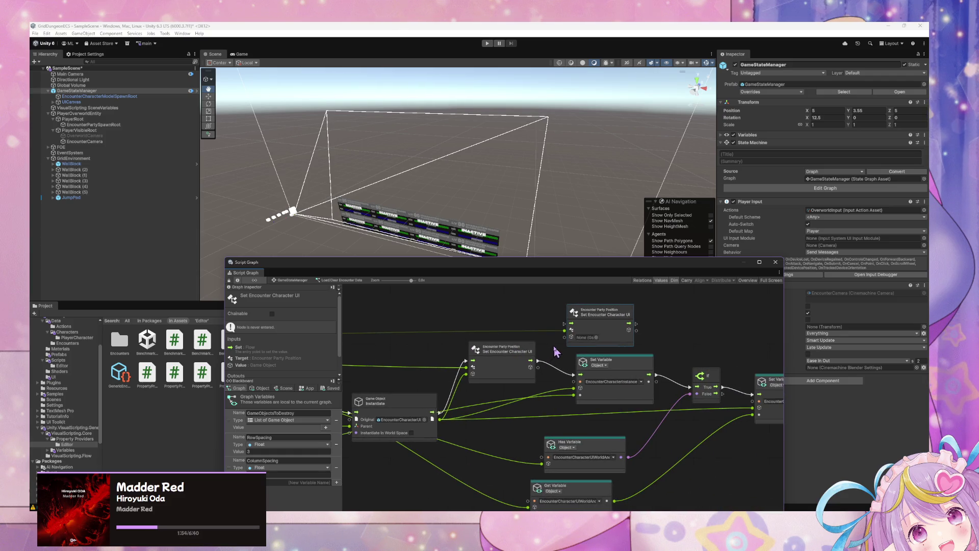
{"action": "left_click_drag", "start_coordinate": [521, 356], "coordinate": [522, 332]}
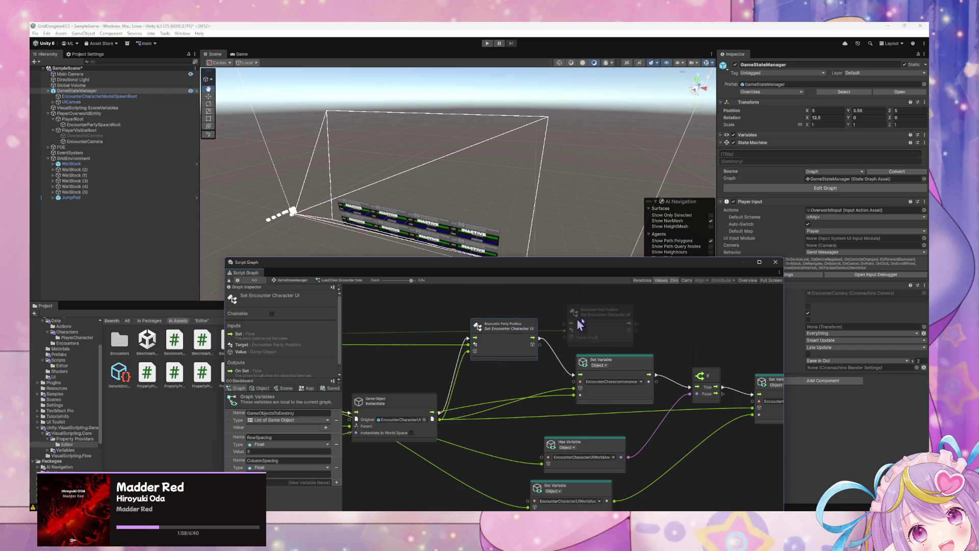
{"action": "left_click", "coordinate": [619, 319]}
{"action": "key", "text": "Delete"}
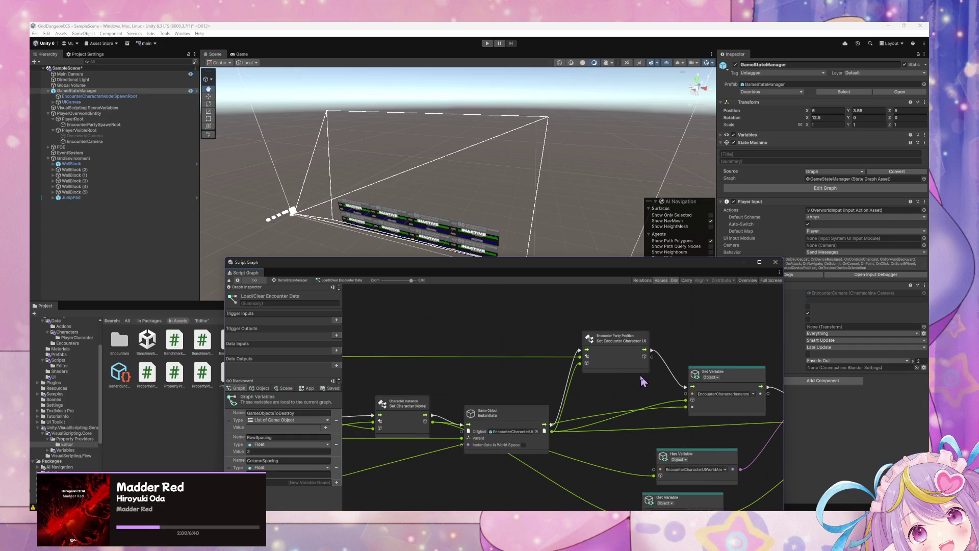
Align the remaining Set Encounter Character UI node with Instantiate, then return to the GameStateManager state graph
{"action": "mouse_move", "coordinate": [611, 340]}
{"action": "left_mouse_down"}
{"action": "mouse_move", "coordinate": [594, 329]}
{"action": "mouse_move", "coordinate": [617, 351]}
{"action": "left_mouse_up"}
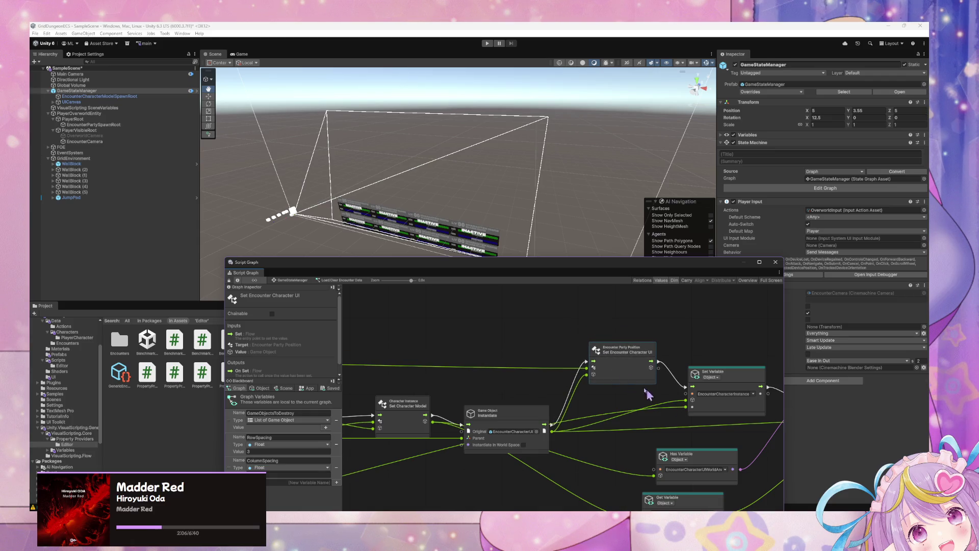
{"action": "left_click_drag", "start_coordinate": [485, 313], "coordinate": [494, 344]}
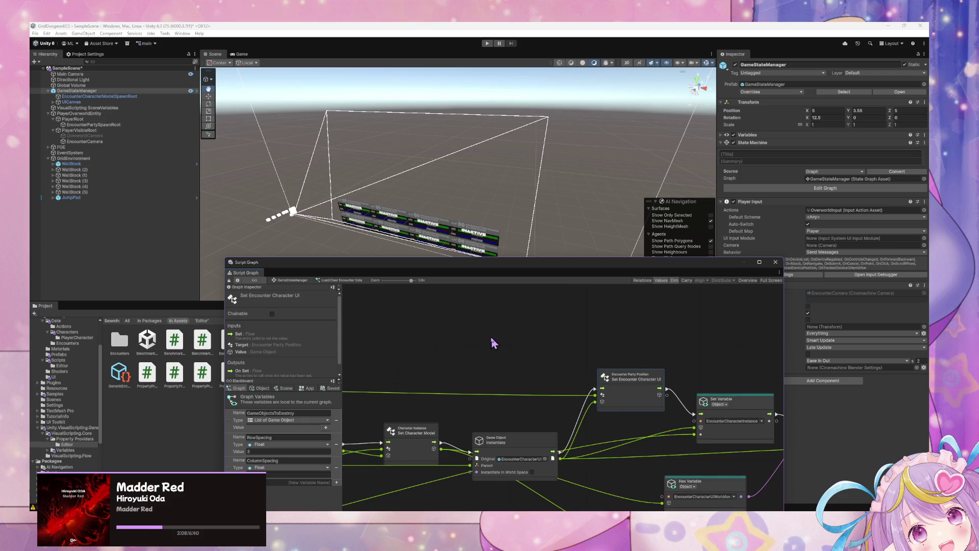
{"action": "left_click_drag", "start_coordinate": [538, 438], "coordinate": [539, 423]}
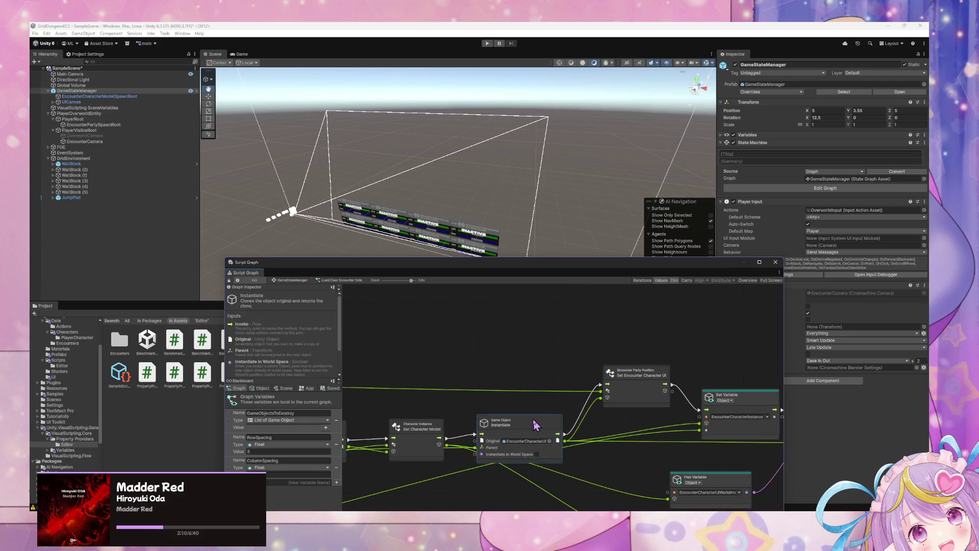
{"action": "left_click_drag", "start_coordinate": [647, 393], "coordinate": [642, 378]}
{"action": "left_click", "coordinate": [302, 280]}
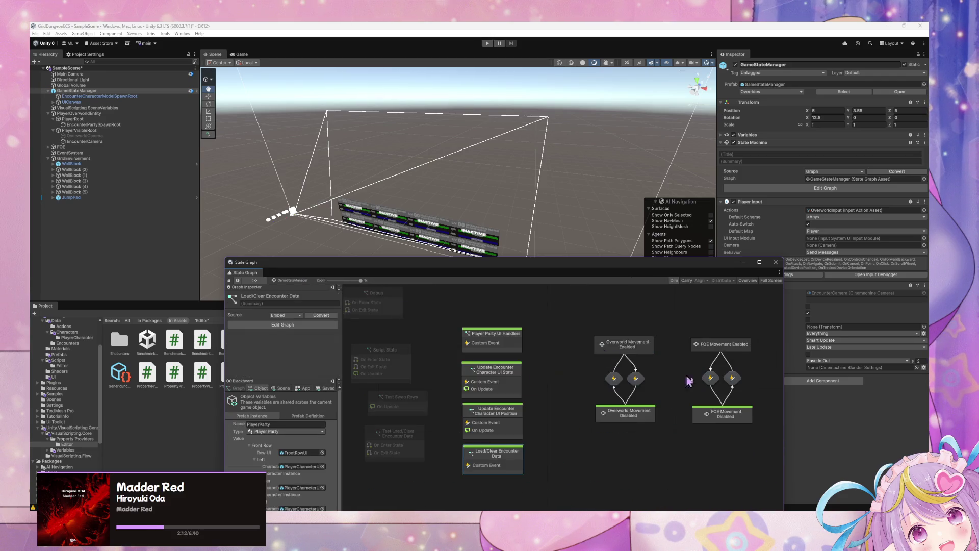
{"action": "double_click", "coordinate": [510, 386]}
{"action": "scroll", "coordinate": [483, 364], "scroll_direction": "up", "scroll_amount": 5}
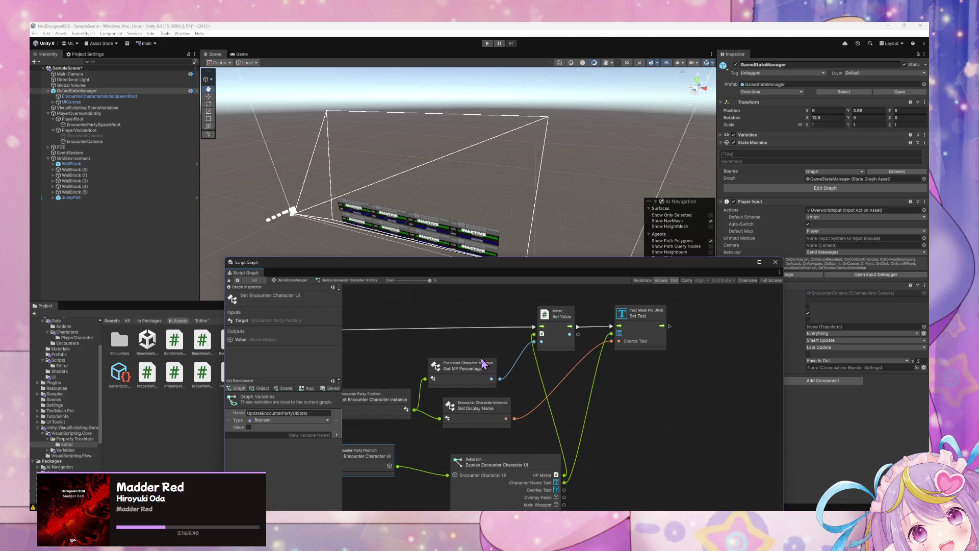
{"action": "scroll", "coordinate": [561, 357], "scroll_direction": "down", "scroll_amount": 3}
{"action": "left_click", "coordinate": [579, 347]}
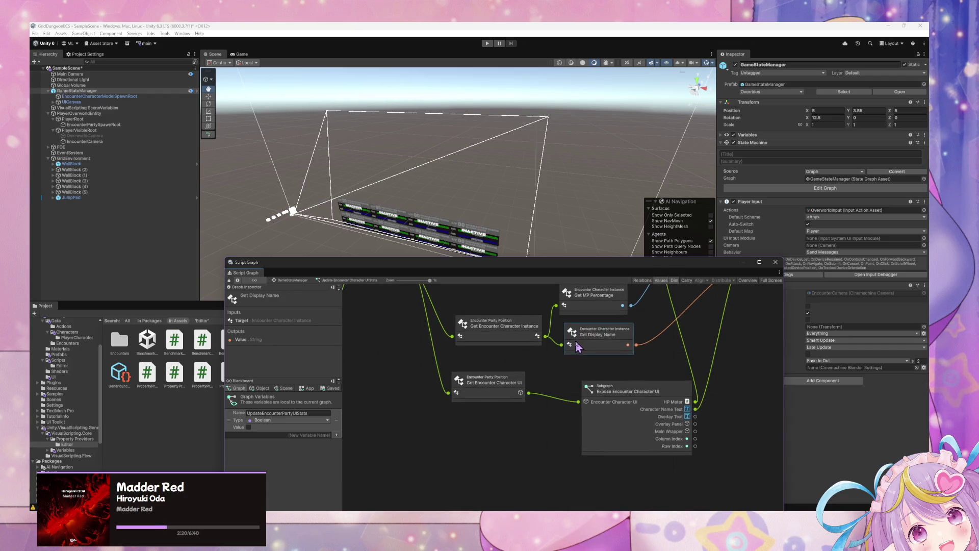
{"action": "scroll", "coordinate": [566, 342], "scroll_direction": "up", "scroll_amount": 3}
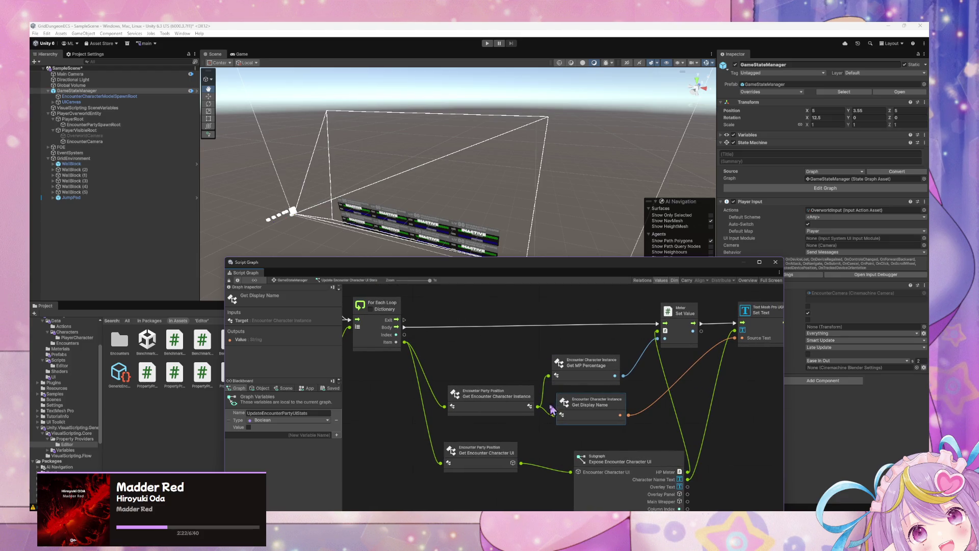
{"action": "scroll", "coordinate": [571, 352], "scroll_direction": "up", "scroll_amount": 1}
{"action": "mouse_move", "coordinate": [599, 366]}
{"action": "left_mouse_down"}
{"action": "mouse_move", "coordinate": [698, 352]}
{"action": "mouse_move", "coordinate": [621, 370]}
{"action": "left_mouse_up"}
{"action": "mouse_move", "coordinate": [557, 468]}
{"action": "left_mouse_down"}
{"action": "mouse_move", "coordinate": [576, 448]}
{"action": "mouse_move", "coordinate": [568, 449]}
{"action": "left_mouse_up"}
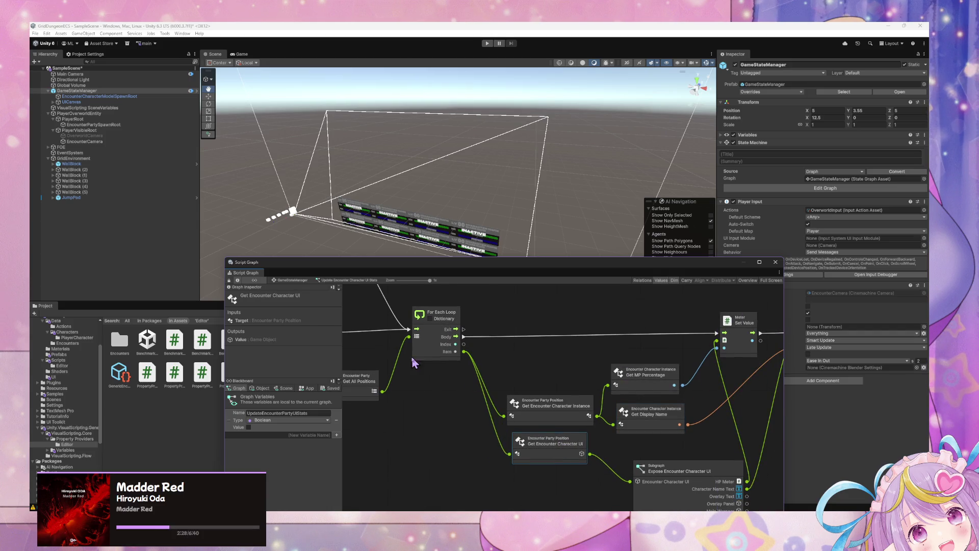
{"action": "left_click", "coordinate": [289, 281]}
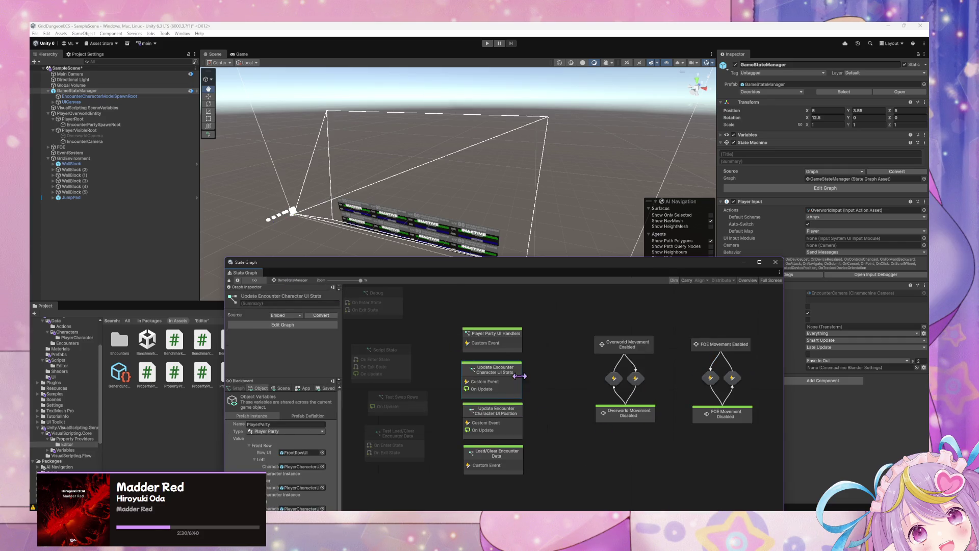
Reopen Load/Clear Encounter Data, realign Set Encounter Character UI, Instantiate and Set Variable nodes, then enter Play mode
{"action": "double_click", "coordinate": [514, 457]}
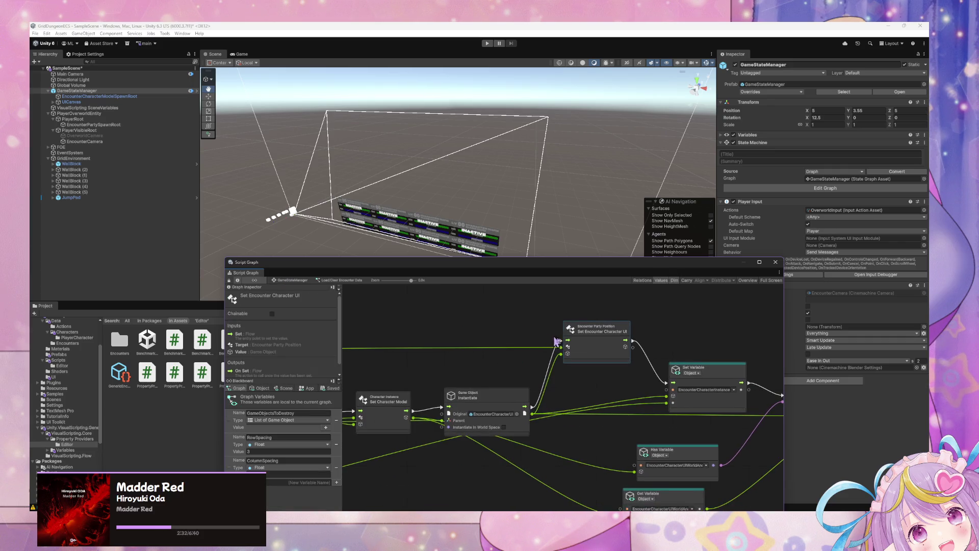
{"action": "left_click_drag", "start_coordinate": [585, 332], "coordinate": [591, 351]}
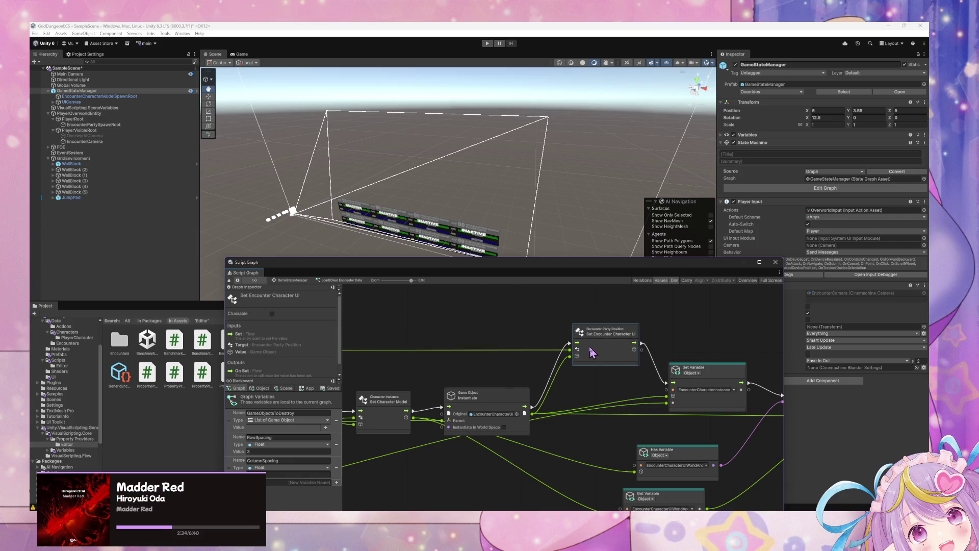
{"action": "mouse_move", "coordinate": [508, 406]}
{"action": "left_mouse_down"}
{"action": "mouse_move", "coordinate": [507, 378]}
{"action": "mouse_move", "coordinate": [512, 399]}
{"action": "mouse_move", "coordinate": [554, 347]}
{"action": "mouse_move", "coordinate": [598, 362]}
{"action": "mouse_move", "coordinate": [715, 354]}
{"action": "mouse_move", "coordinate": [507, 338]}
{"action": "mouse_move", "coordinate": [614, 352]}
{"action": "mouse_move", "coordinate": [580, 346]}
{"action": "mouse_move", "coordinate": [648, 337]}
{"action": "mouse_move", "coordinate": [634, 344]}
{"action": "mouse_move", "coordinate": [613, 327]}
{"action": "left_mouse_up"}
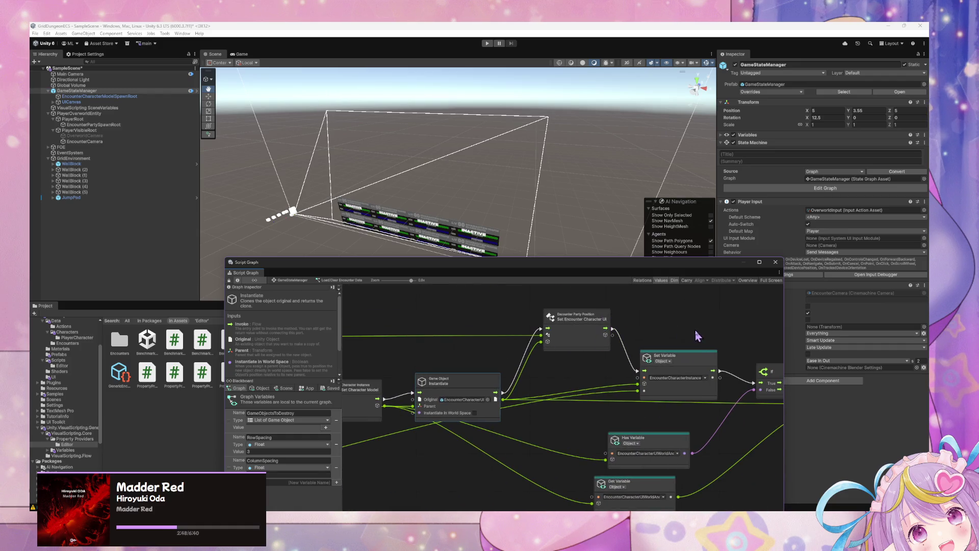
{"action": "left_click_drag", "start_coordinate": [699, 362], "coordinate": [700, 388]}
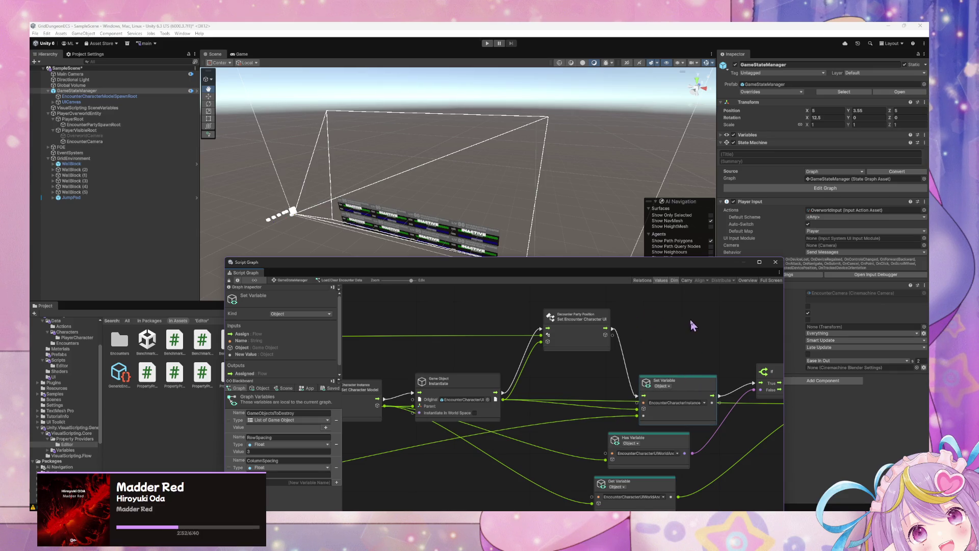
{"action": "left_click_drag", "start_coordinate": [690, 321], "coordinate": [602, 308]}
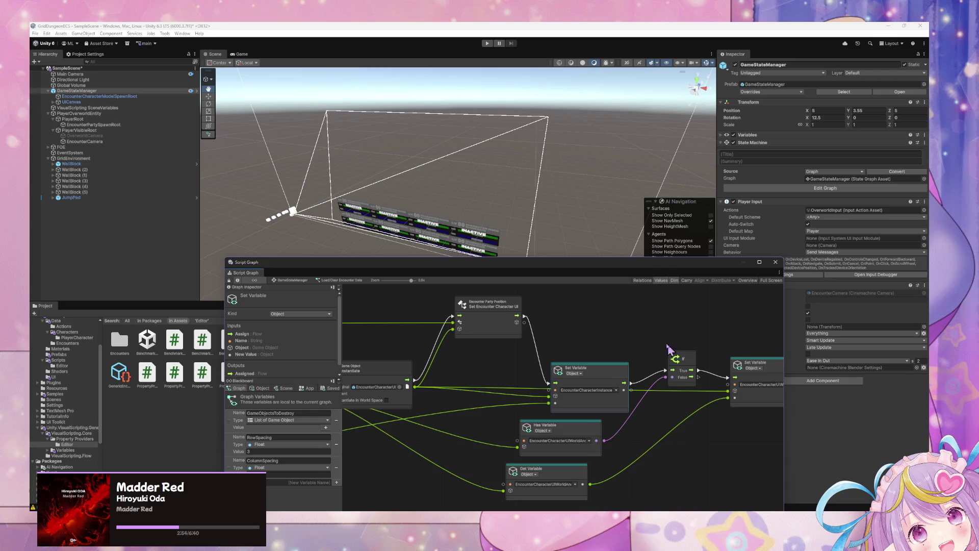
{"action": "left_click_drag", "start_coordinate": [667, 347], "coordinate": [624, 338]}
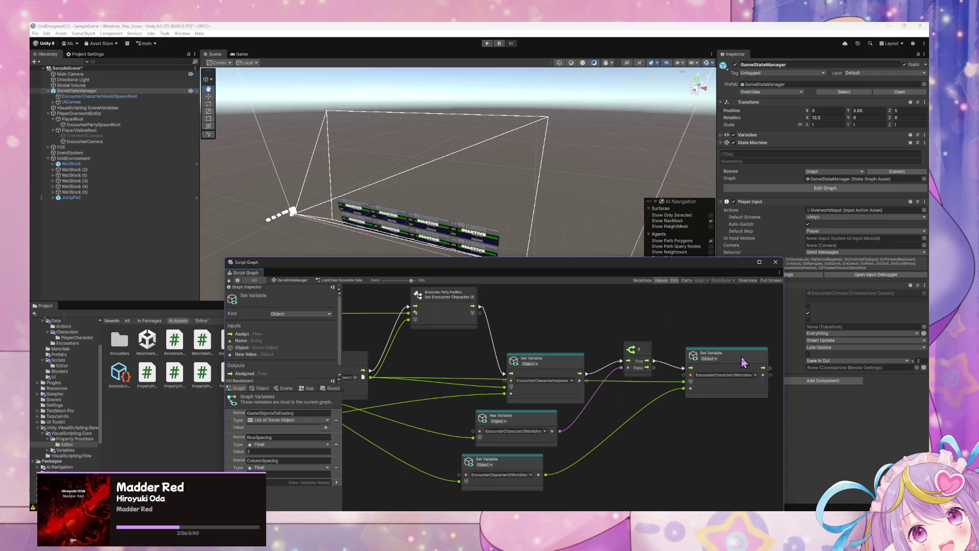
{"action": "mouse_move", "coordinate": [752, 365]}
{"action": "left_mouse_down"}
{"action": "mouse_move", "coordinate": [583, 313]}
{"action": "mouse_move", "coordinate": [686, 326]}
{"action": "left_mouse_up"}
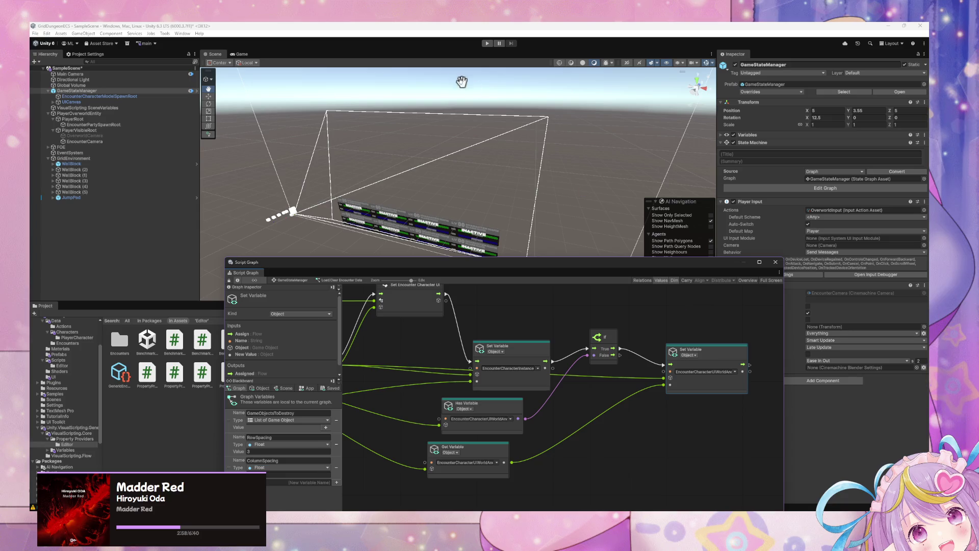
{"action": "left_click", "coordinate": [487, 43]}
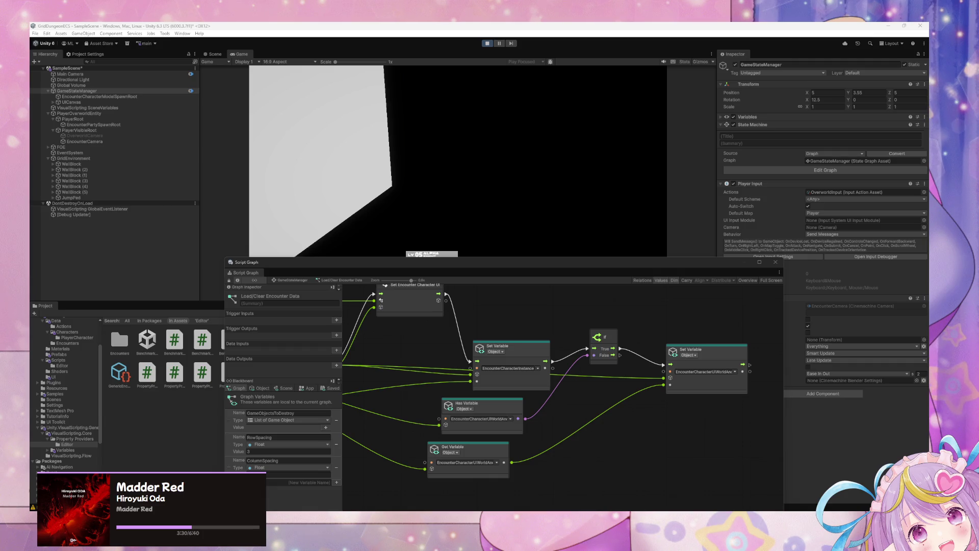
Move the Script Graph window aside to show the party bars, then go back to GameStateManager
{"action": "mouse_move", "coordinate": [470, 273]}
{"action": "left_mouse_down"}
{"action": "mouse_move", "coordinate": [531, 338]}
{"action": "mouse_move", "coordinate": [448, 306]}
{"action": "mouse_move", "coordinate": [440, 323]}
{"action": "left_mouse_up"}
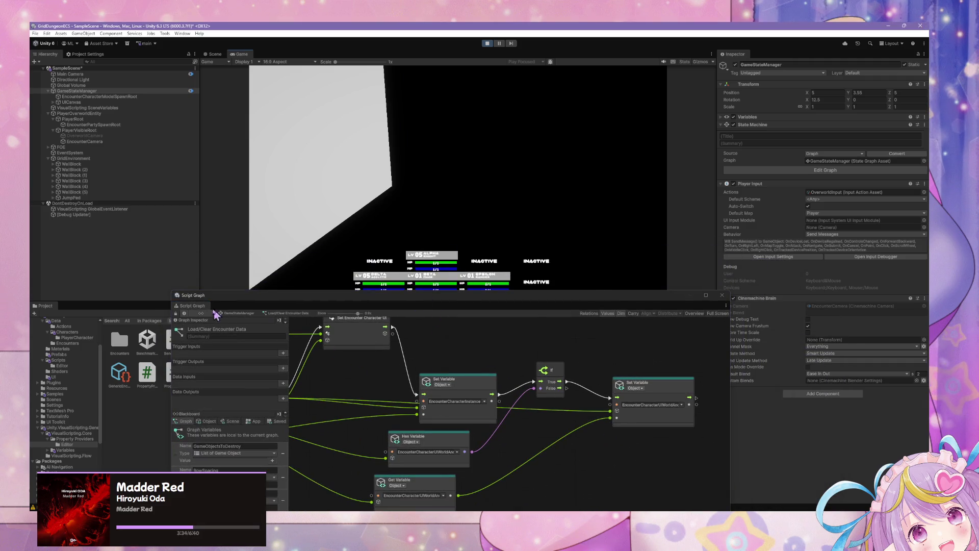
{"action": "left_click", "coordinate": [241, 314]}
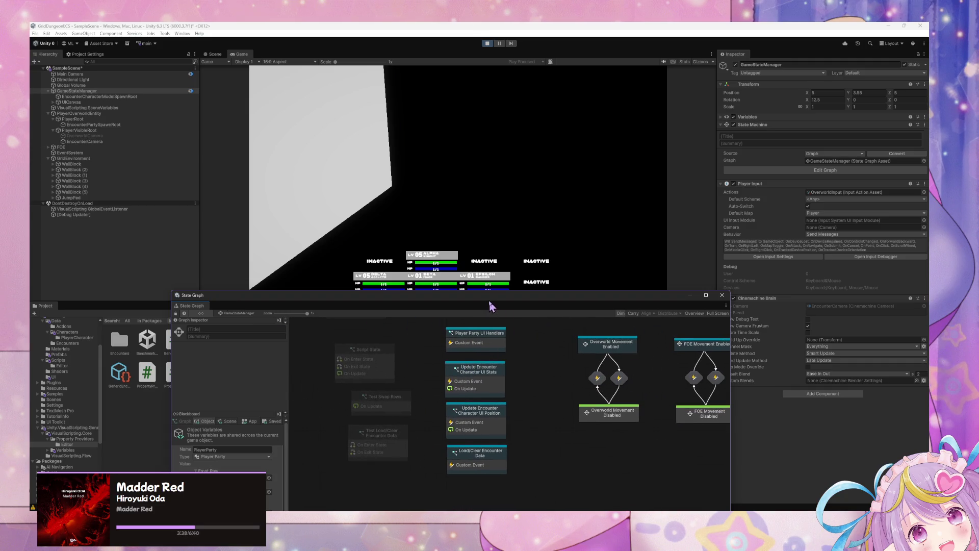
Expand the Blackboard variables, including the Center character instance details and scene variables
{"action": "left_click_drag", "start_coordinate": [489, 307], "coordinate": [494, 148]}
{"action": "scroll", "coordinate": [247, 301], "scroll_direction": "down", "scroll_amount": 2}
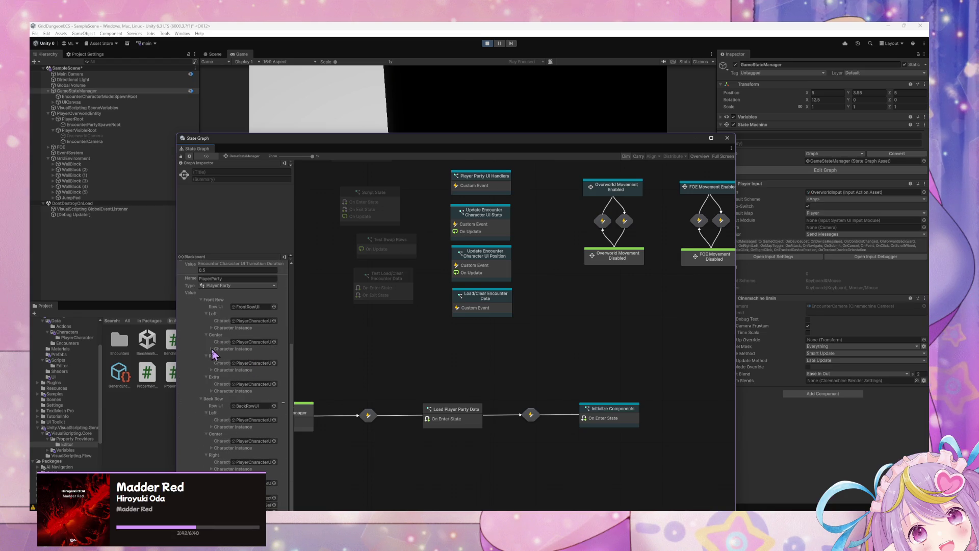
{"action": "left_click", "coordinate": [211, 348]}
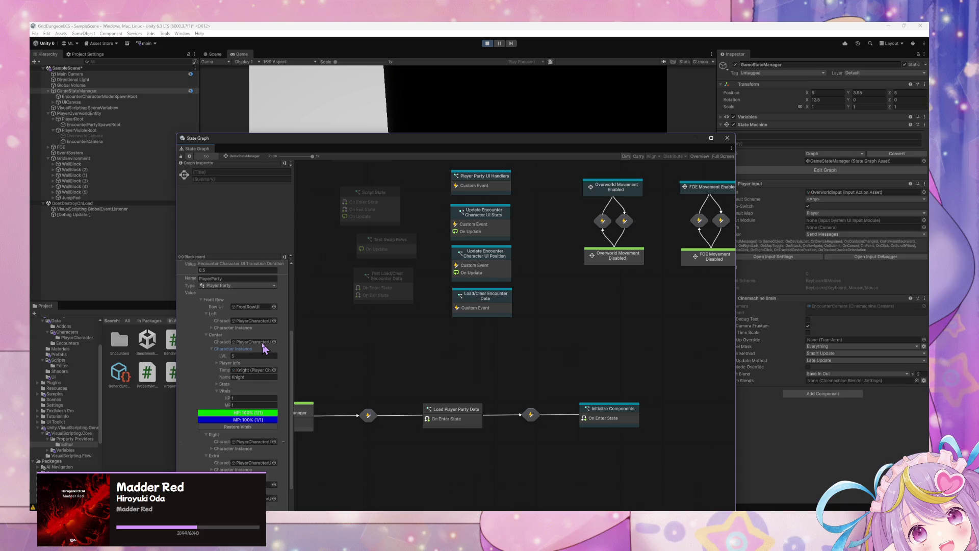
{"action": "scroll", "coordinate": [262, 337], "scroll_direction": "down", "scroll_amount": 3}
{"action": "scroll", "coordinate": [261, 332], "scroll_direction": "up", "scroll_amount": 10}
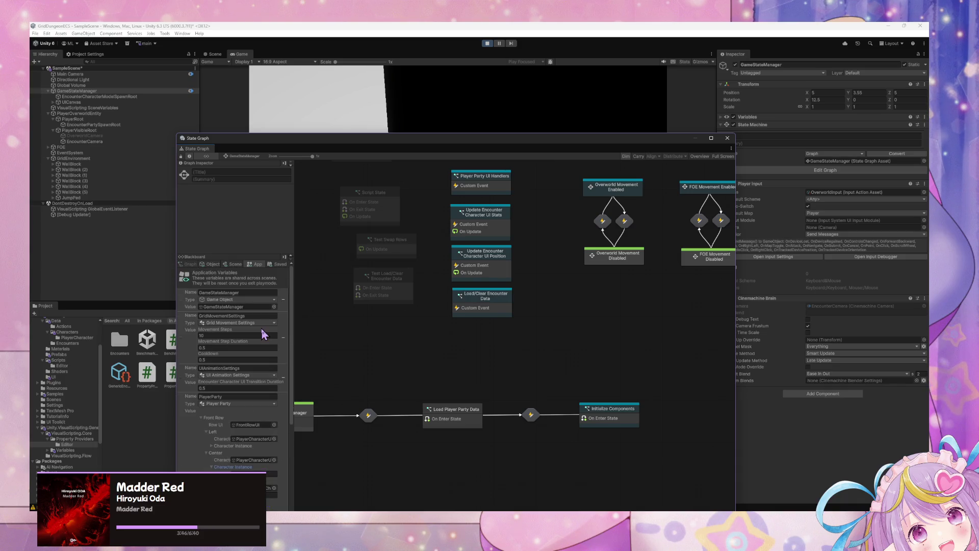
{"action": "left_click", "coordinate": [235, 265]}
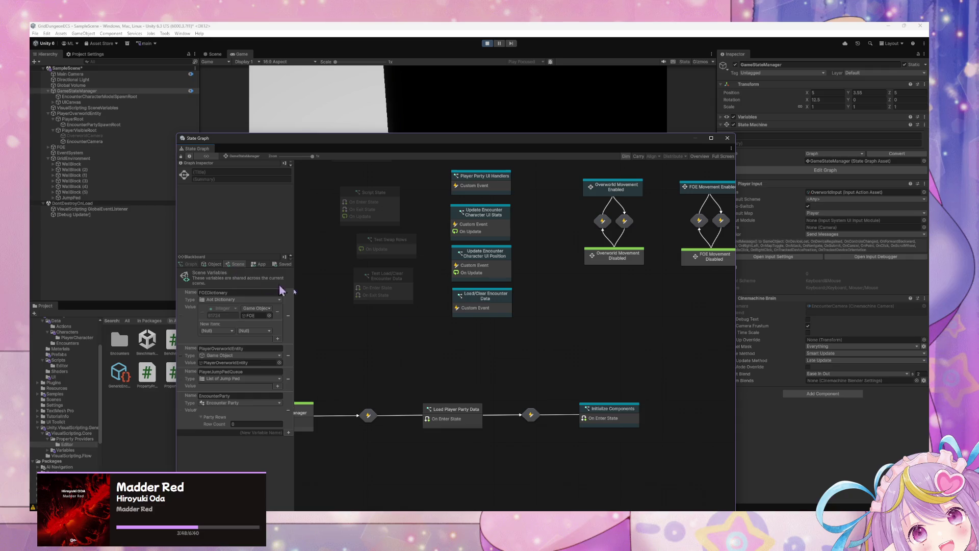
Trigger the Test Load/Clear Encounter Data state from its context menu
{"action": "left_click", "coordinate": [406, 292]}
{"action": "right_click", "coordinate": [407, 292]}
{"action": "left_click", "coordinate": [443, 312]}
{"action": "scroll", "coordinate": [276, 411], "scroll_direction": "down", "scroll_amount": 3}
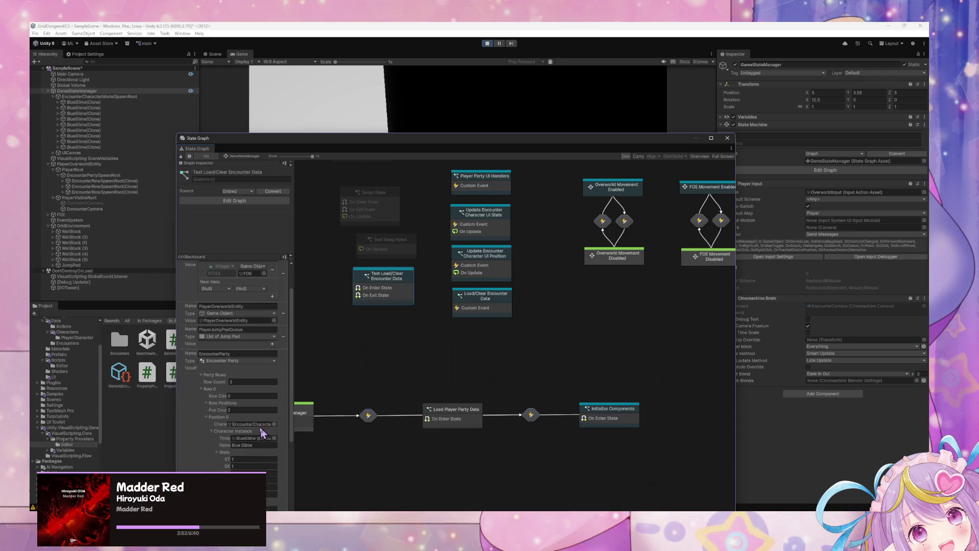
{"action": "scroll", "coordinate": [275, 411], "scroll_direction": "down", "scroll_amount": 5}
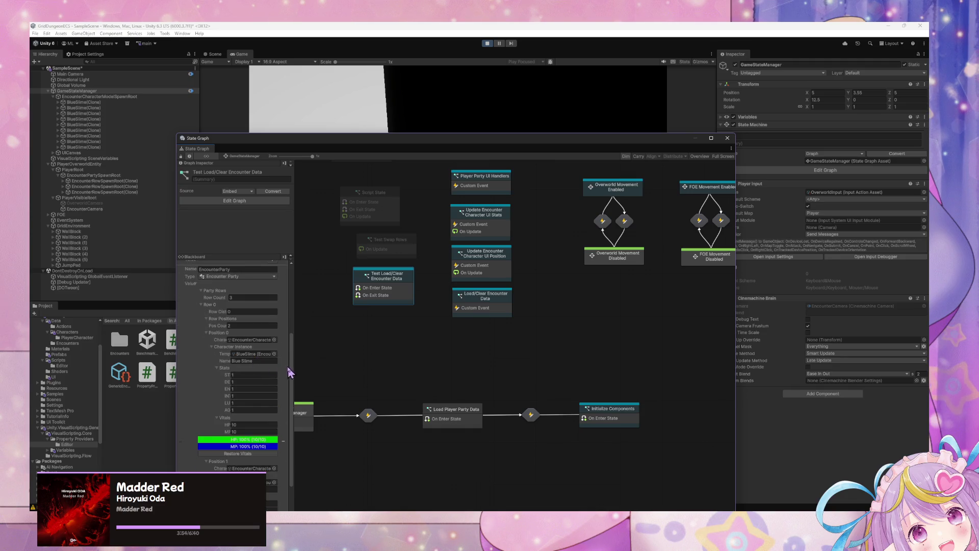
Widen the Blackboard and ping Position 0's Character UI object in the Hierarchy
{"action": "left_click_drag", "start_coordinate": [295, 366], "coordinate": [433, 377]}
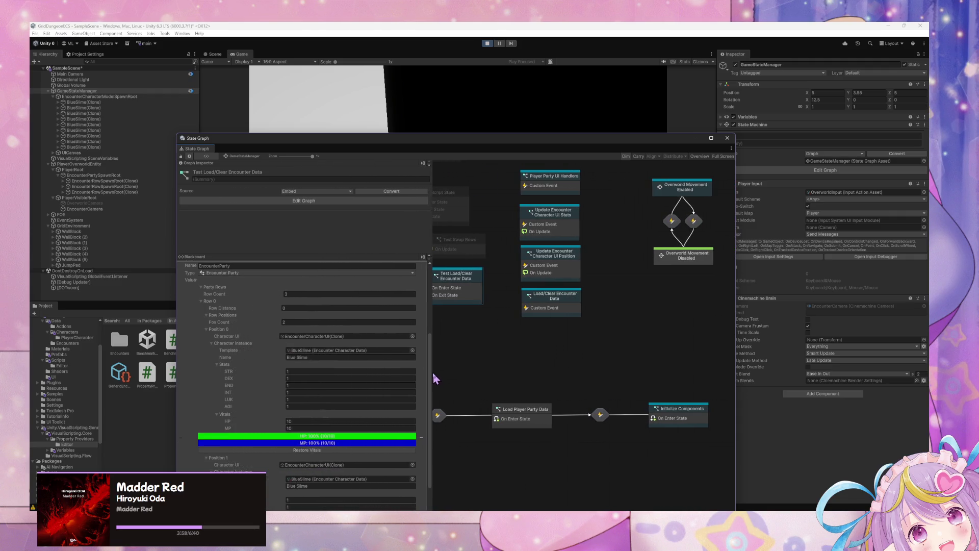
{"action": "scroll", "coordinate": [341, 377], "scroll_direction": "down", "scroll_amount": 5}
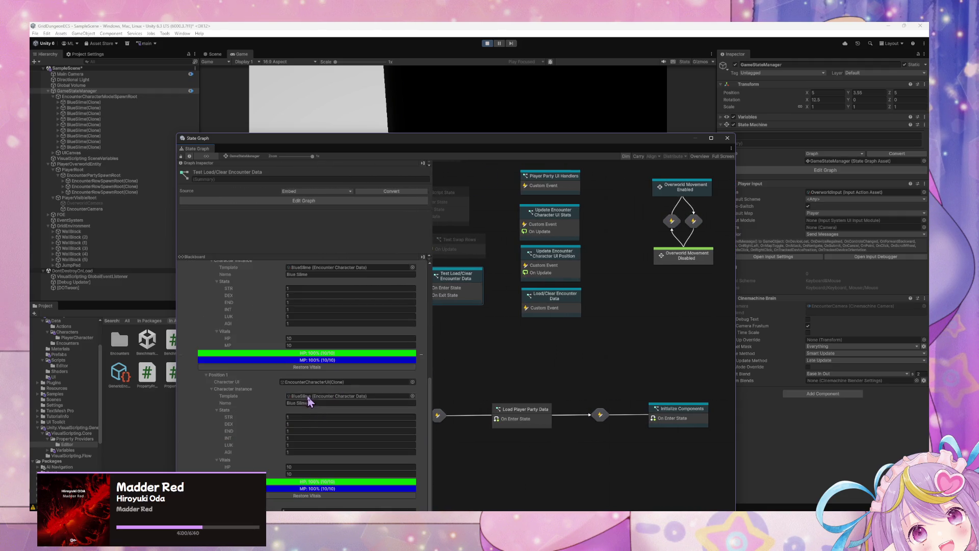
{"action": "scroll", "coordinate": [309, 400], "scroll_direction": "up", "scroll_amount": 8}
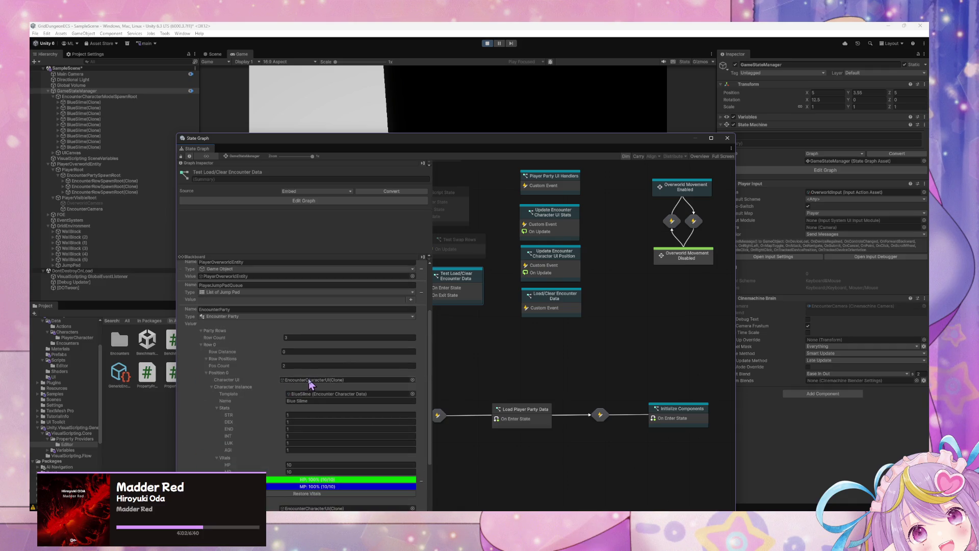
{"action": "left_click", "coordinate": [302, 380]}
{"action": "left_click", "coordinate": [302, 381]}
{"action": "left_click", "coordinate": [301, 383]}
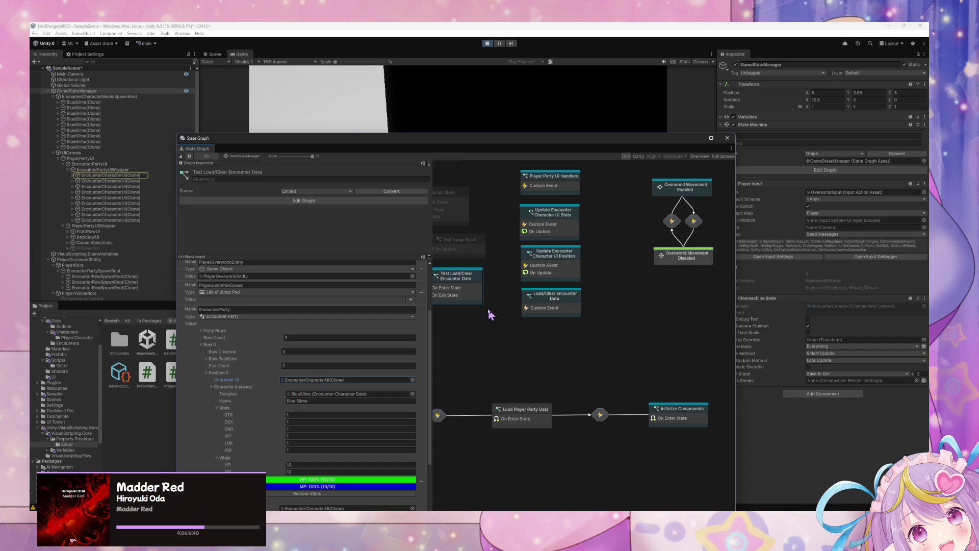
Pan to the Debug state and open its script graph
{"action": "left_click_drag", "start_coordinate": [489, 313], "coordinate": [514, 342]}
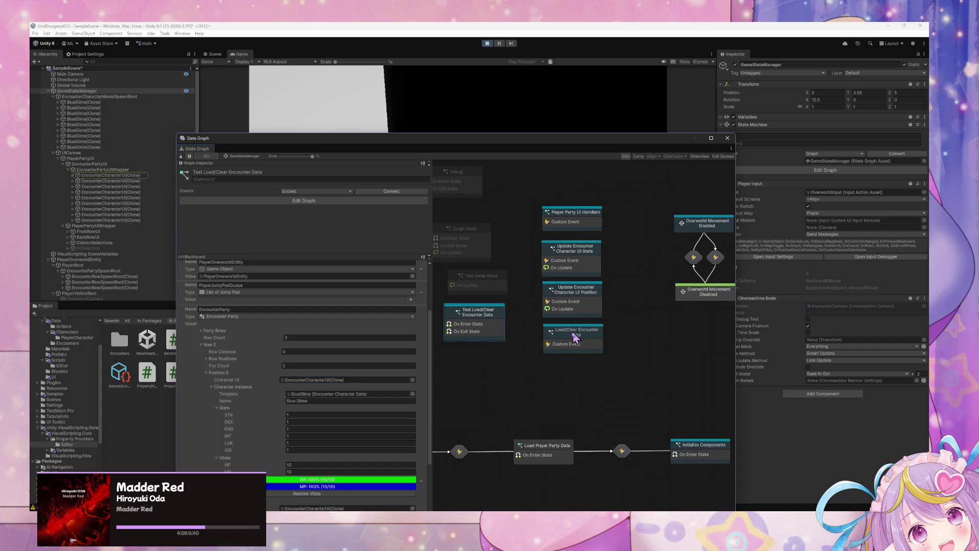
{"action": "left_click_drag", "start_coordinate": [467, 270], "coordinate": [491, 342]}
{"action": "left_click", "coordinate": [487, 262]}
{"action": "double_click", "coordinate": [487, 261]}
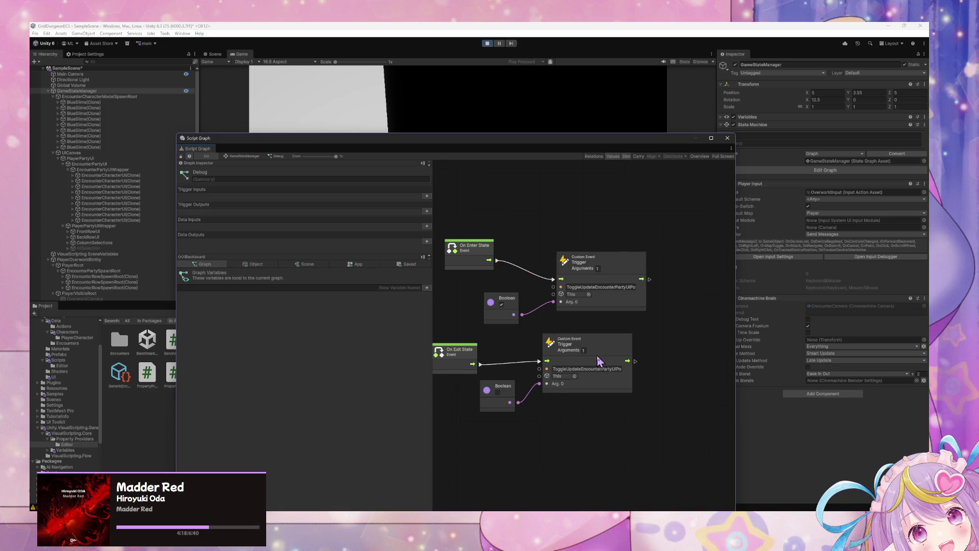
Check the lower trigger's event name, then reopen the Debug state's script graph
{"action": "double_click", "coordinate": [589, 369]}
{"action": "key", "text": "End"}
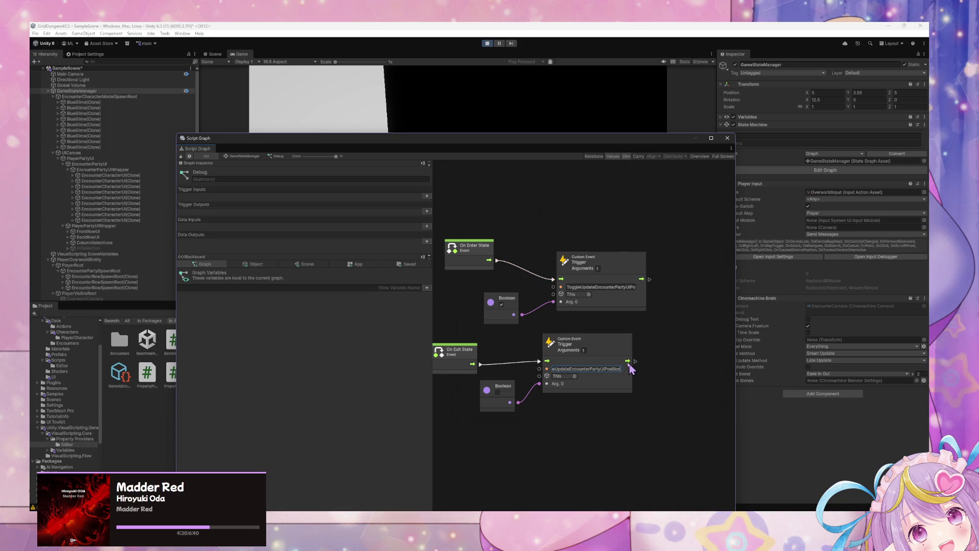
{"action": "left_click", "coordinate": [243, 157]}
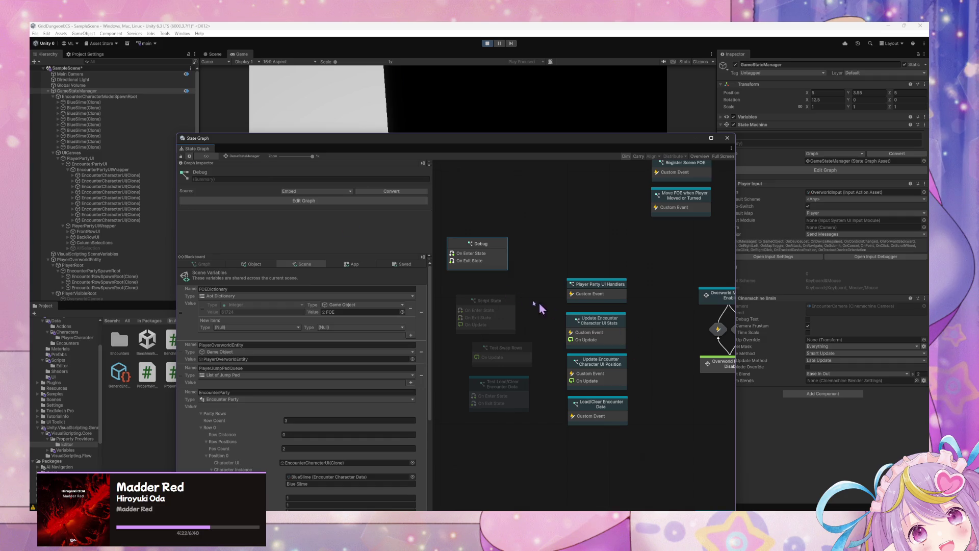
{"action": "double_click", "coordinate": [489, 267]}
Duplicate the custom event trigger as ToggleUpdateEncounterPartyUIStats, wired to On Enter State and the Boolean
{"action": "left_click", "coordinate": [620, 266]}
{"action": "key", "text": "ctrl+d"}
{"action": "left_click", "coordinate": [612, 356]}
{"action": "left_click", "coordinate": [612, 356]}
{"action": "key", "text": "BackSpace"}
{"action": "key", "text": "BackSpace"}
{"action": "key", "text": "BackSpace"}
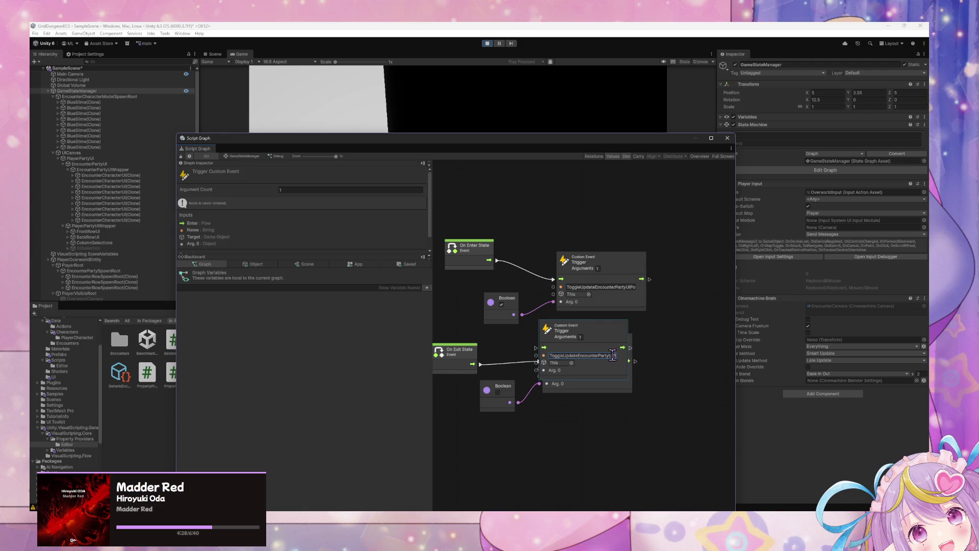
{"action": "type", "text": "Sta"}
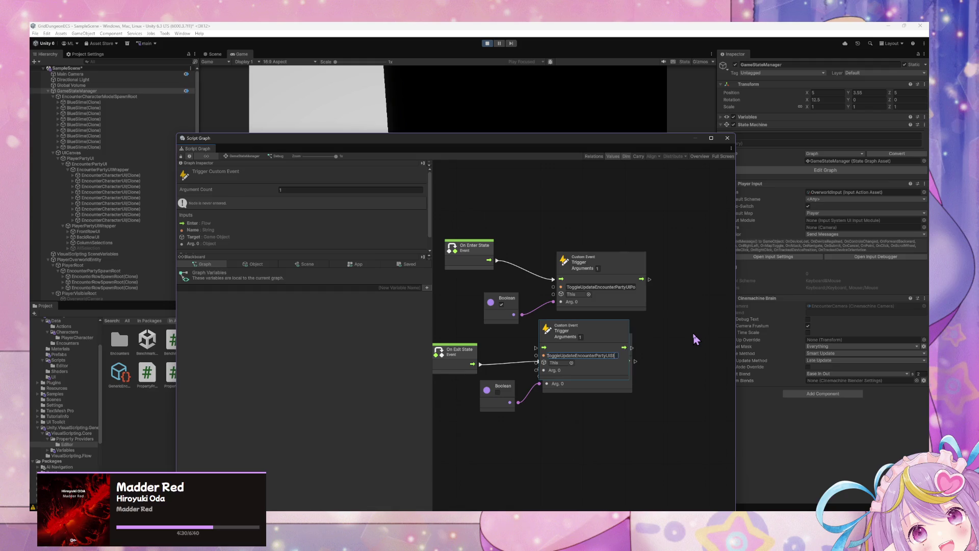
{"action": "mouse_move", "coordinate": [607, 342]}
{"action": "left_mouse_down"}
{"action": "mouse_move", "coordinate": [595, 194]}
{"action": "mouse_move", "coordinate": [598, 203]}
{"action": "left_mouse_up"}
{"action": "left_click_drag", "start_coordinate": [513, 315], "coordinate": [546, 241]}
{"action": "left_click_drag", "start_coordinate": [488, 260], "coordinate": [546, 217]}
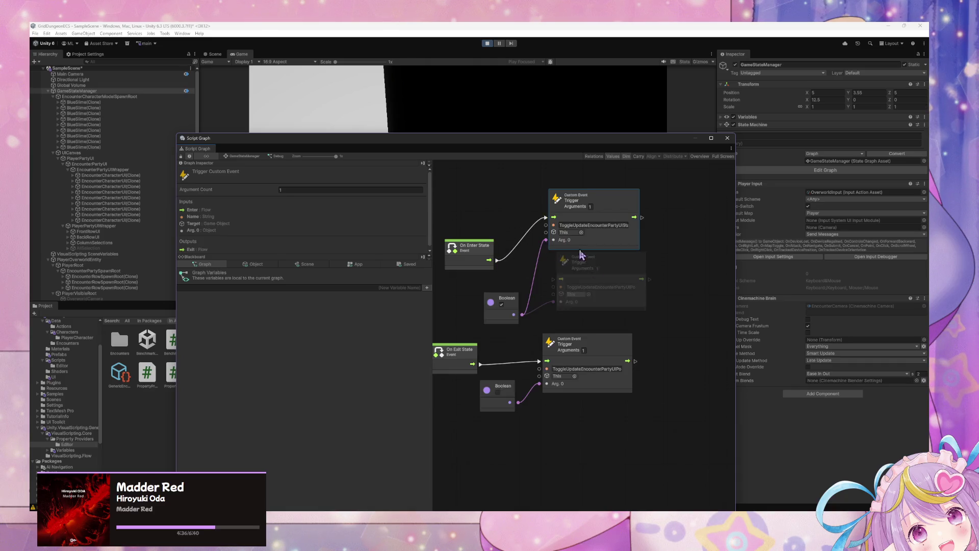
Paste a copy of the new trigger and Boolean, and wire On Exit State into it
{"action": "mouse_move", "coordinate": [644, 431]}
{"action": "left_mouse_down"}
{"action": "mouse_move", "coordinate": [595, 384]}
{"action": "mouse_move", "coordinate": [480, 347]}
{"action": "left_mouse_up"}
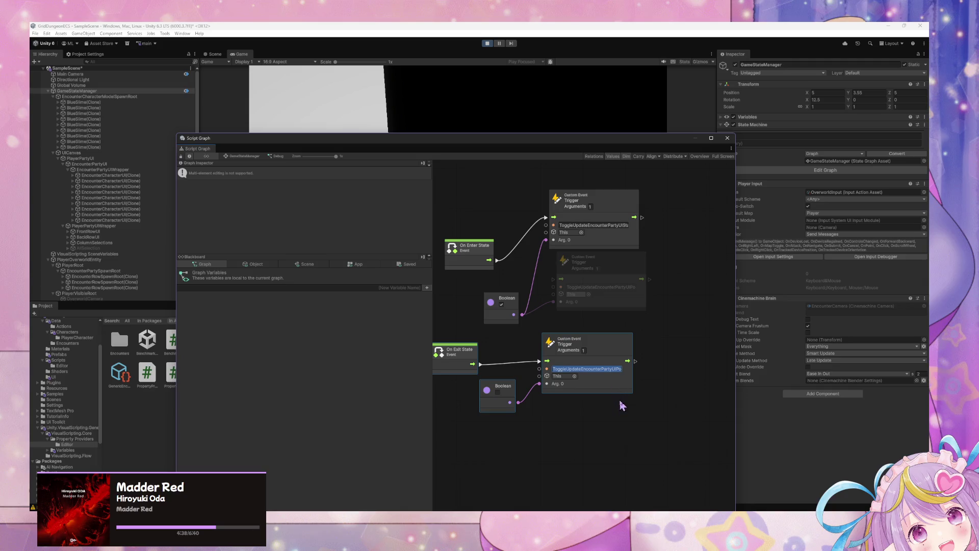
{"action": "left_click_drag", "start_coordinate": [617, 361], "coordinate": [641, 434]}
{"action": "left_click", "coordinate": [604, 224]}
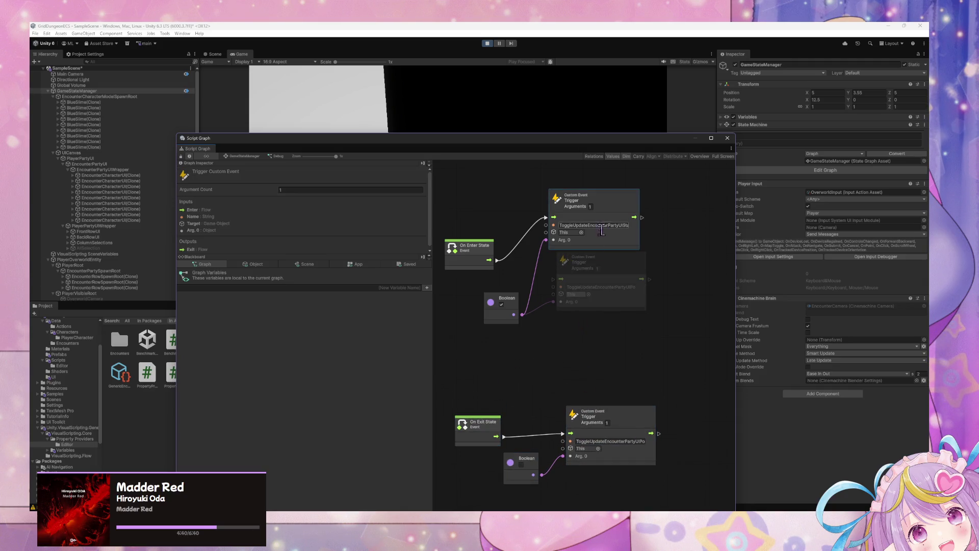
{"action": "left_click", "coordinate": [499, 315], "text": "shift"}
{"action": "key", "text": "ctrl+v"}
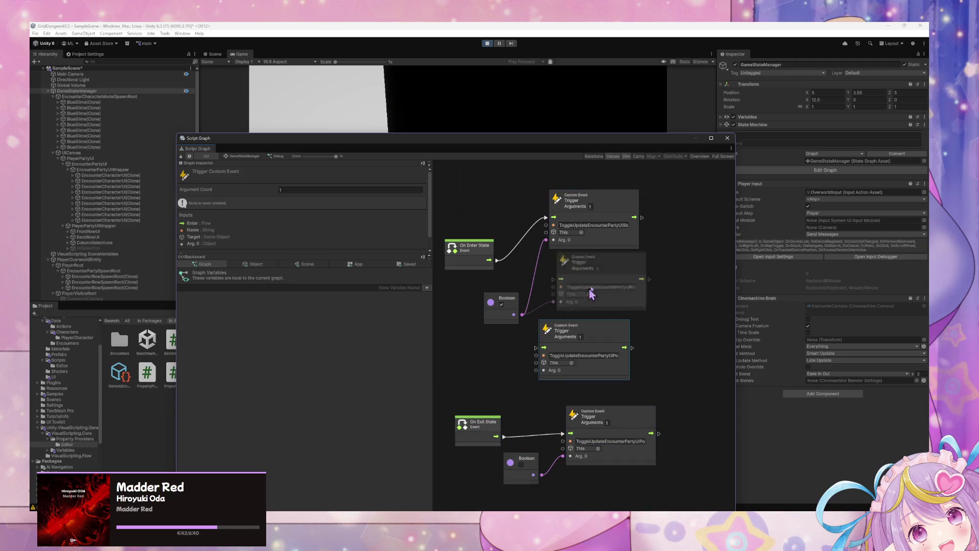
{"action": "mouse_move", "coordinate": [607, 334]}
{"action": "left_mouse_down"}
{"action": "mouse_move", "coordinate": [671, 346]}
{"action": "mouse_move", "coordinate": [624, 350]}
{"action": "left_mouse_up"}
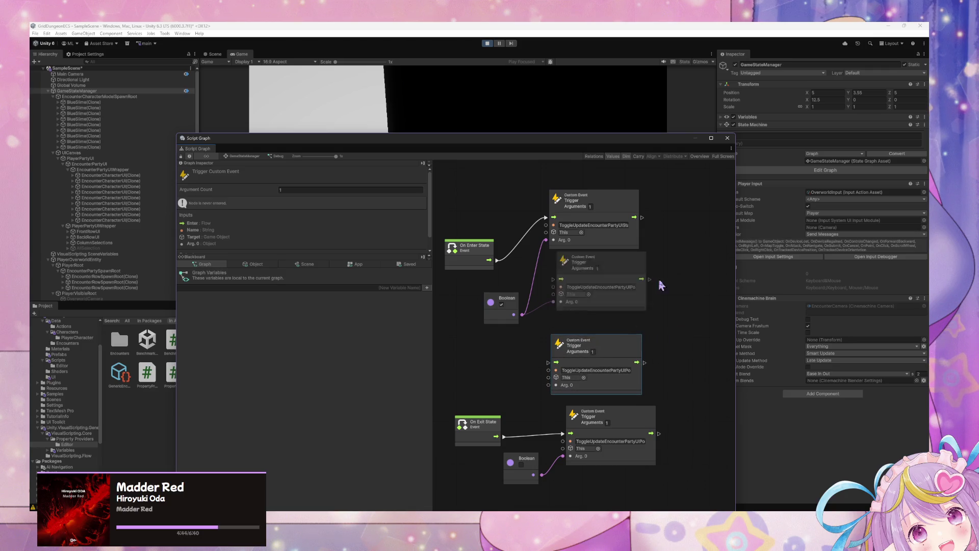
{"action": "left_click_drag", "start_coordinate": [504, 437], "coordinate": [548, 362]}
{"action": "mouse_move", "coordinate": [533, 474]}
{"action": "left_mouse_down"}
{"action": "mouse_move", "coordinate": [544, 477]}
{"action": "mouse_move", "coordinate": [548, 385]}
{"action": "left_mouse_up"}
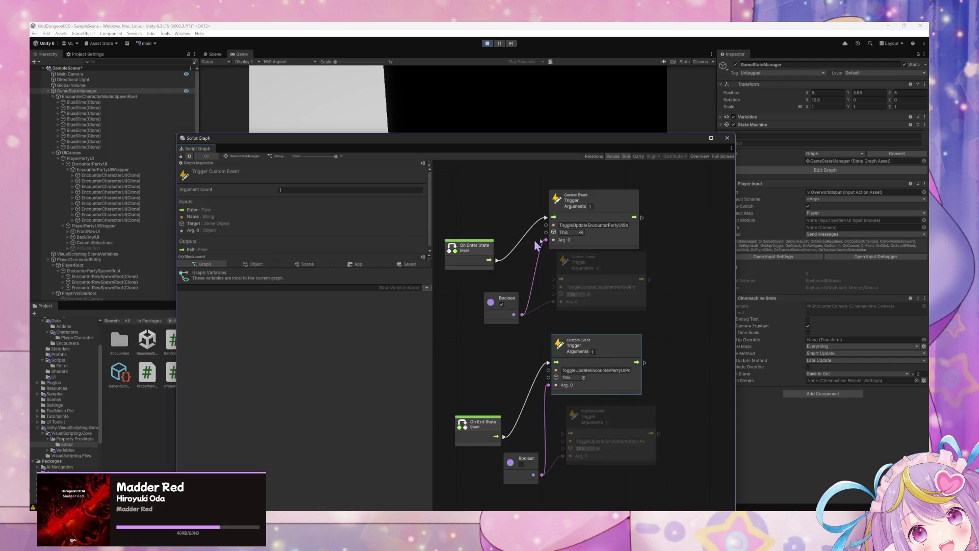
{"action": "left_click_drag", "start_coordinate": [620, 344], "coordinate": [637, 345]}
{"action": "mouse_move", "coordinate": [459, 142]}
{"action": "left_mouse_down"}
{"action": "mouse_move", "coordinate": [503, 212]}
{"action": "mouse_move", "coordinate": [477, 211]}
{"action": "left_mouse_up"}
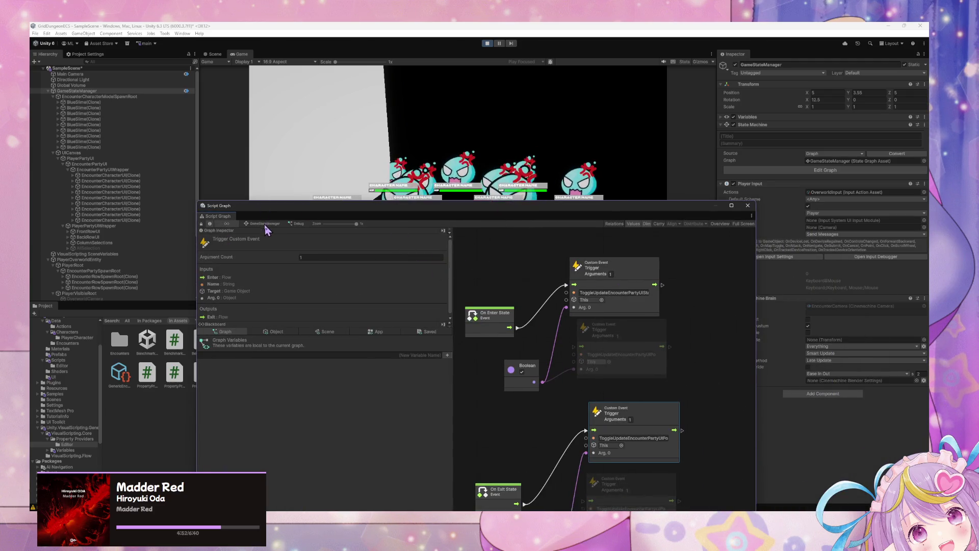
Back in the state graph, Force Enter the Debug state
{"action": "left_click", "coordinate": [263, 223]}
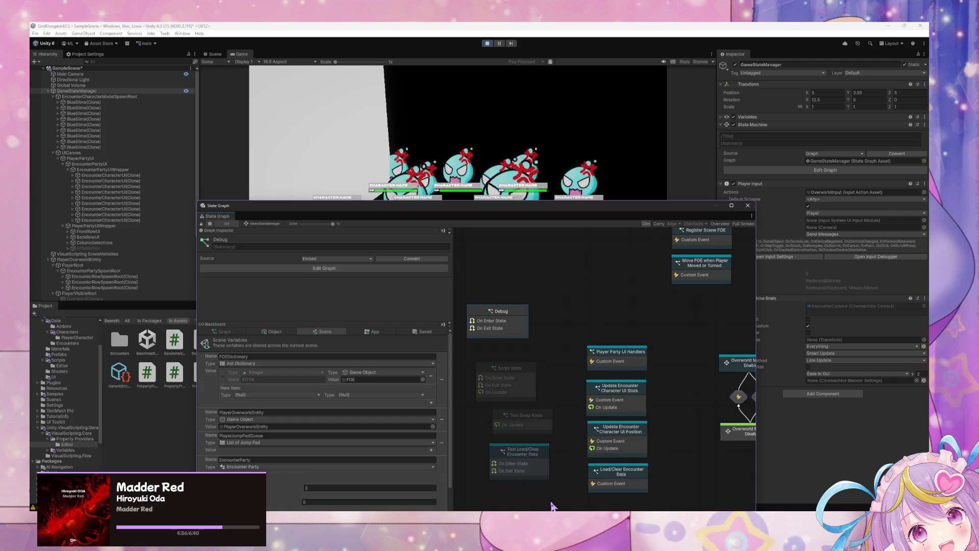
{"action": "right_click", "coordinate": [522, 396]}
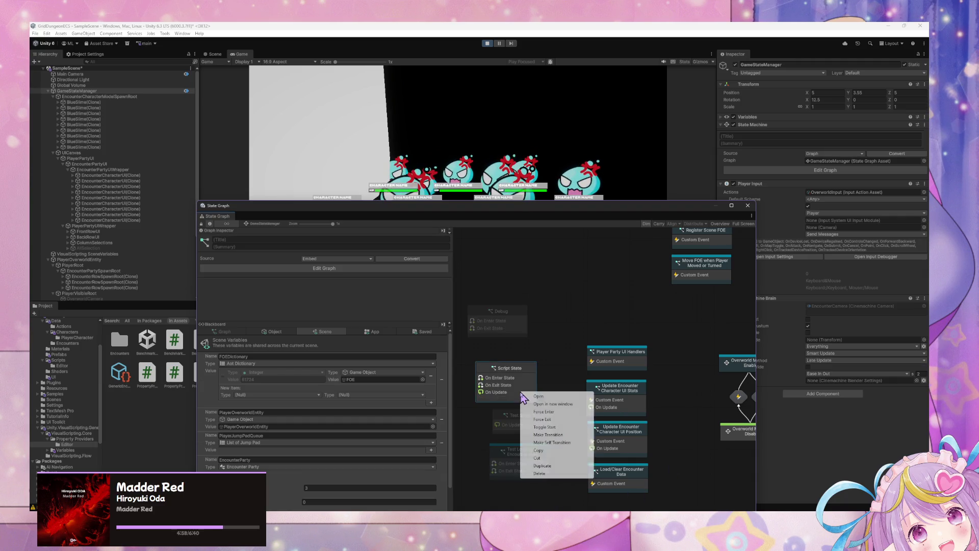
{"action": "left_click", "coordinate": [507, 332]}
{"action": "right_click", "coordinate": [508, 332]}
{"action": "left_click", "coordinate": [539, 353]}
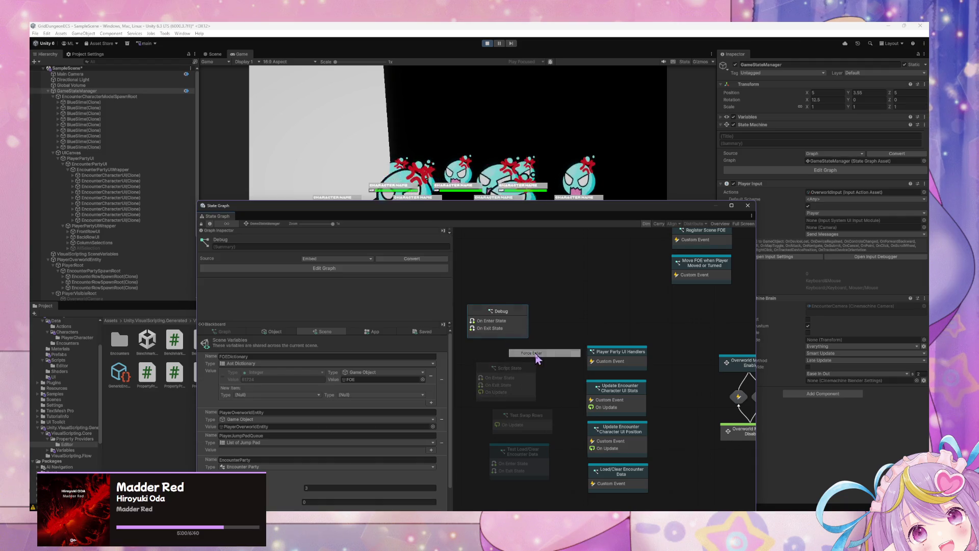
Force Enter the Test Load/Clear Encounter Data state
{"action": "mouse_move", "coordinate": [498, 212]}
{"action": "left_mouse_down"}
{"action": "mouse_move", "coordinate": [498, 344]}
{"action": "mouse_move", "coordinate": [400, 288]}
{"action": "mouse_move", "coordinate": [434, 206]}
{"action": "left_mouse_up"}
{"action": "left_click", "coordinate": [448, 432]}
{"action": "right_click", "coordinate": [459, 339]}
{"action": "left_click", "coordinate": [438, 306]}
{"action": "right_click", "coordinate": [437, 302]}
{"action": "left_click", "coordinate": [452, 322]}
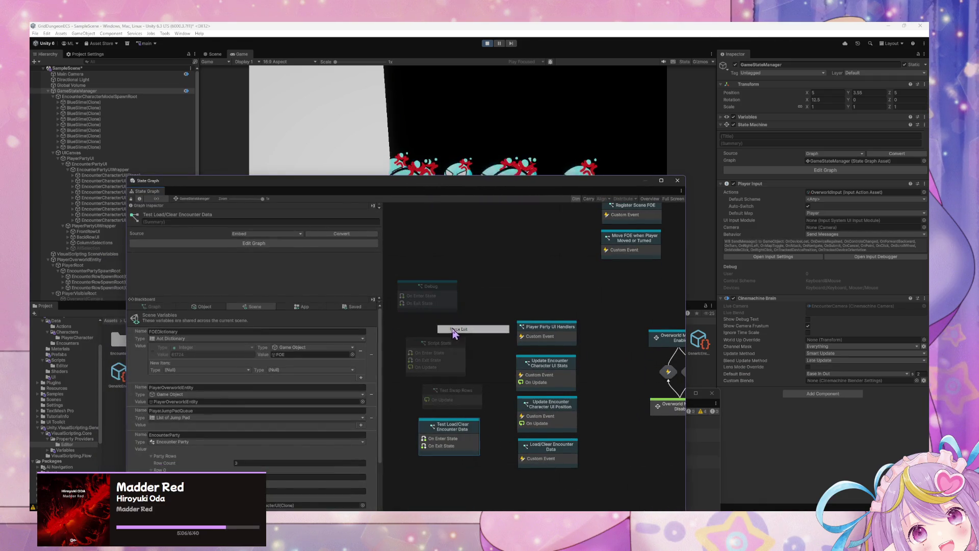
Force Exit Test Load/Clear Encounter Data and open the errored Update Encounter Character UI Stats graph
{"action": "mouse_move", "coordinate": [515, 181]}
{"action": "left_mouse_down"}
{"action": "mouse_move", "coordinate": [510, 291]}
{"action": "mouse_move", "coordinate": [570, 158]}
{"action": "left_mouse_up"}
{"action": "right_click", "coordinate": [500, 400]}
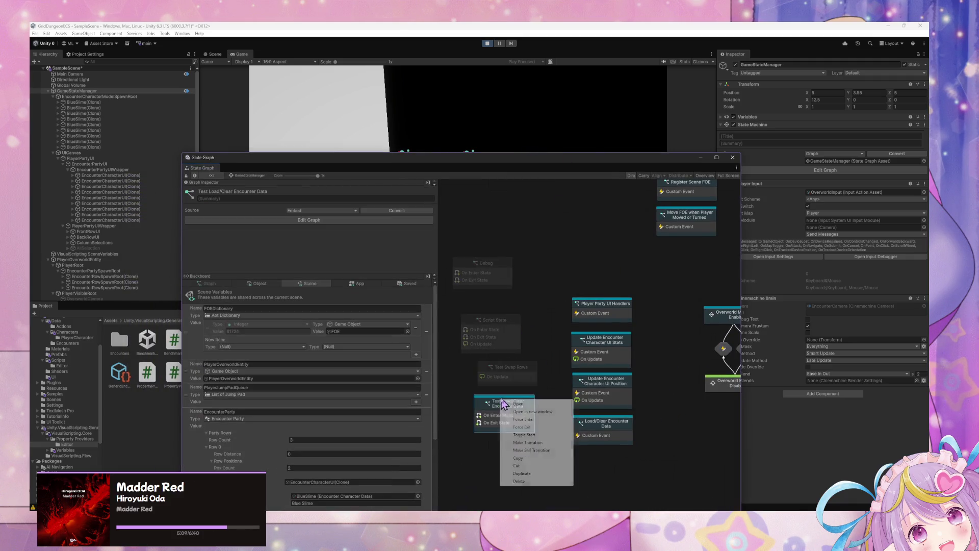
{"action": "left_click", "coordinate": [538, 428]}
{"action": "left_click", "coordinate": [591, 356]}
{"action": "double_click", "coordinate": [591, 356]}
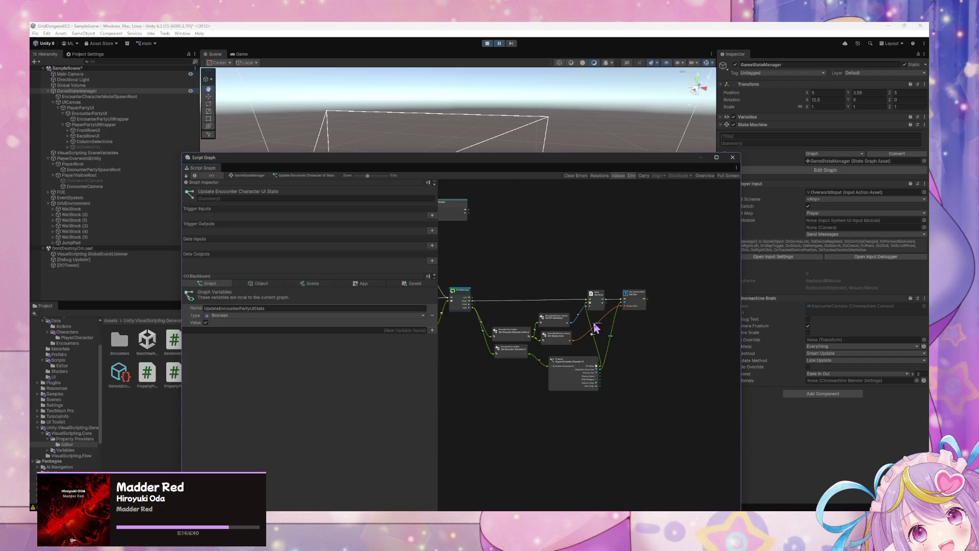
Add a Null Check node after the If node's True branch
{"action": "scroll", "coordinate": [595, 327], "scroll_direction": "down", "scroll_amount": 5}
{"action": "scroll", "coordinate": [597, 319], "scroll_direction": "up", "scroll_amount": 3}
{"action": "scroll", "coordinate": [600, 309], "scroll_direction": "up", "scroll_amount": 5}
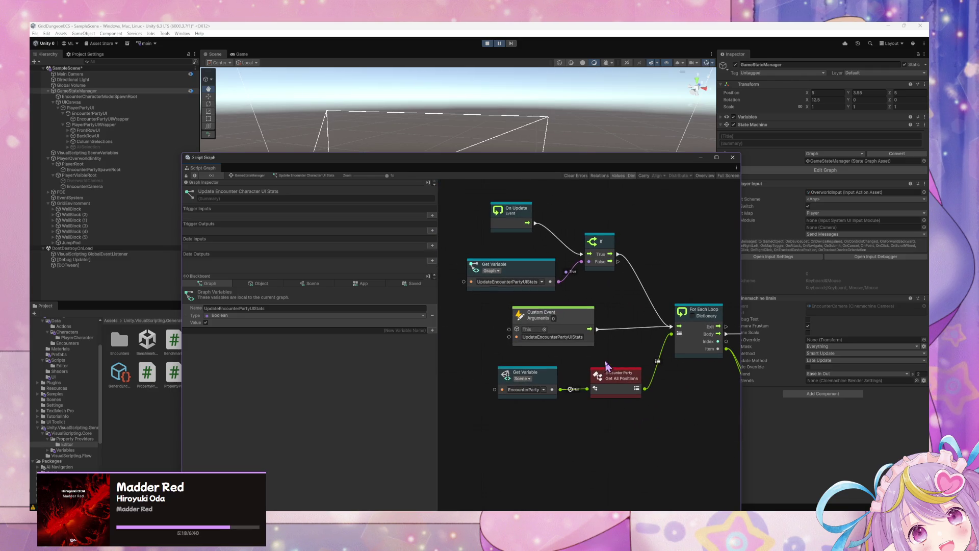
{"action": "left_click_drag", "start_coordinate": [614, 378], "coordinate": [616, 380]}
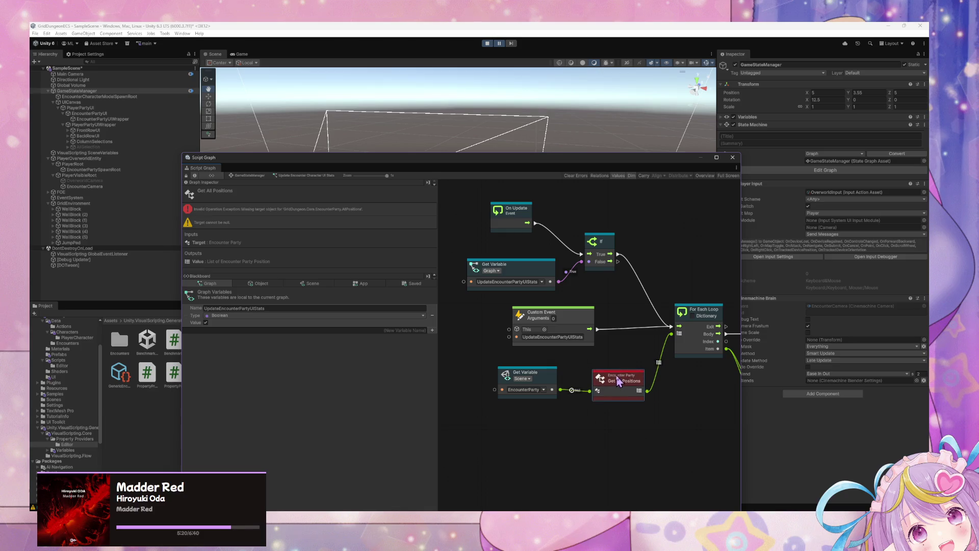
{"action": "left_click_drag", "start_coordinate": [584, 317], "coordinate": [537, 313]}
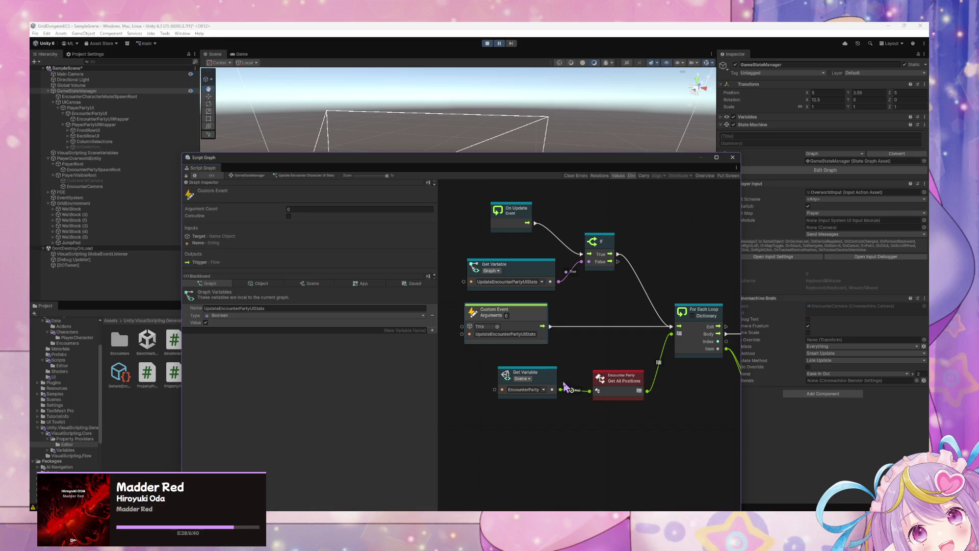
{"action": "right_click", "coordinate": [587, 294]}
{"action": "left_click", "coordinate": [610, 295]}
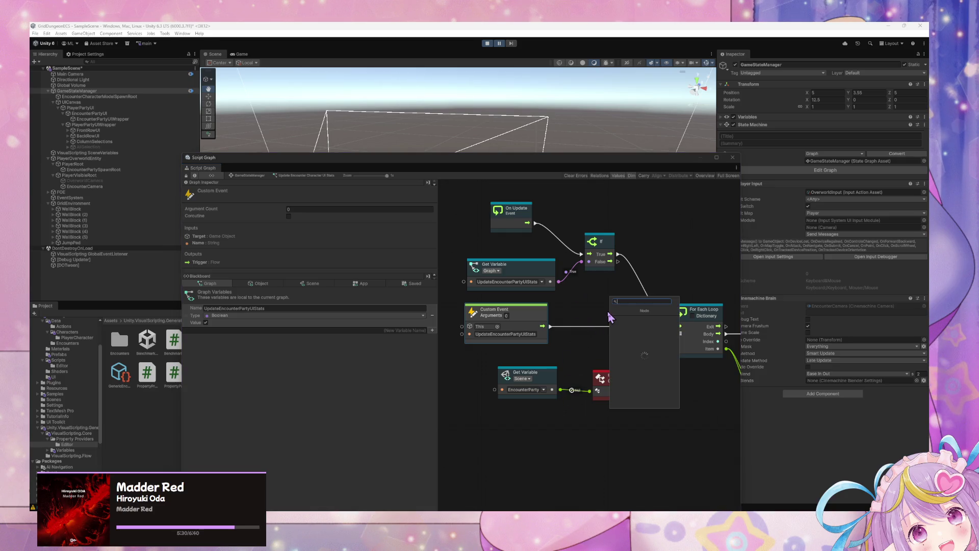
{"action": "type", "text": "null check"}
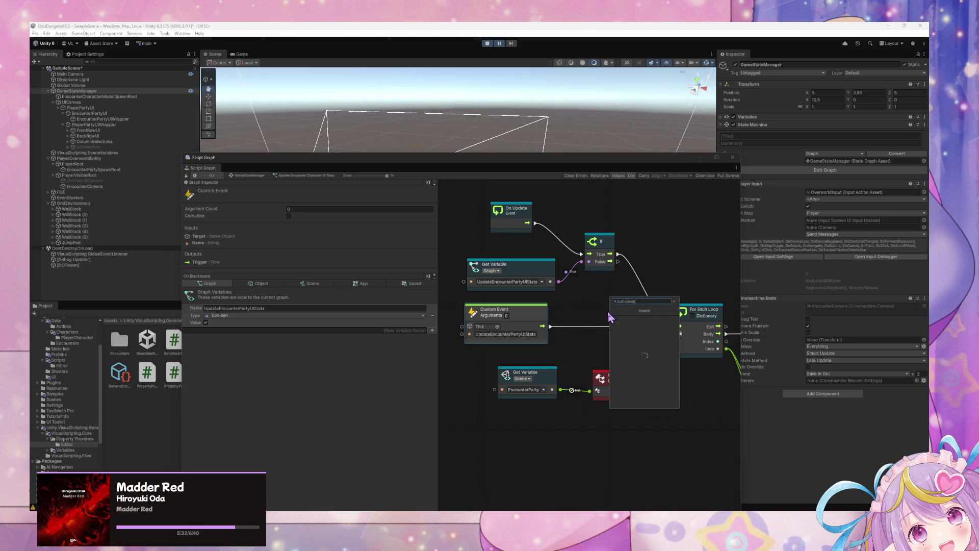
{"action": "key", "text": "Return"}
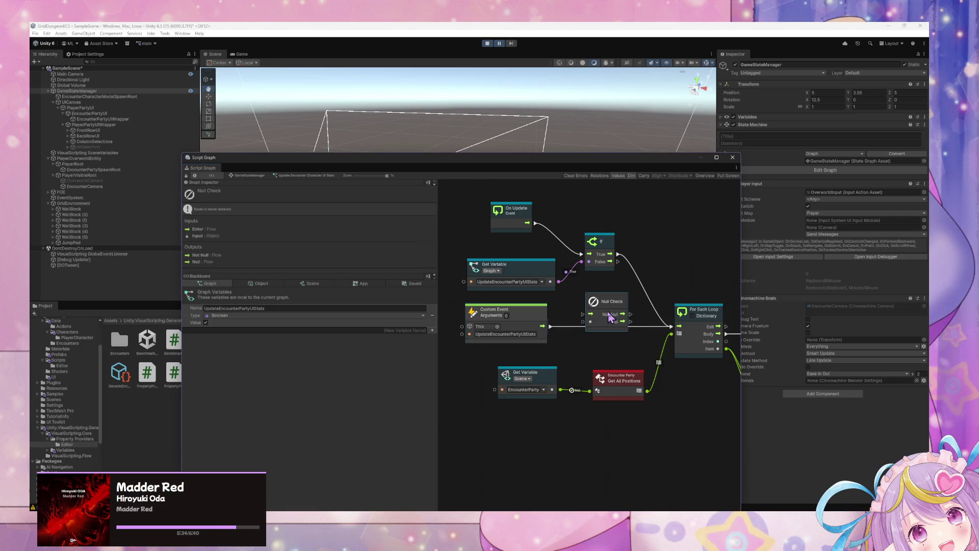
{"action": "mouse_move", "coordinate": [614, 304]}
{"action": "left_mouse_down"}
{"action": "mouse_move", "coordinate": [653, 261]}
{"action": "mouse_move", "coordinate": [630, 269]}
{"action": "mouse_move", "coordinate": [679, 326]}
{"action": "left_mouse_up"}
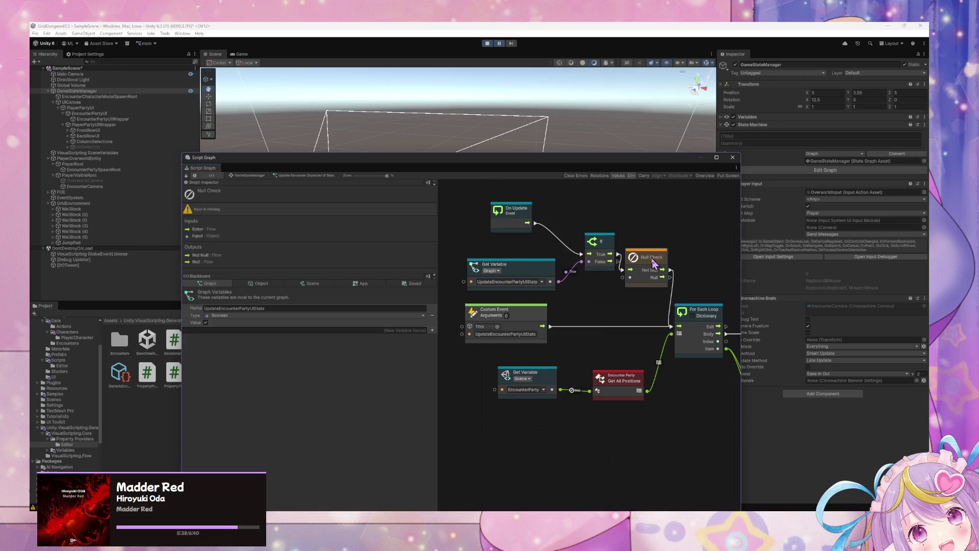
In the UI Position graph, feed EncounterParty into Null Check and route If True into it
{"action": "left_click", "coordinate": [258, 176]}
{"action": "left_click", "coordinate": [617, 390]}
{"action": "double_click", "coordinate": [618, 391]}
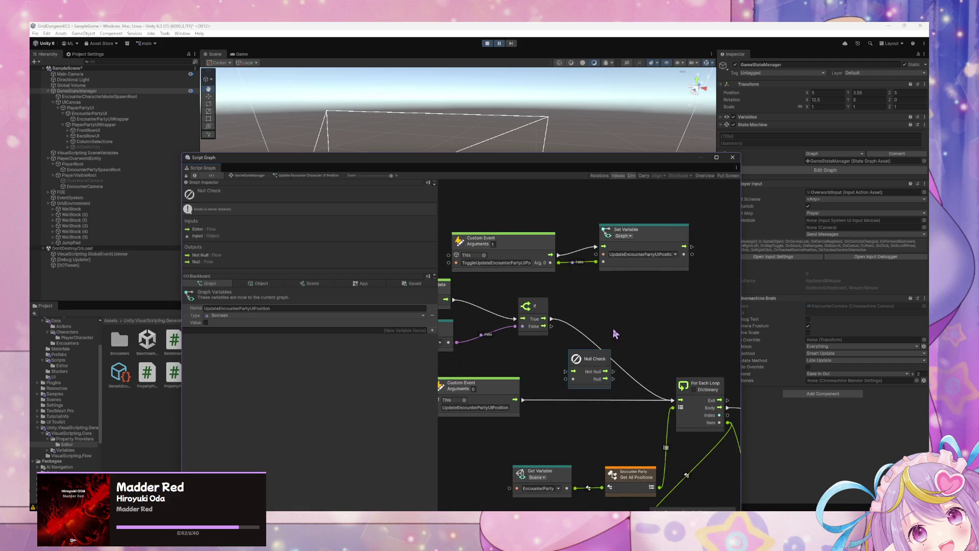
{"action": "left_click_drag", "start_coordinate": [594, 358], "coordinate": [624, 319]}
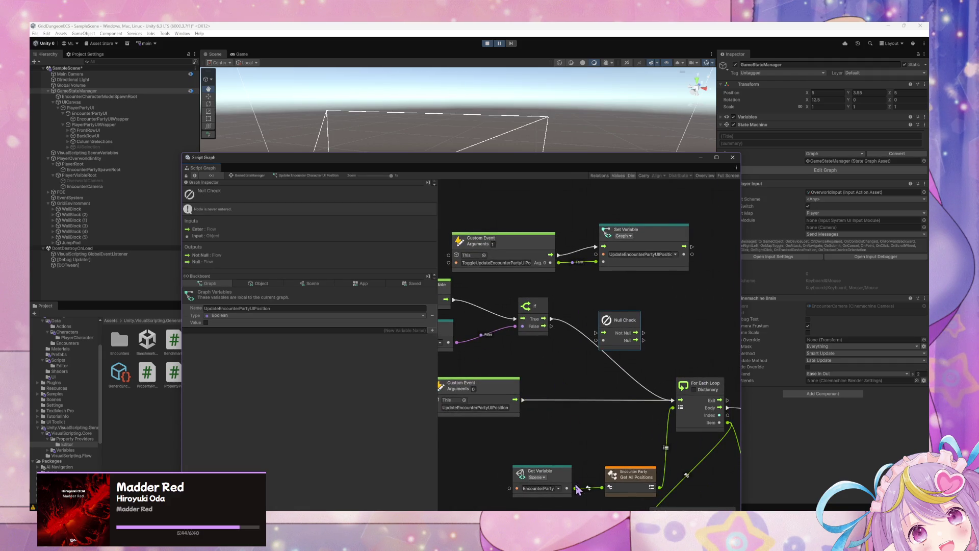
{"action": "left_click_drag", "start_coordinate": [576, 488], "coordinate": [604, 340]}
{"action": "mouse_move", "coordinate": [543, 319]}
{"action": "left_mouse_down"}
{"action": "mouse_move", "coordinate": [596, 332]}
{"action": "mouse_move", "coordinate": [673, 400]}
{"action": "left_mouse_up"}
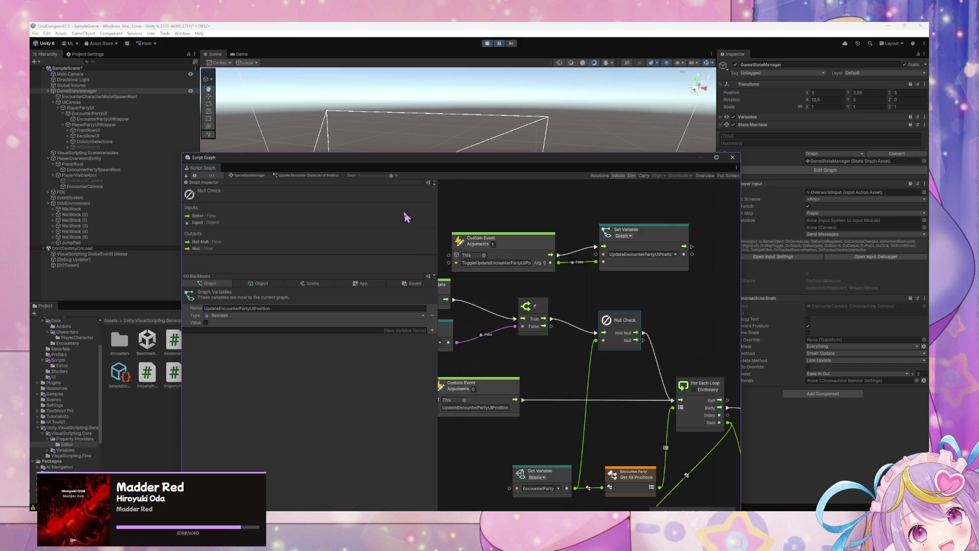
Enter Play mode and connect Get Variable to Null Check in the UI Stats graph
{"action": "left_click", "coordinate": [499, 49]}
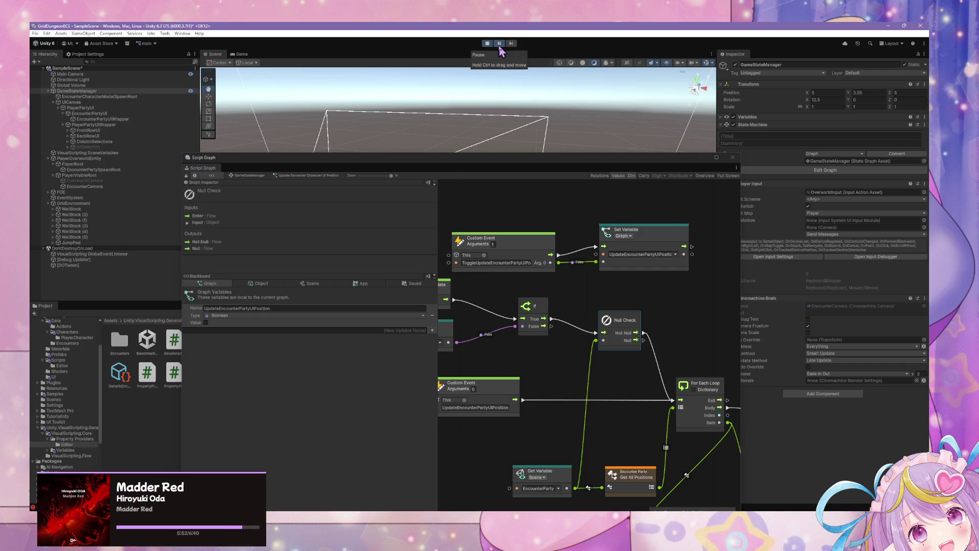
{"action": "left_click", "coordinate": [258, 176]}
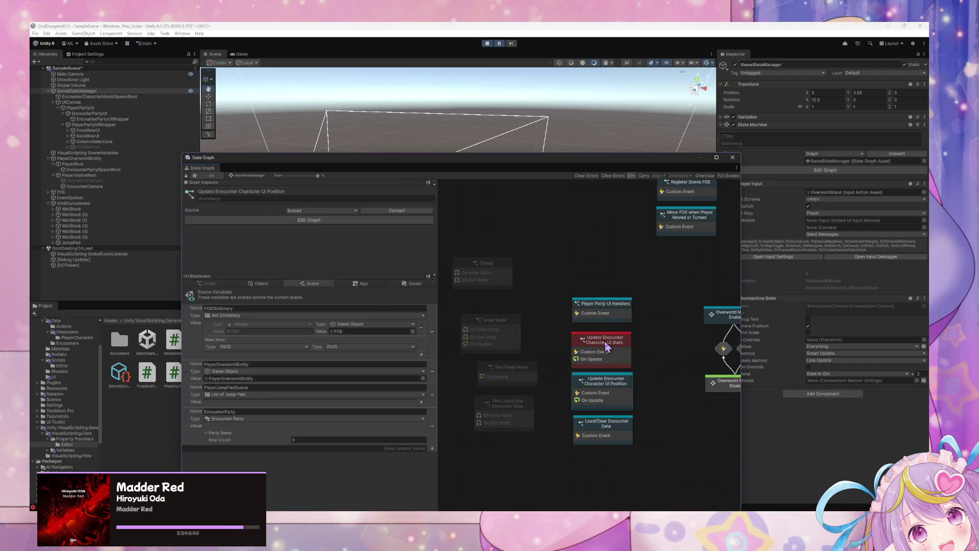
{"action": "double_click", "coordinate": [606, 347]}
{"action": "left_click_drag", "start_coordinate": [561, 390], "coordinate": [631, 278]}
{"action": "left_click", "coordinate": [250, 176]}
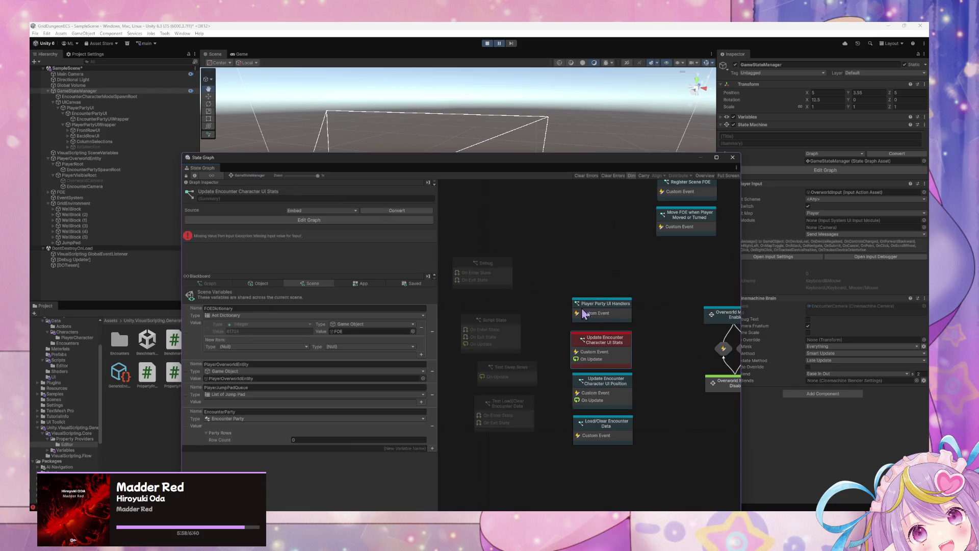
Check the UI Position graph, then Force Enter Test Load/Clear Encounter Data
{"action": "double_click", "coordinate": [621, 378]}
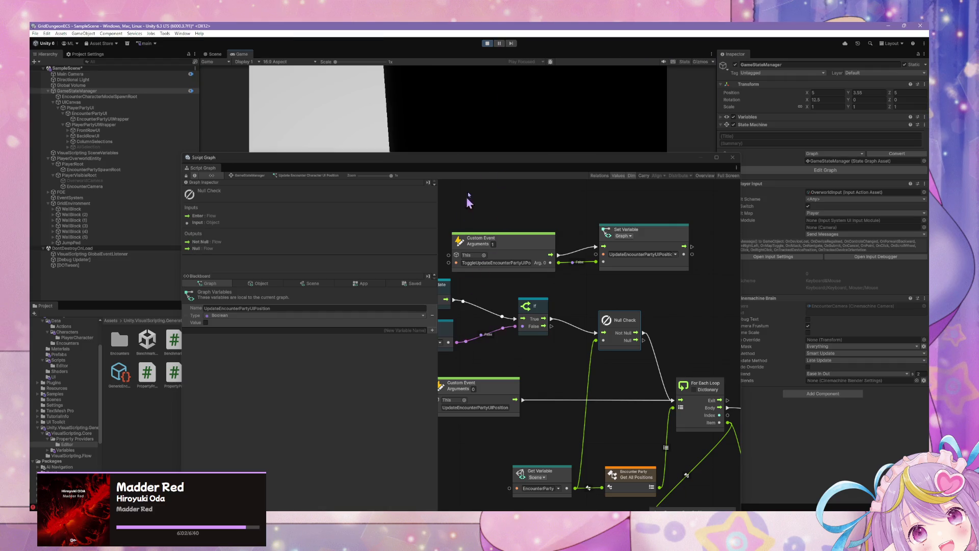
{"action": "mouse_move", "coordinate": [487, 162]}
{"action": "left_mouse_down"}
{"action": "mouse_move", "coordinate": [818, 242]}
{"action": "mouse_move", "coordinate": [599, 150]}
{"action": "left_mouse_up"}
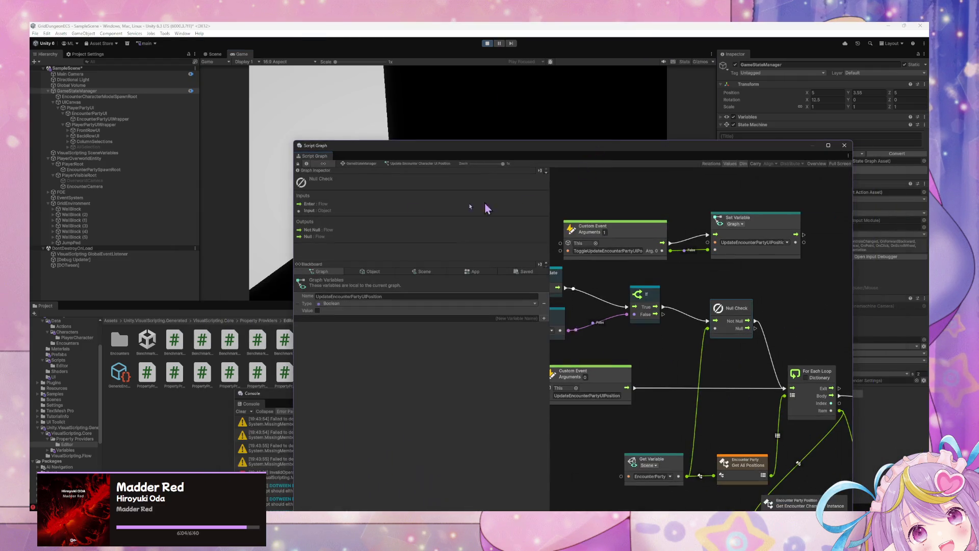
{"action": "left_click", "coordinate": [359, 163]}
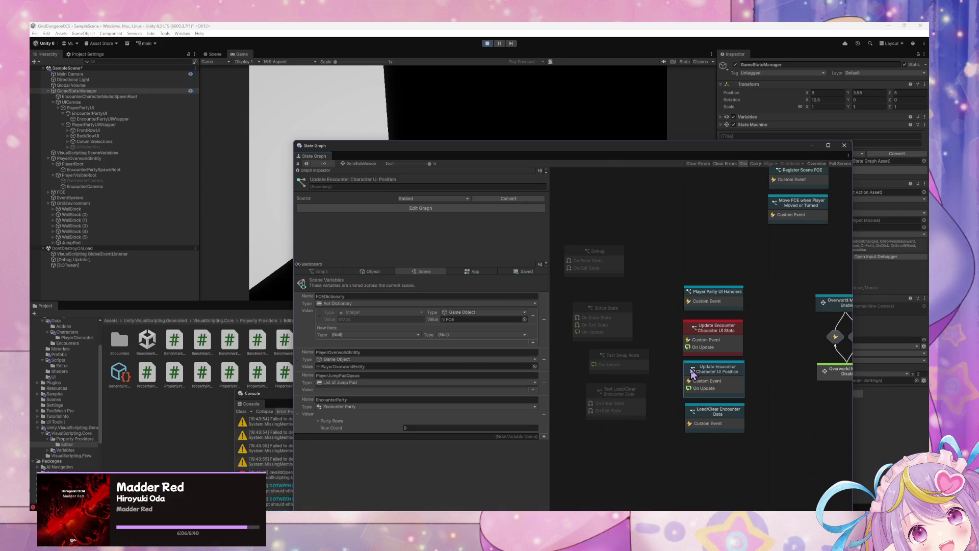
{"action": "right_click", "coordinate": [631, 403]}
{"action": "left_click", "coordinate": [662, 419]}
{"action": "mouse_move", "coordinate": [553, 157]}
{"action": "left_mouse_down"}
{"action": "mouse_move", "coordinate": [823, 300]}
{"action": "mouse_move", "coordinate": [658, 151]}
{"action": "left_mouse_up"}
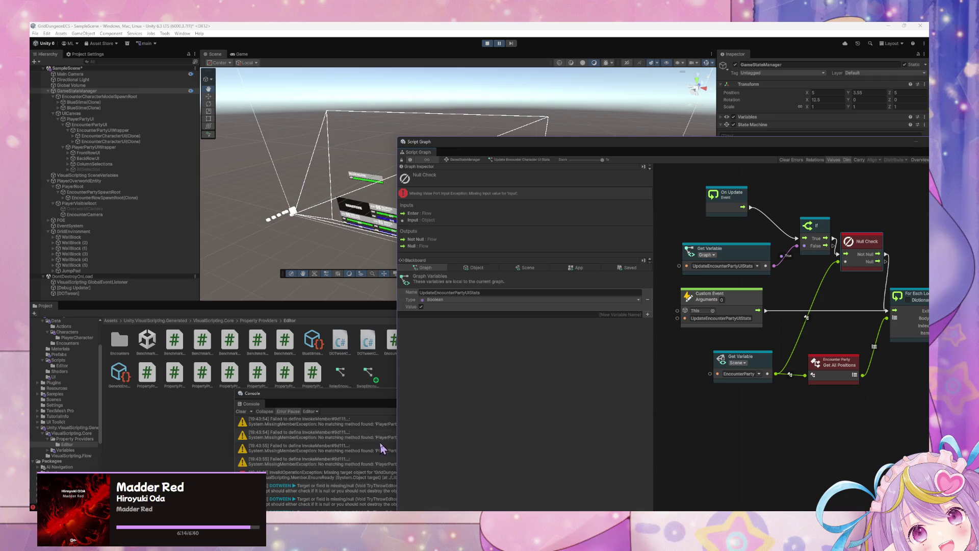
Read the MissingValuePortInputException trace and shift Null Check right in the Script Graph
{"action": "mouse_move", "coordinate": [372, 395]}
{"action": "left_mouse_down"}
{"action": "mouse_move", "coordinate": [255, 183]}
{"action": "mouse_move", "coordinate": [282, 148]}
{"action": "left_mouse_up"}
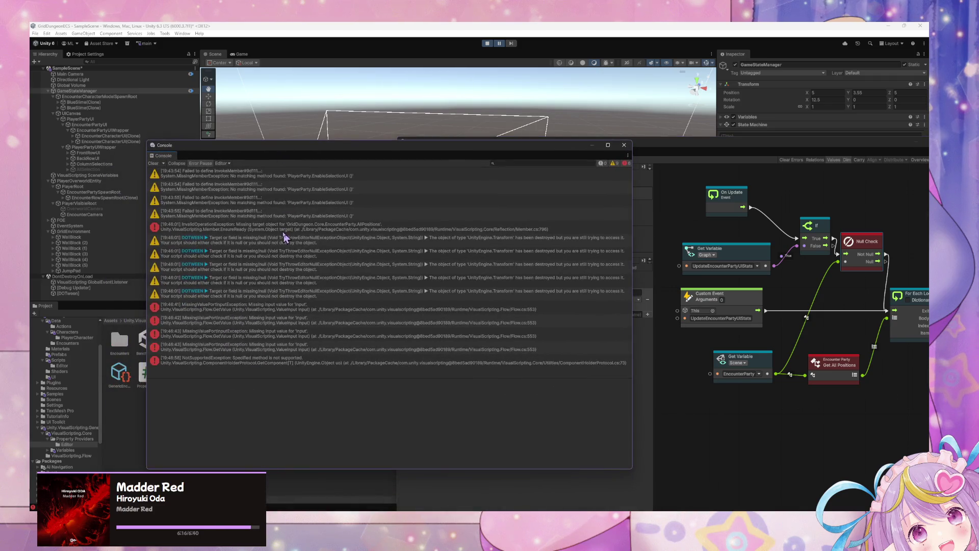
{"action": "left_click", "coordinate": [356, 320]}
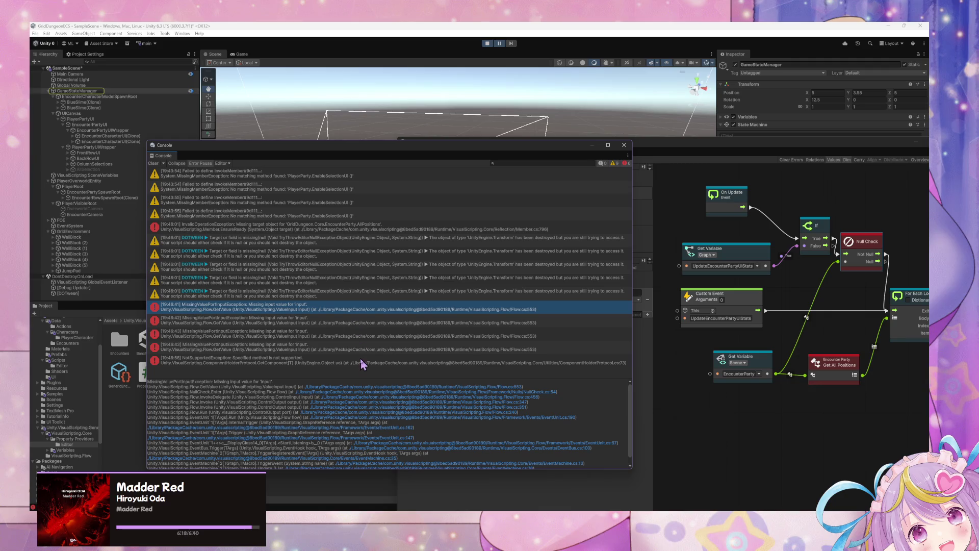
{"action": "mouse_move", "coordinate": [865, 296]}
{"action": "left_mouse_down"}
{"action": "mouse_move", "coordinate": [808, 303]}
{"action": "mouse_move", "coordinate": [894, 298]}
{"action": "left_mouse_up"}
{"action": "left_click_drag", "start_coordinate": [820, 263], "coordinate": [838, 264]}
{"action": "left_click_drag", "start_coordinate": [887, 341], "coordinate": [798, 312]}
{"action": "mouse_move", "coordinate": [689, 354]}
{"action": "left_mouse_down"}
{"action": "mouse_move", "coordinate": [772, 352]}
{"action": "mouse_move", "coordinate": [789, 339]}
{"action": "left_mouse_up"}
{"action": "mouse_move", "coordinate": [852, 340]}
{"action": "left_mouse_down"}
{"action": "mouse_move", "coordinate": [817, 334]}
{"action": "mouse_move", "coordinate": [841, 340]}
{"action": "left_mouse_up"}
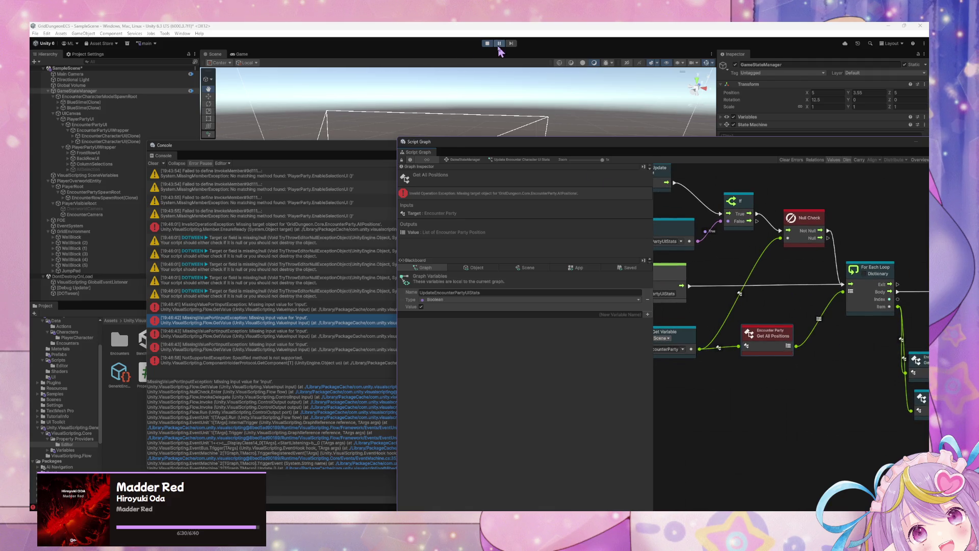
Clear the Console, pause, review the NotSupportedException trace, and stop Play mode
{"action": "left_click", "coordinate": [159, 164]}
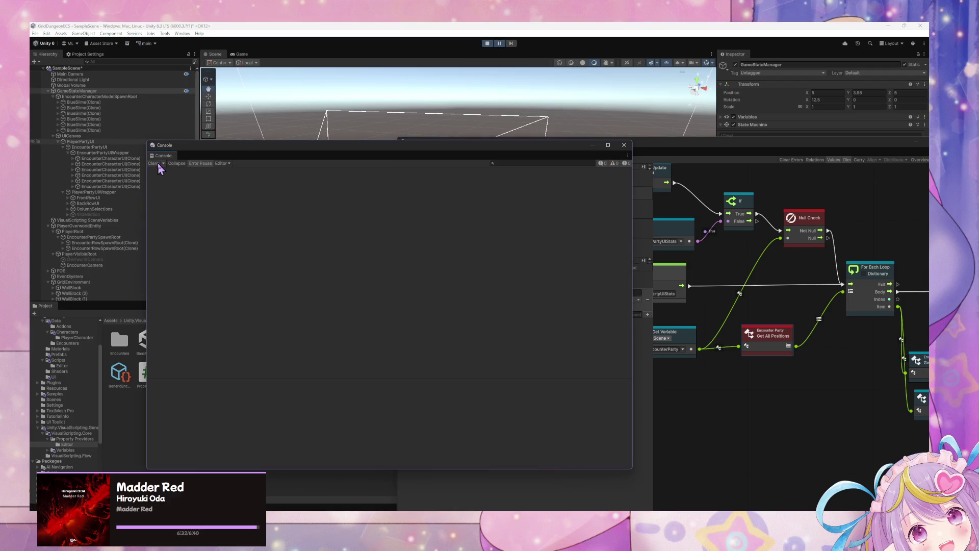
{"action": "left_click", "coordinate": [500, 44]}
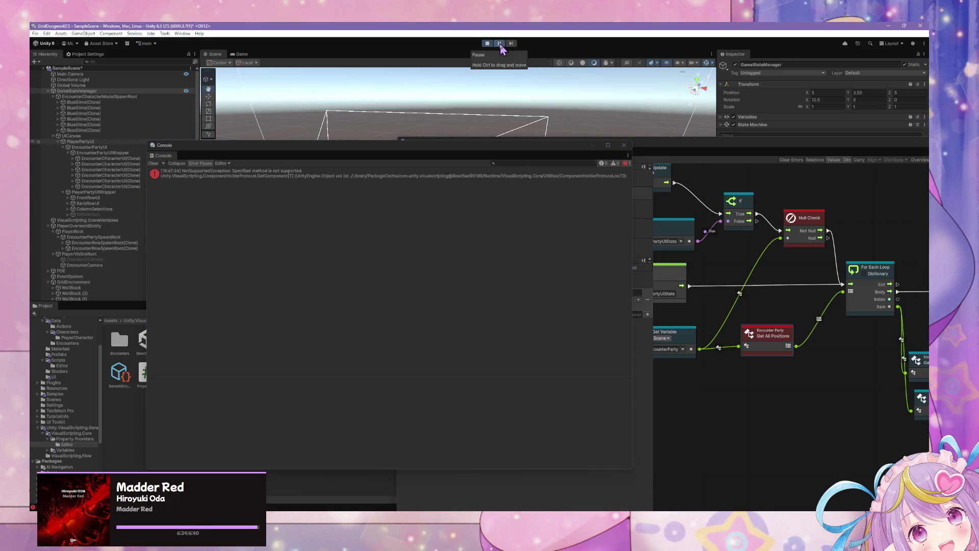
{"action": "left_click", "coordinate": [433, 176]}
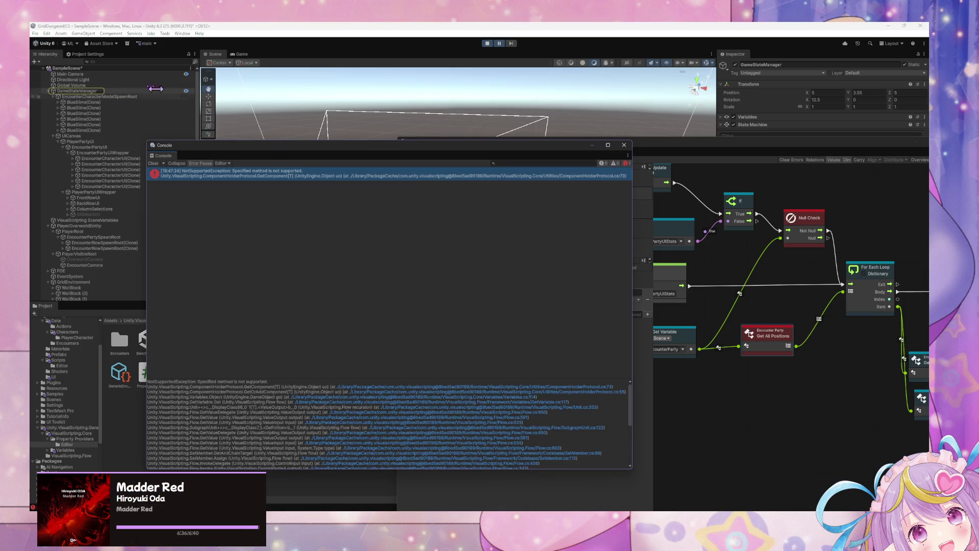
{"action": "left_click", "coordinate": [101, 91]}
{"action": "left_click_drag", "start_coordinate": [624, 149], "coordinate": [508, 153]}
{"action": "left_click", "coordinate": [487, 44]}
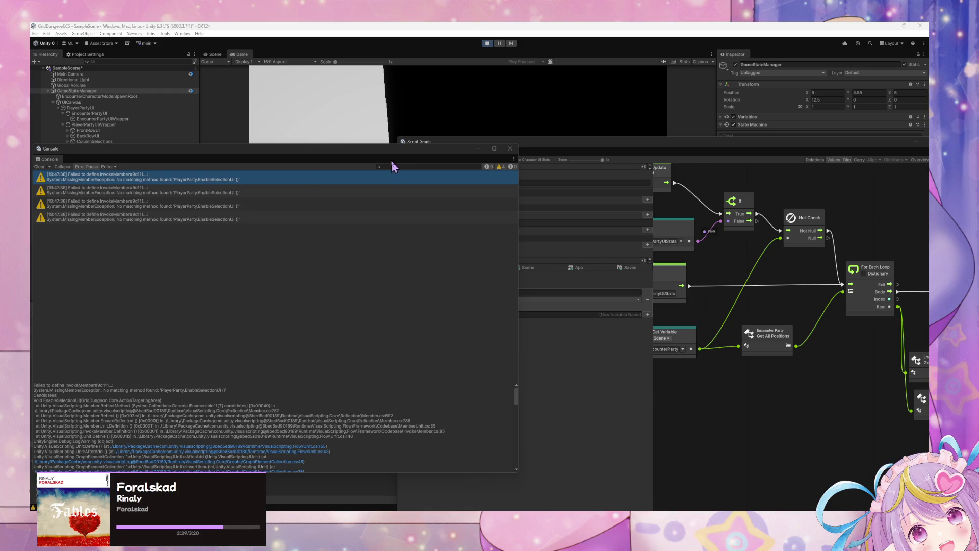
Review the details of the four EnableSelectionUI warnings in the Console
{"action": "left_click_drag", "start_coordinate": [395, 158], "coordinate": [466, 203]}
{"action": "left_click", "coordinate": [251, 237]}
{"action": "left_click", "coordinate": [262, 228]}
{"action": "left_click", "coordinate": [264, 238]}
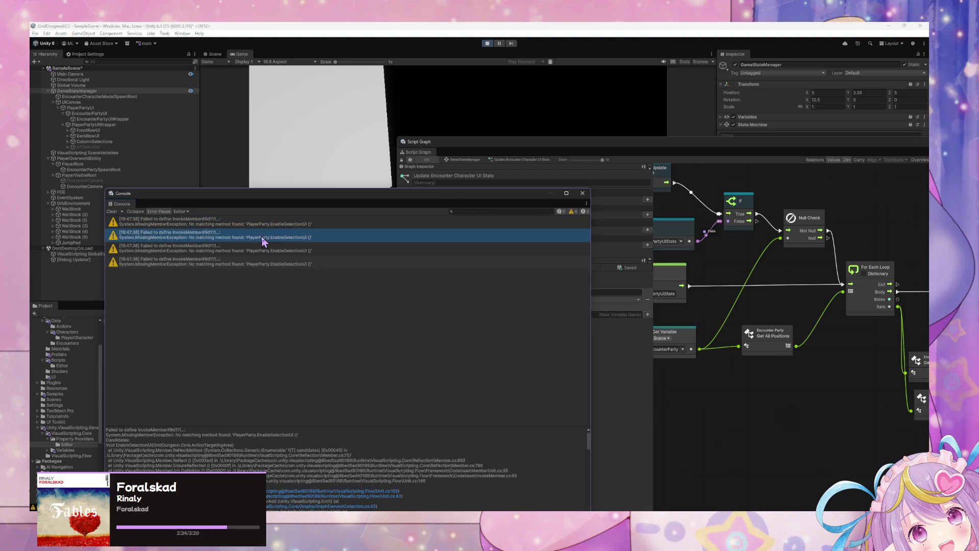
{"action": "left_click", "coordinate": [326, 265]}
{"action": "left_click", "coordinate": [329, 251]}
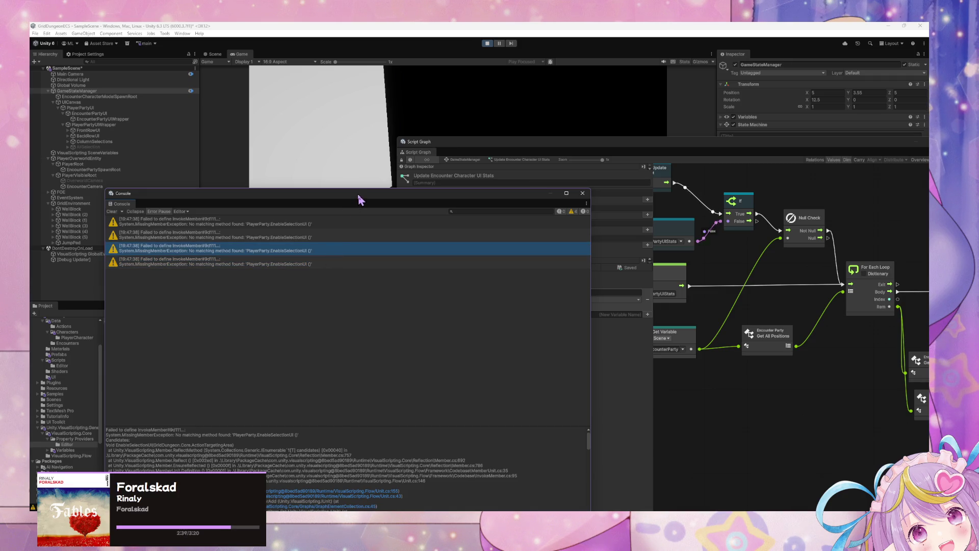
Move the Console to the lower left, uncover the Game view, and show the GameStateManager graph
{"action": "left_click_drag", "start_coordinate": [358, 199], "coordinate": [270, 309]}
{"action": "left_click_drag", "start_coordinate": [403, 314], "coordinate": [387, 326]}
{"action": "left_click_drag", "start_coordinate": [632, 145], "coordinate": [480, 254]}
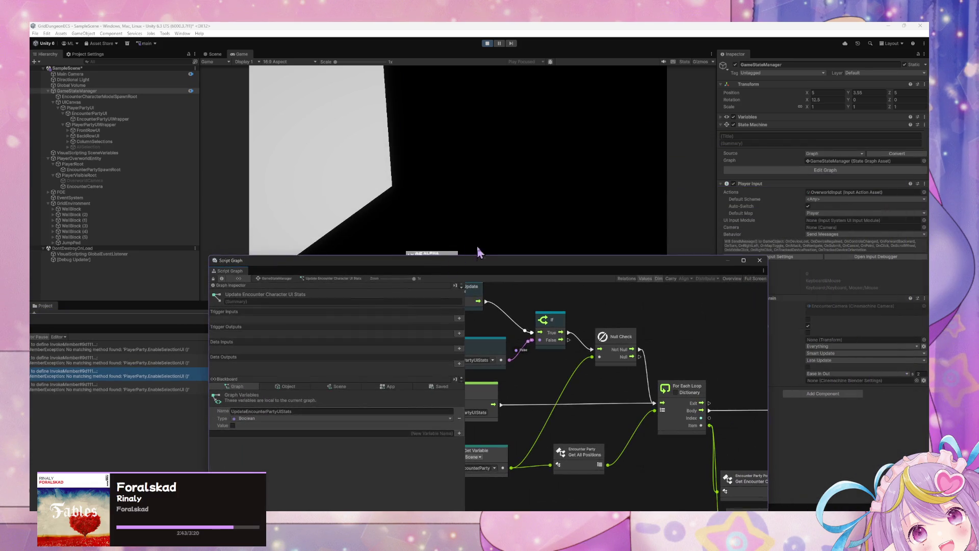
{"action": "left_click", "coordinate": [272, 279]}
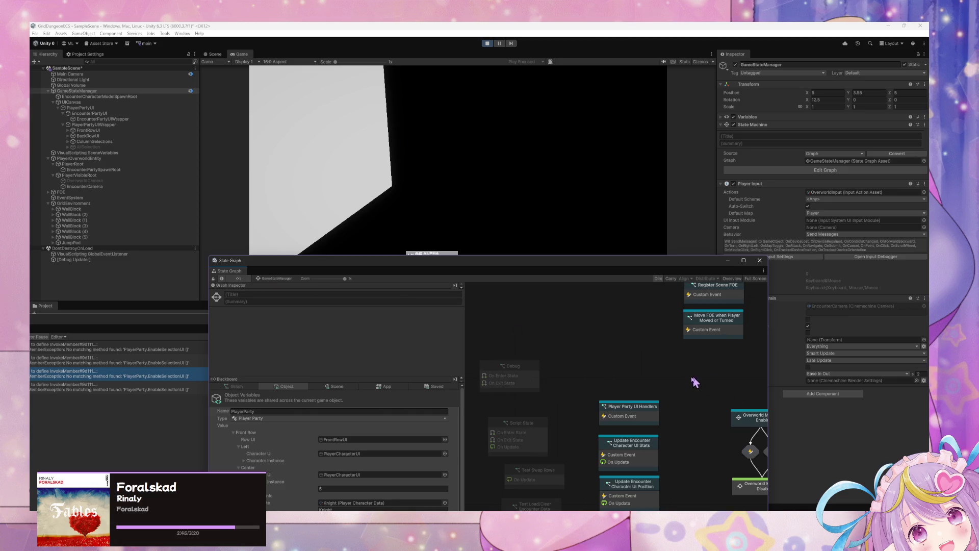
Force Enter Test Load/Clear Encounter Data to spawn slimes with name panels and bars
{"action": "scroll", "coordinate": [698, 381], "scroll_direction": "down", "scroll_amount": 5}
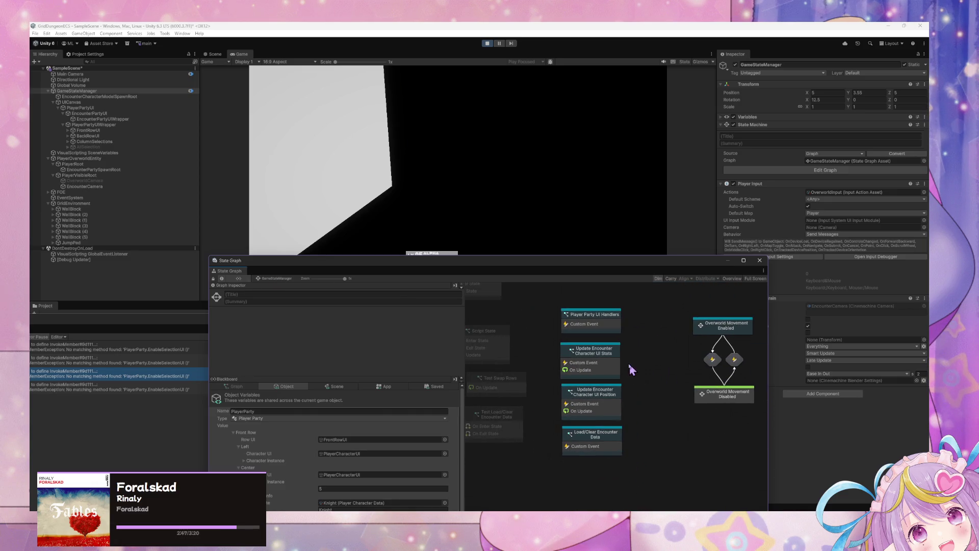
{"action": "right_click", "coordinate": [608, 446]}
{"action": "right_click", "coordinate": [508, 439]}
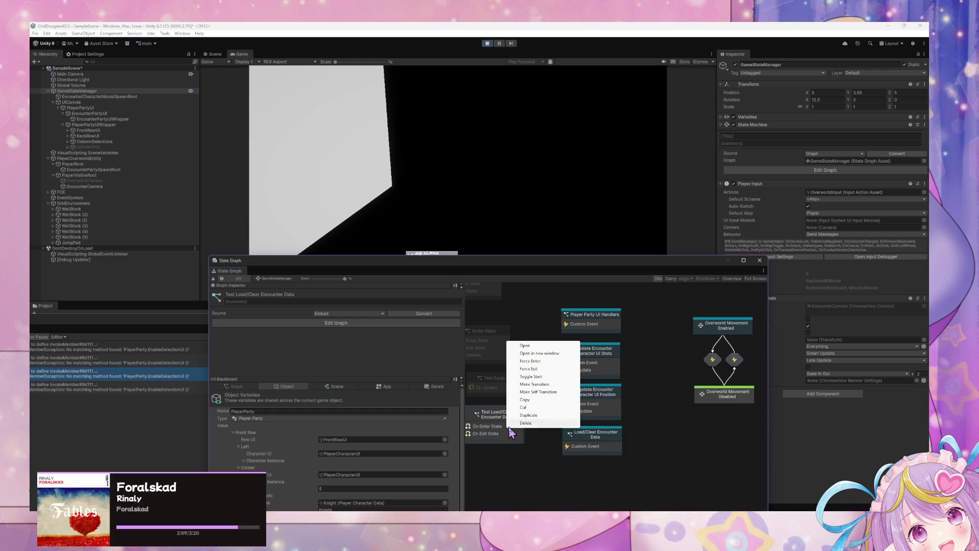
{"action": "left_click", "coordinate": [561, 361]}
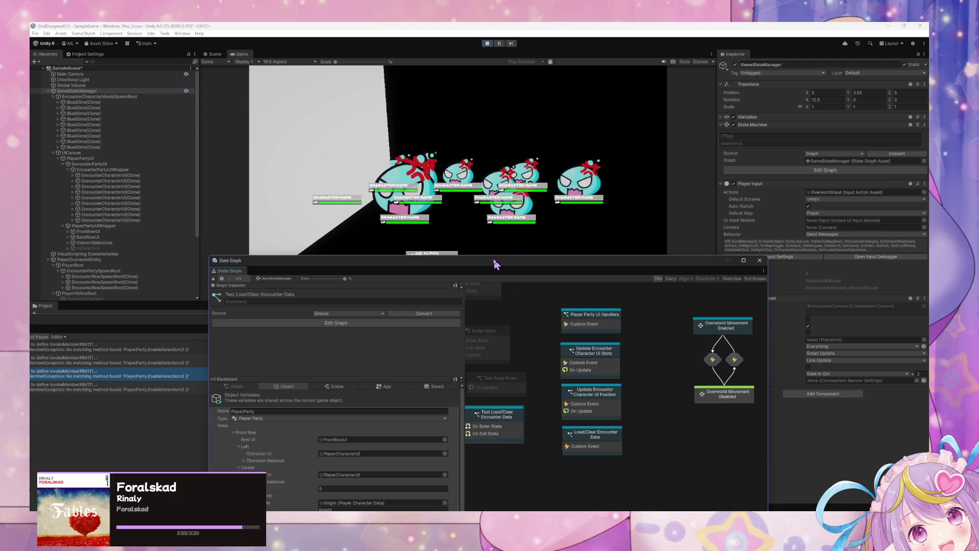
{"action": "left_click_drag", "start_coordinate": [527, 259], "coordinate": [608, 232]}
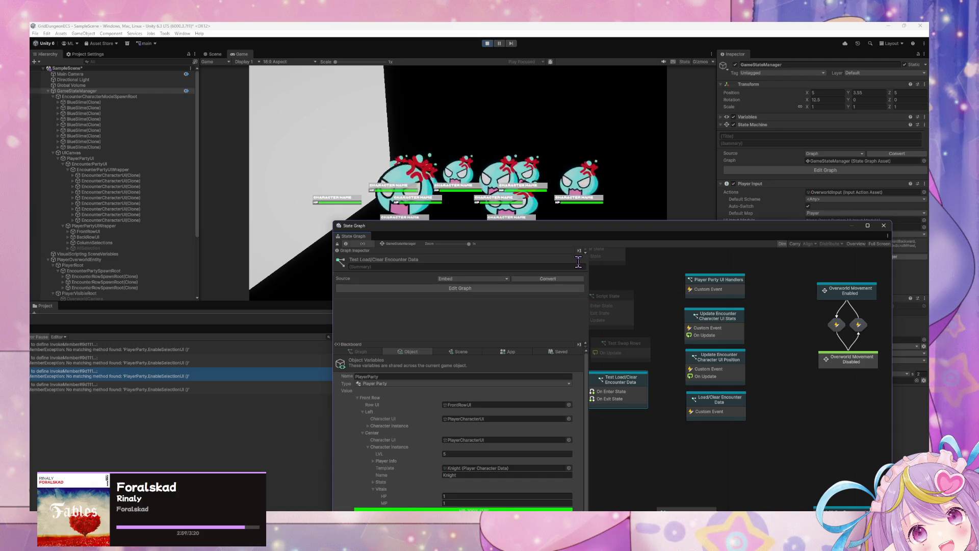
{"action": "right_click", "coordinate": [641, 354]}
{"action": "left_click", "coordinate": [650, 309]}
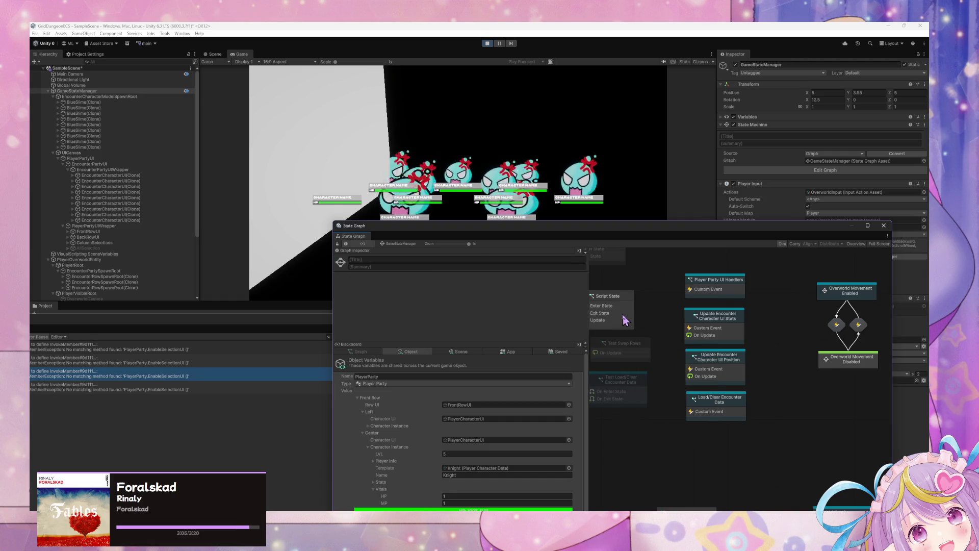
{"action": "left_click_drag", "start_coordinate": [638, 301], "coordinate": [691, 328]}
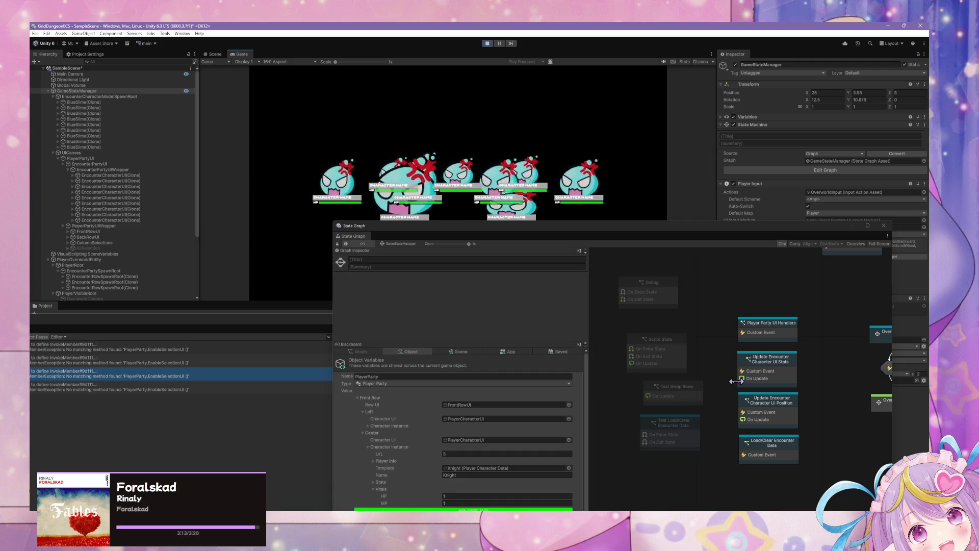
Look over the UI Position and UI Stats graphs, then turn the game camera toward the encounter
{"action": "double_click", "coordinate": [790, 402]}
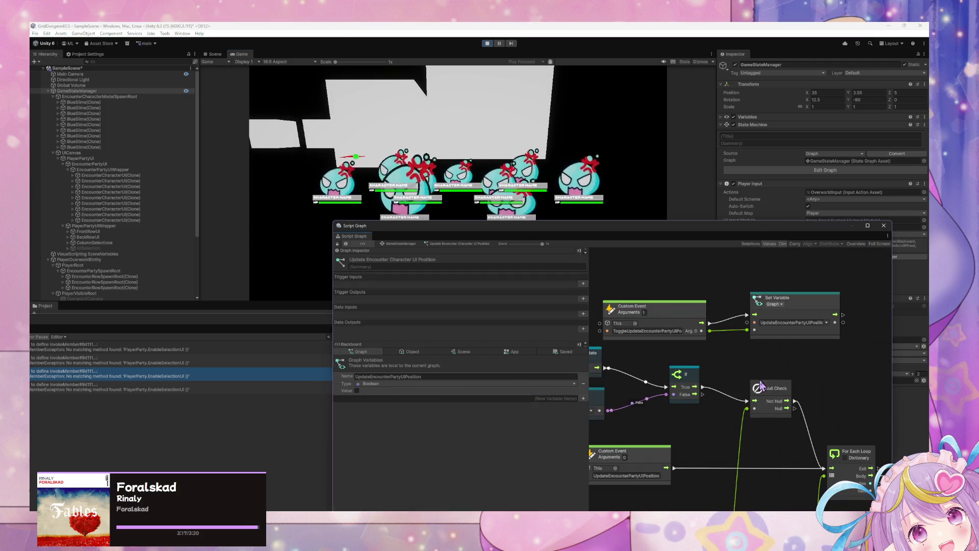
{"action": "left_click", "coordinate": [400, 244]}
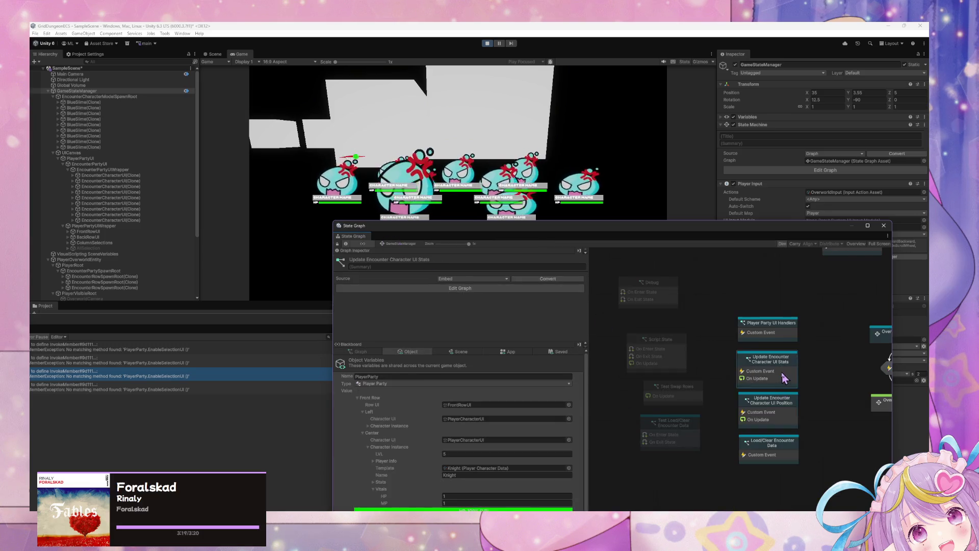
{"action": "double_click", "coordinate": [765, 388]}
{"action": "left_click", "coordinate": [400, 244]}
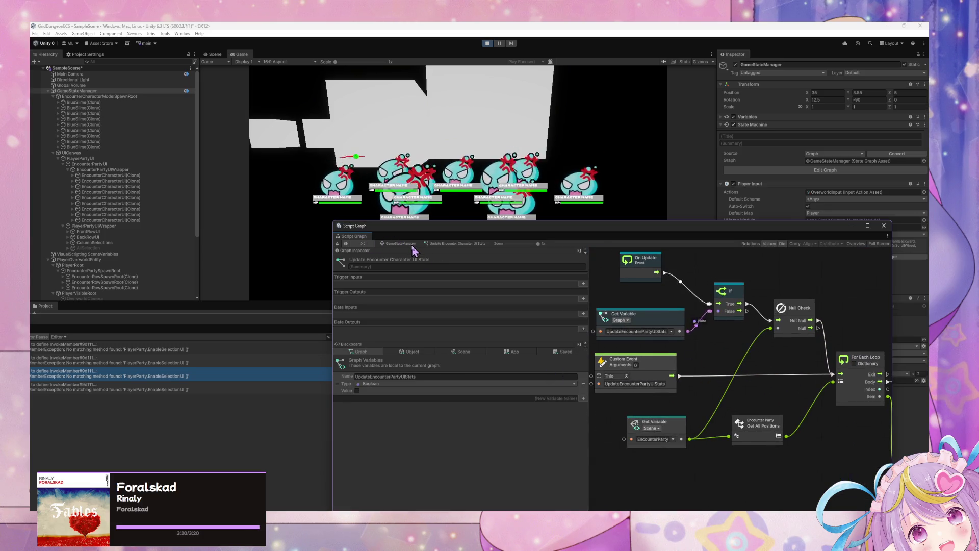
{"action": "left_click", "coordinate": [257, 269]}
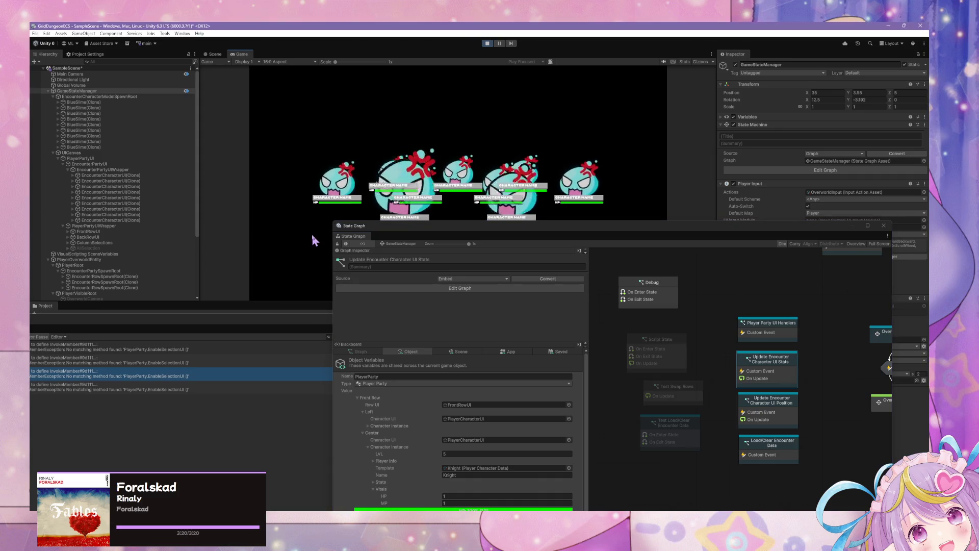
{"action": "key", "text": "w"}
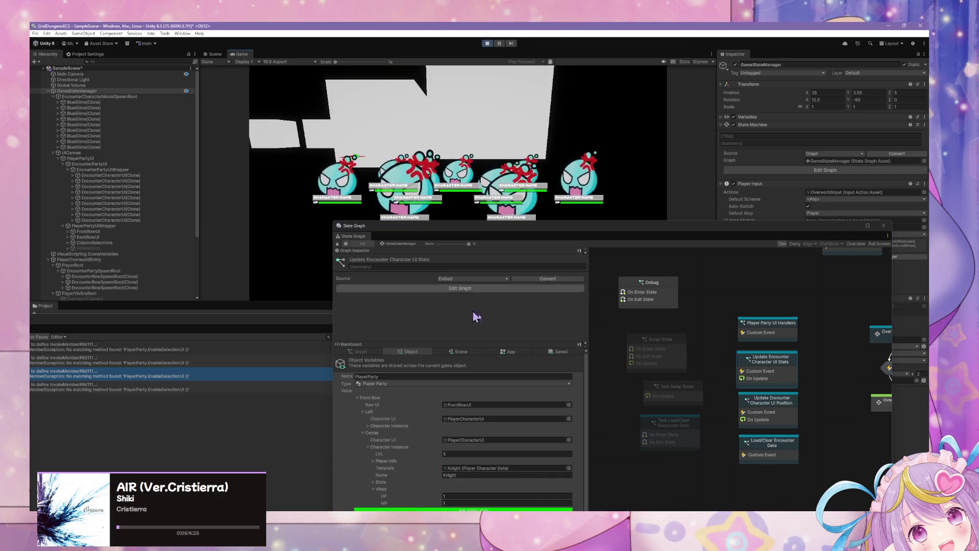
Force Enter the Debug state so slime labels read BLUE SLIME, then open its graph
{"action": "right_click", "coordinate": [669, 396]}
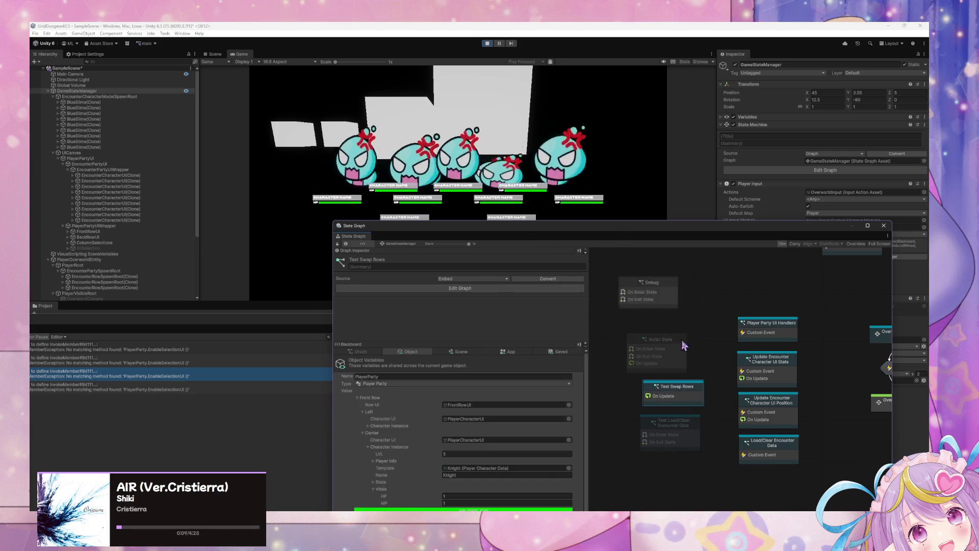
{"action": "right_click", "coordinate": [661, 294]}
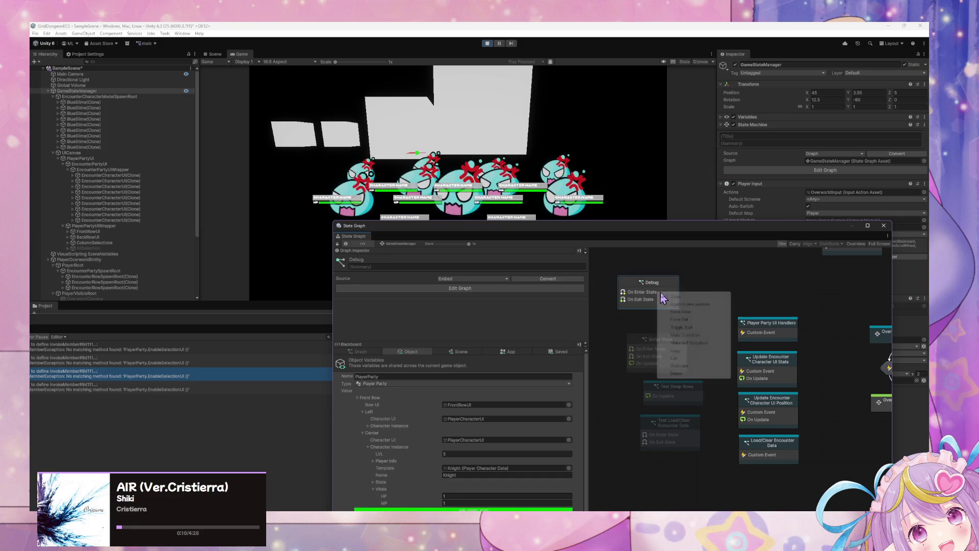
{"action": "left_click", "coordinate": [683, 312]}
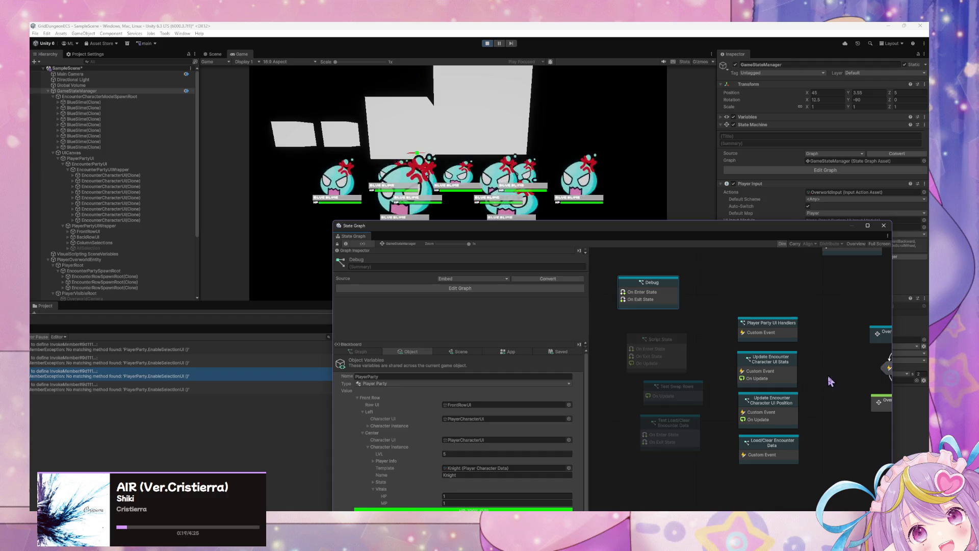
{"action": "double_click", "coordinate": [657, 305]}
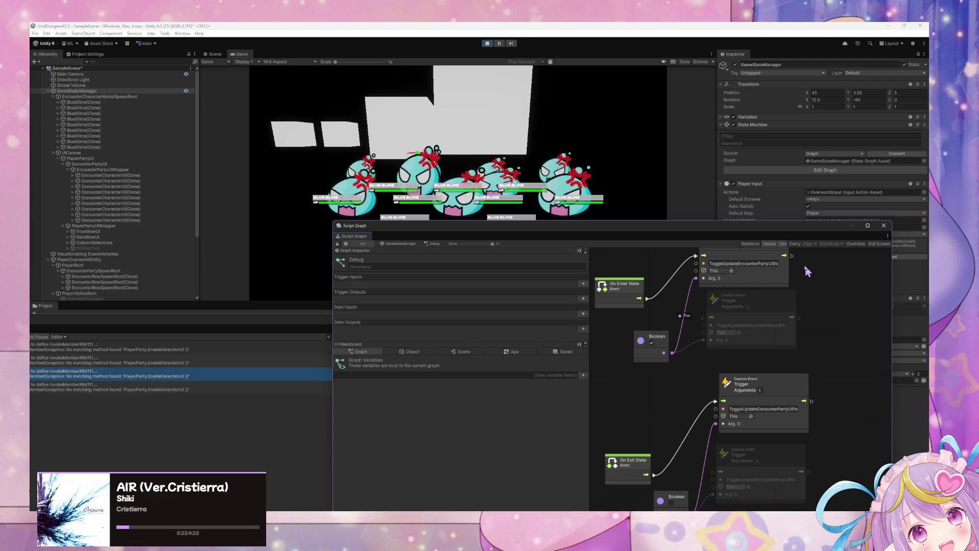
Drag a wire from the Debug graph's Custom Event, then Force Enter Debug again
{"action": "left_click_drag", "start_coordinate": [812, 402], "coordinate": [791, 432]}
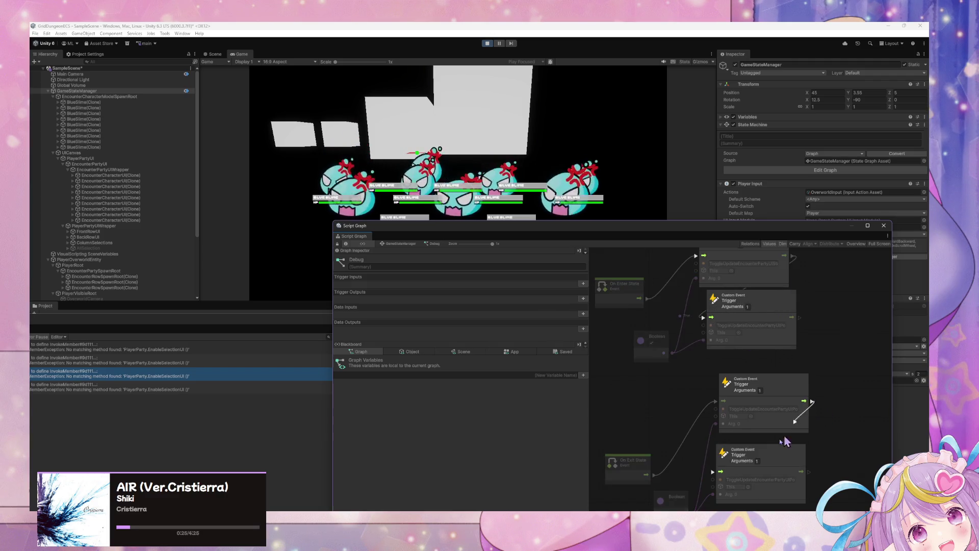
{"action": "left_click_drag", "start_coordinate": [717, 480], "coordinate": [714, 472]}
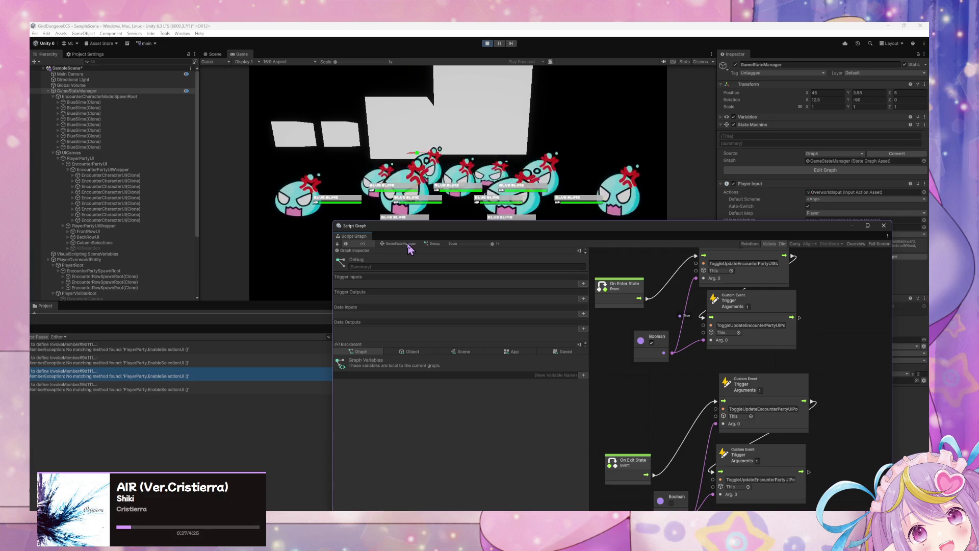
{"action": "left_click", "coordinate": [402, 243]}
{"action": "right_click", "coordinate": [671, 294]}
{"action": "left_click", "coordinate": [658, 301]}
{"action": "right_click", "coordinate": [657, 300]}
{"action": "left_click", "coordinate": [693, 320]}
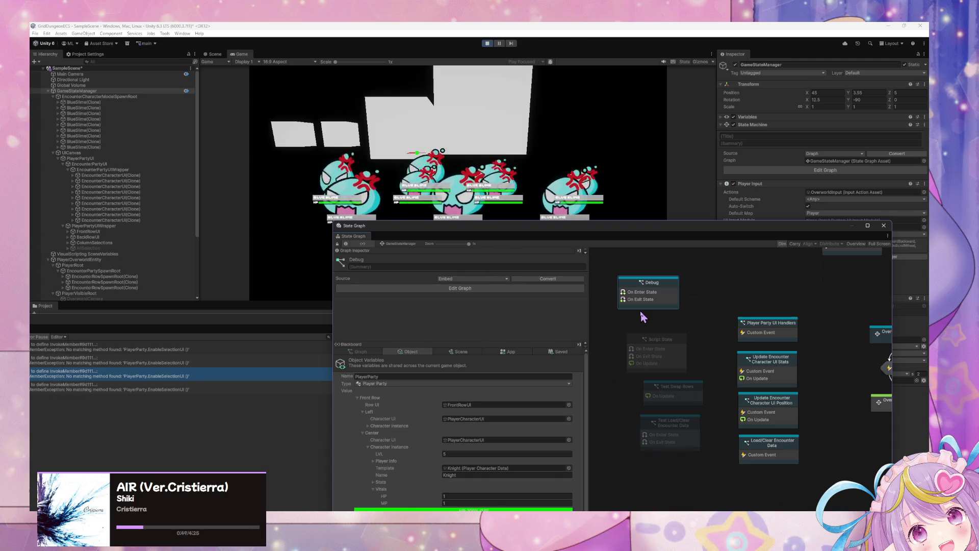
Force Enter the Debug state and delete the unused Script State node
{"action": "left_click_drag", "start_coordinate": [505, 231], "coordinate": [413, 283]}
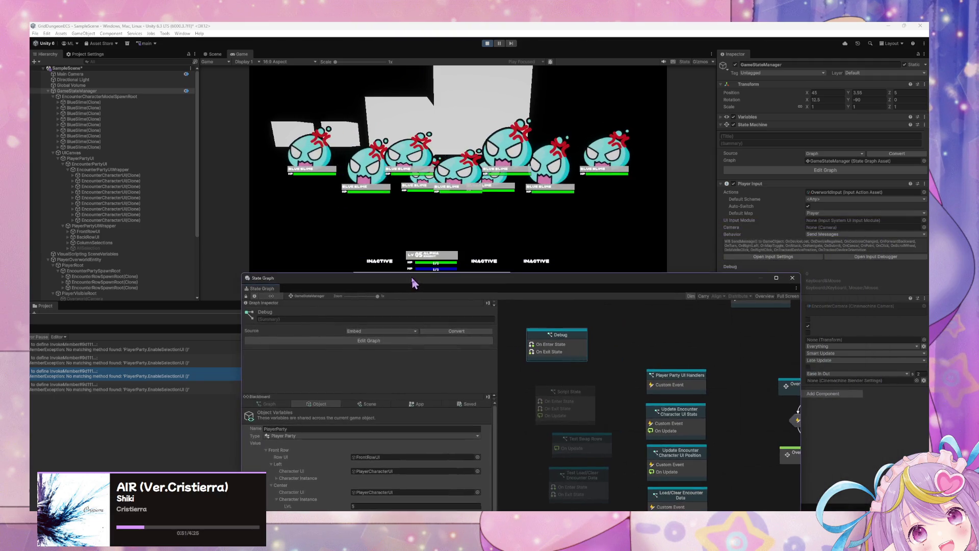
{"action": "right_click", "coordinate": [575, 343]}
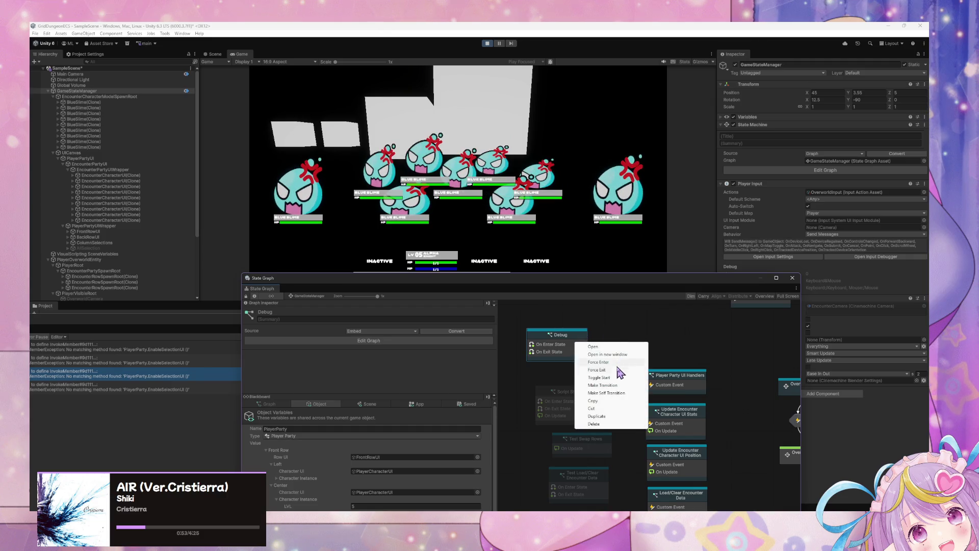
{"action": "left_click", "coordinate": [618, 363]}
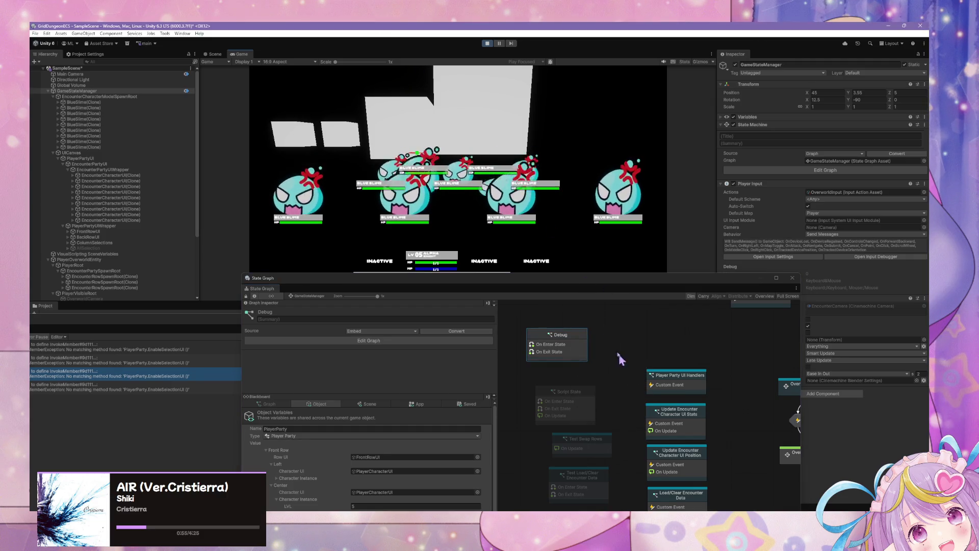
{"action": "left_click_drag", "start_coordinate": [605, 287], "coordinate": [581, 191]}
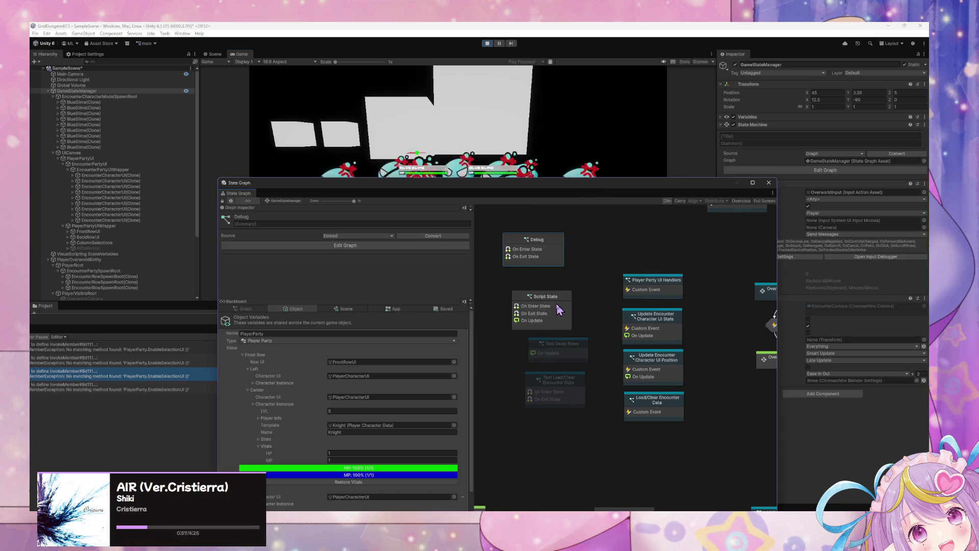
{"action": "left_click", "coordinate": [559, 309]}
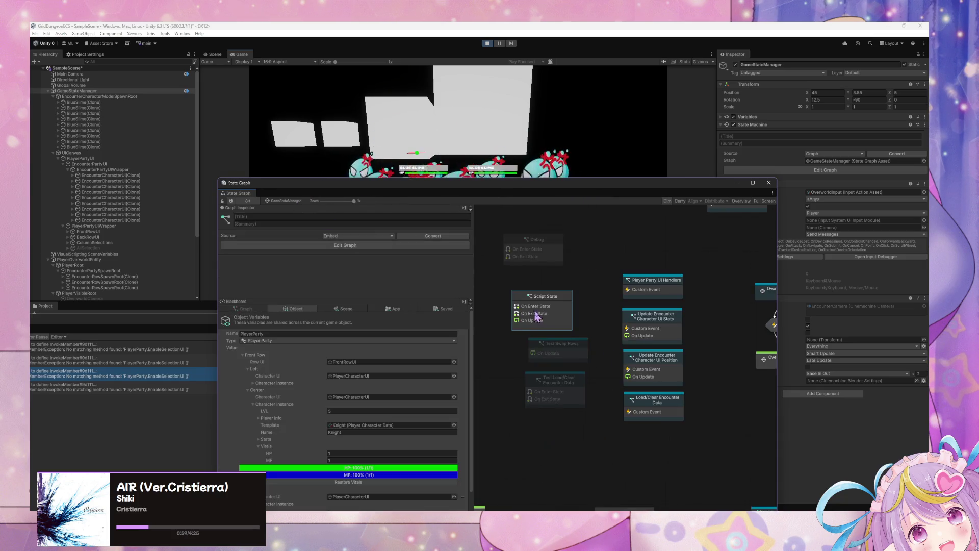
{"action": "key", "text": "Delete"}
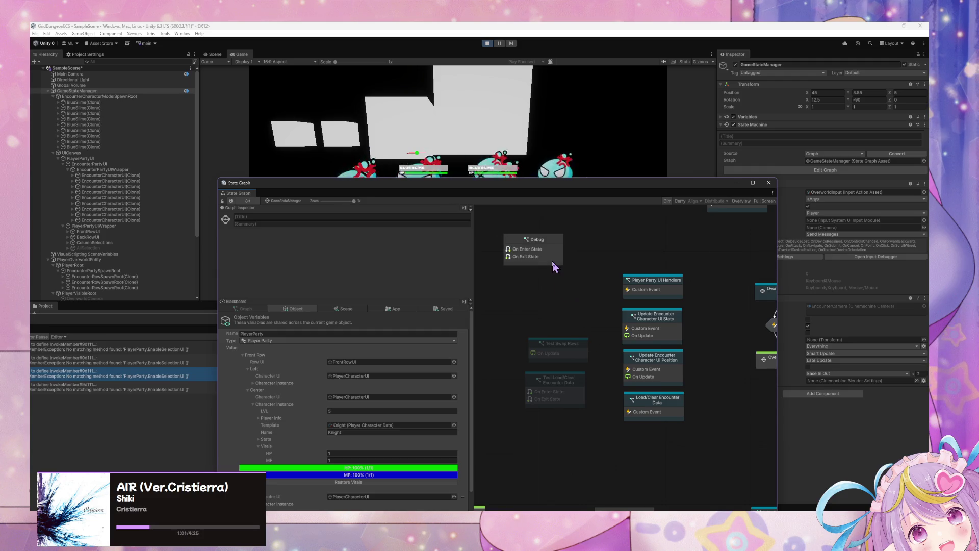
Force Exit the Test Swap Rows and Test Load/Clear Encounter Data states
{"action": "left_click_drag", "start_coordinate": [577, 351], "coordinate": [562, 318]}
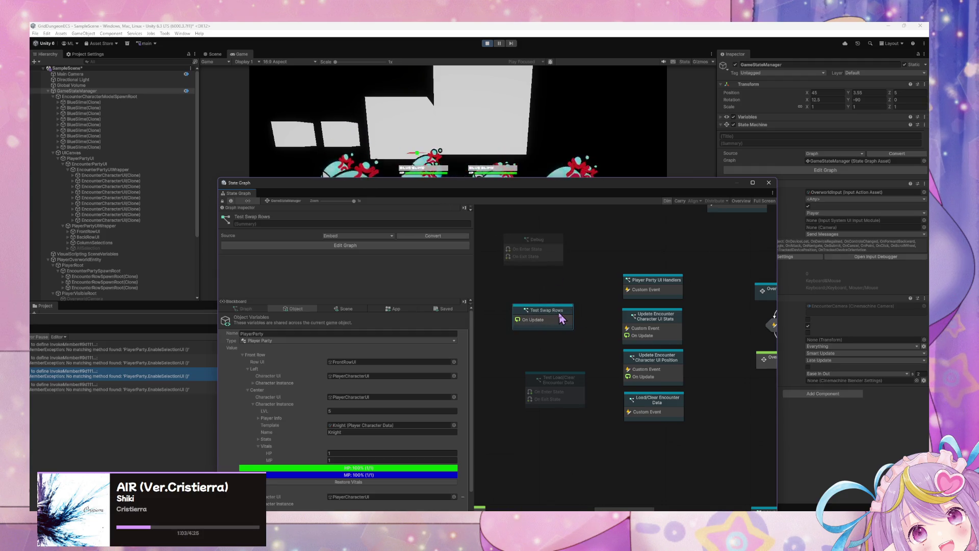
{"action": "right_click", "coordinate": [560, 314]}
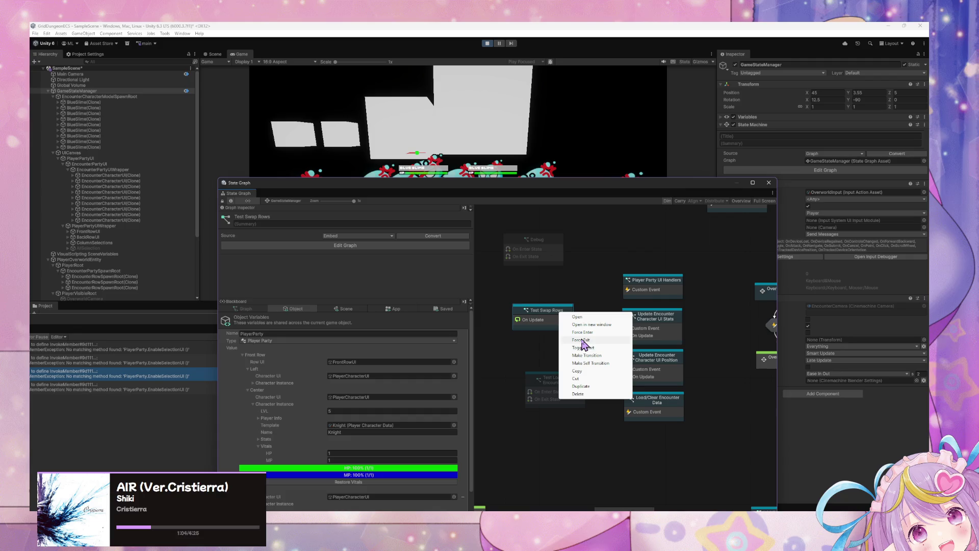
{"action": "left_click", "coordinate": [591, 340]}
{"action": "right_click", "coordinate": [556, 392]}
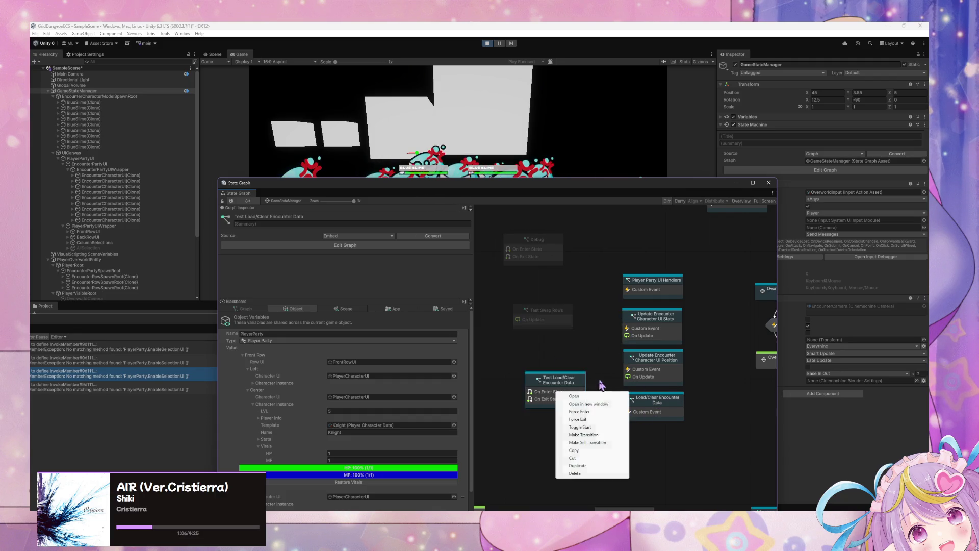
{"action": "left_click", "coordinate": [599, 420]}
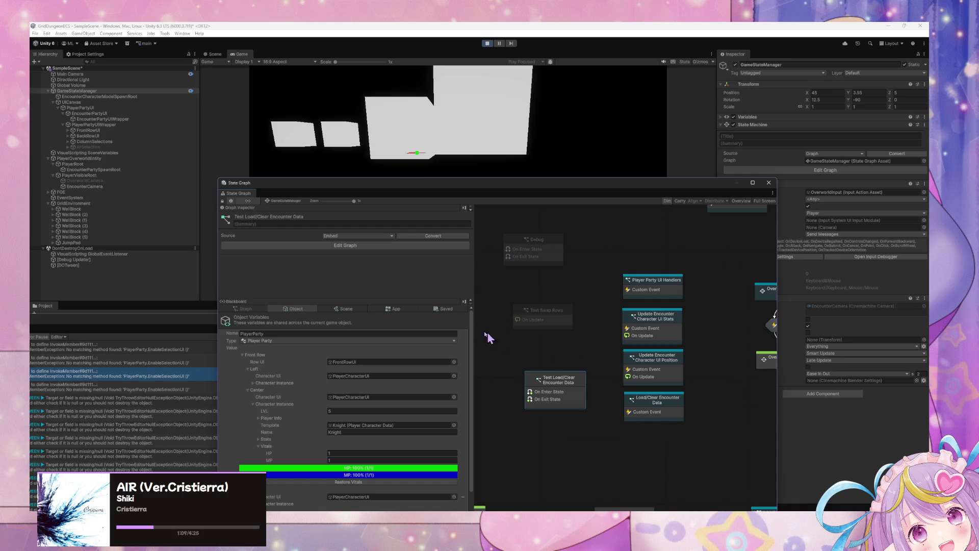
Clear the Console and Force Enter Test Load/Clear Encounter Data again
{"action": "mouse_move", "coordinate": [103, 325]}
{"action": "left_mouse_down"}
{"action": "mouse_move", "coordinate": [329, 182]}
{"action": "mouse_move", "coordinate": [258, 251]}
{"action": "mouse_move", "coordinate": [91, 324]}
{"action": "left_mouse_up"}
{"action": "left_click", "coordinate": [222, 184]}
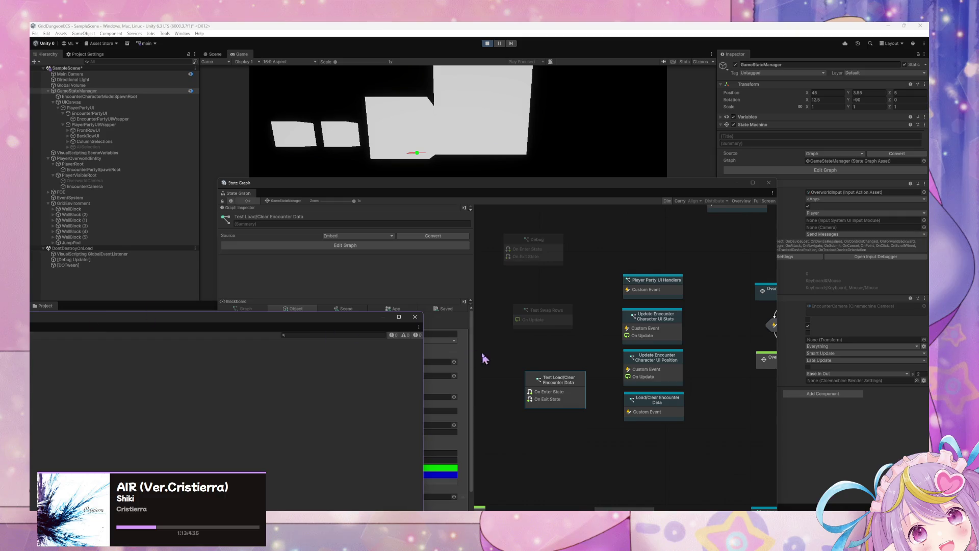
{"action": "left_click", "coordinate": [561, 389]}
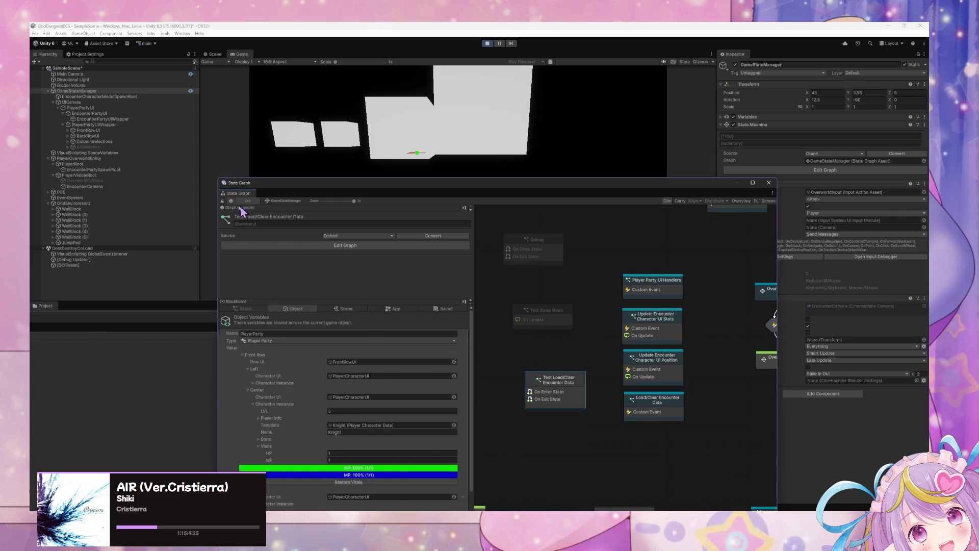
{"action": "right_click", "coordinate": [569, 391]}
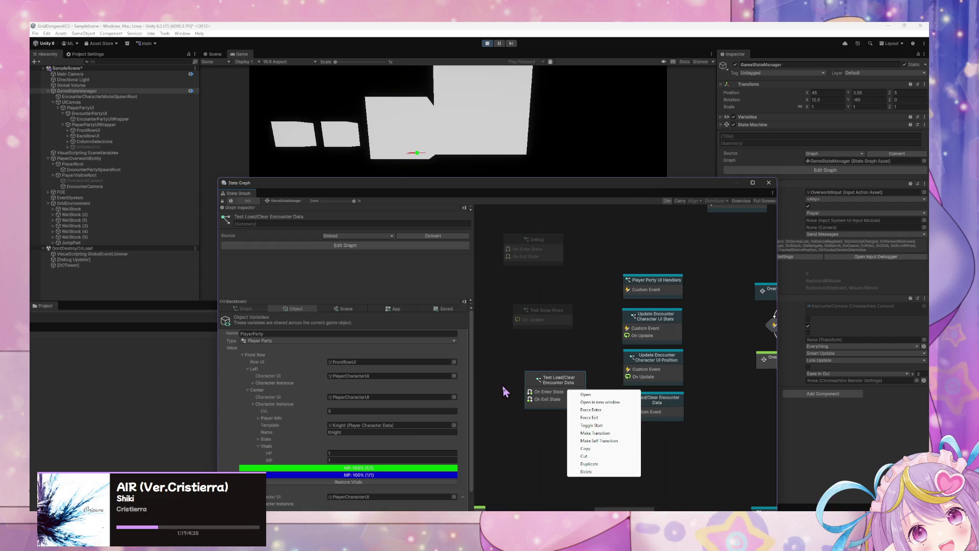
{"action": "left_click", "coordinate": [618, 410]}
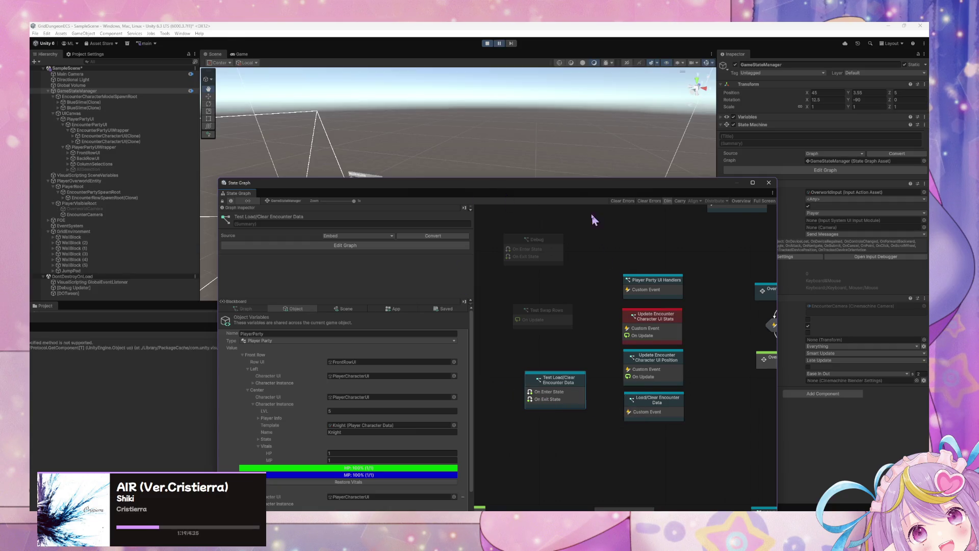
Open the Update Encounter Character UI Stats graph and look over its nodes
{"action": "left_click_drag", "start_coordinate": [573, 190], "coordinate": [453, 282]}
{"action": "double_click", "coordinate": [530, 399]}
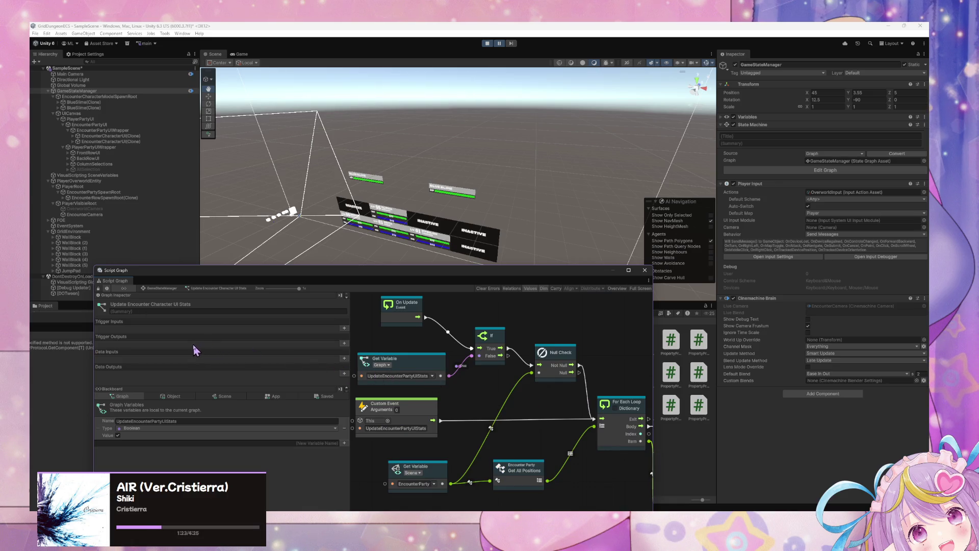
{"action": "left_click_drag", "start_coordinate": [456, 365], "coordinate": [479, 392]}
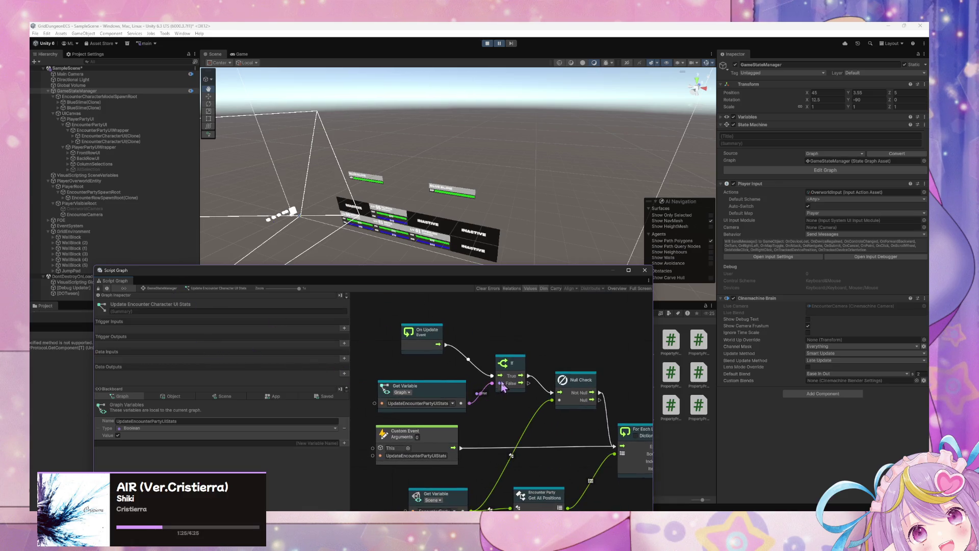
{"action": "scroll", "coordinate": [466, 442], "scroll_direction": "up", "scroll_amount": 5}
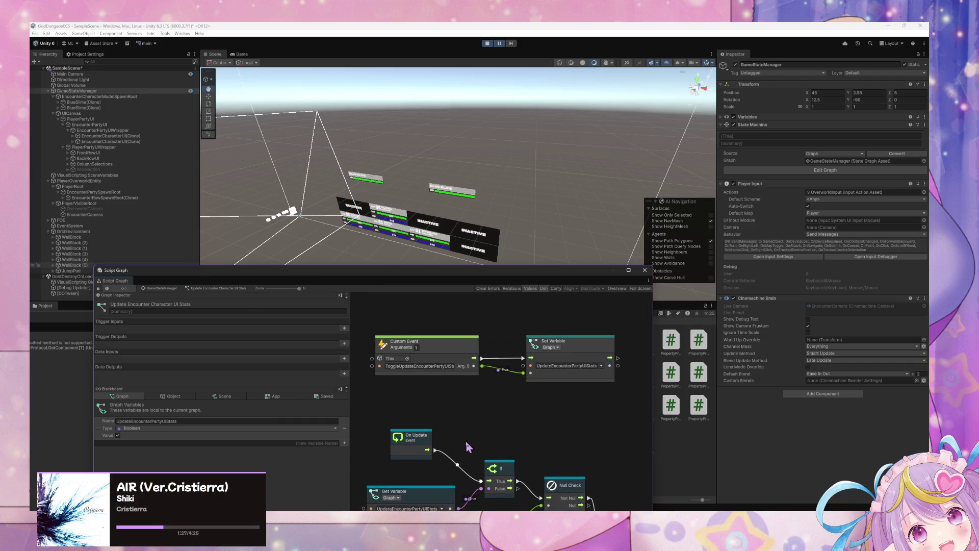
{"action": "scroll", "coordinate": [529, 353], "scroll_direction": "down", "scroll_amount": 8}
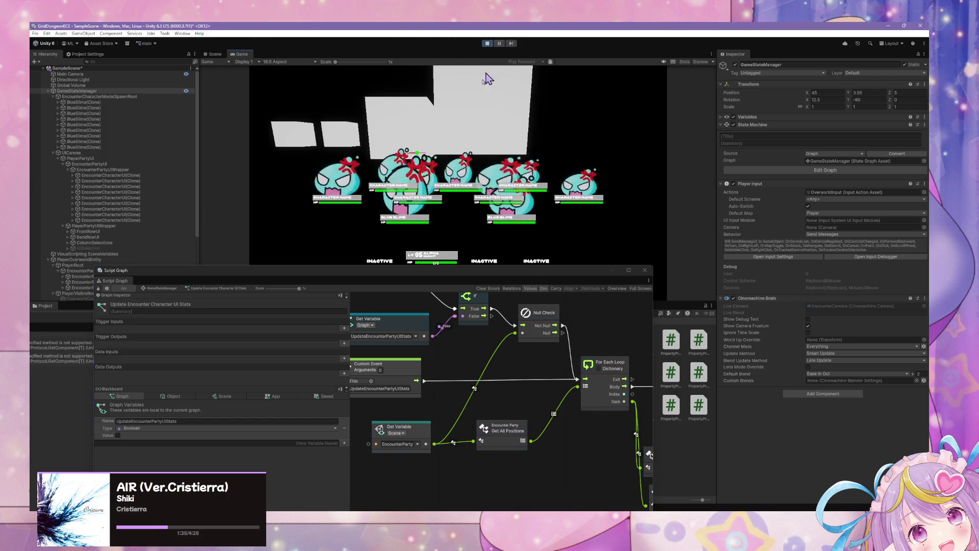
Browse the Player Party UI Handlers, UI Position and UI Stats script graphs from GameStateManager
{"action": "left_click", "coordinate": [168, 290]}
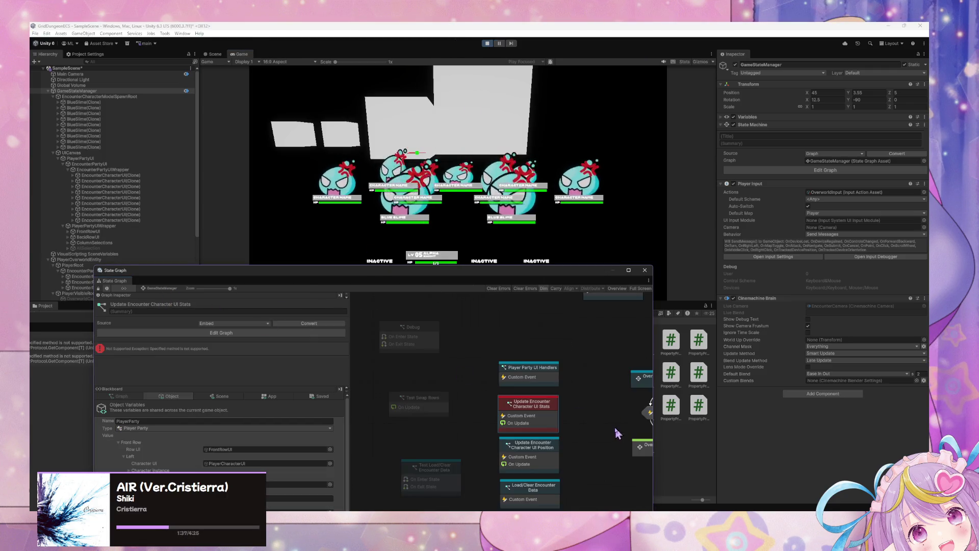
{"action": "left_click", "coordinate": [536, 387]}
{"action": "double_click", "coordinate": [537, 380]}
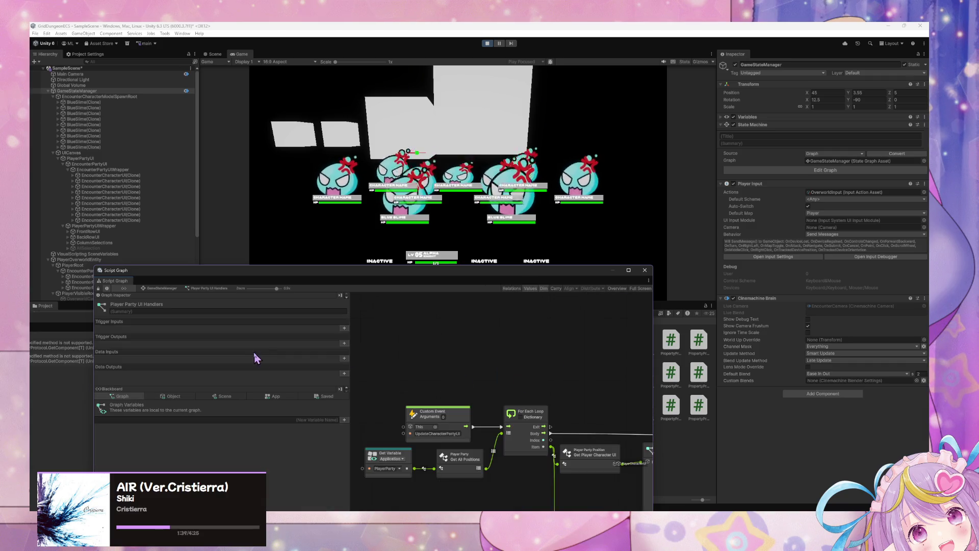
{"action": "left_click", "coordinate": [154, 287]}
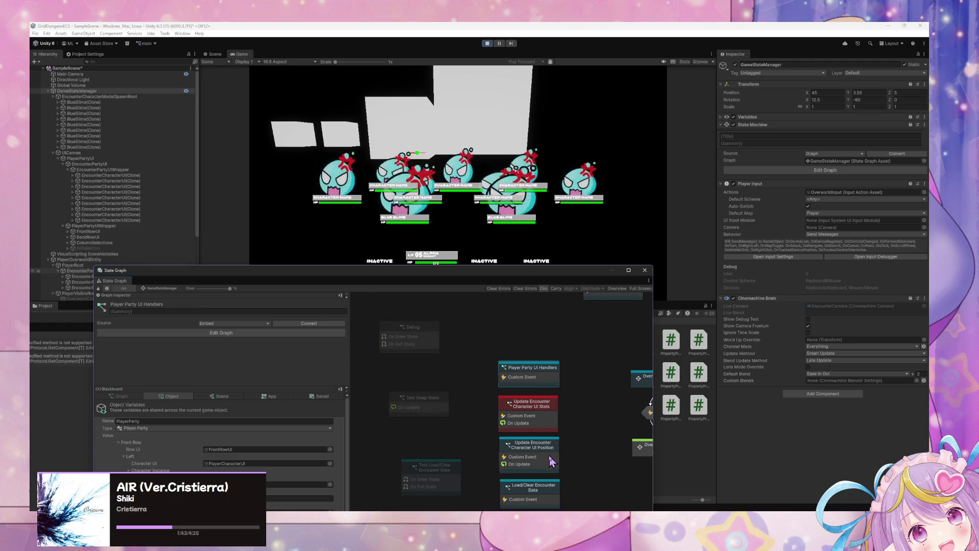
{"action": "double_click", "coordinate": [549, 455]}
{"action": "left_click", "coordinate": [161, 287]}
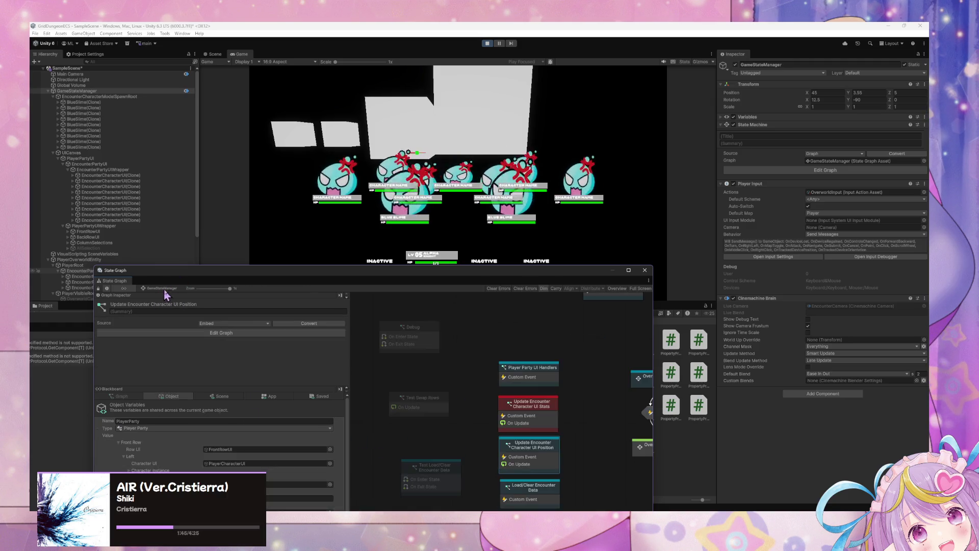
{"action": "double_click", "coordinate": [525, 414]}
{"action": "left_click", "coordinate": [156, 289]}
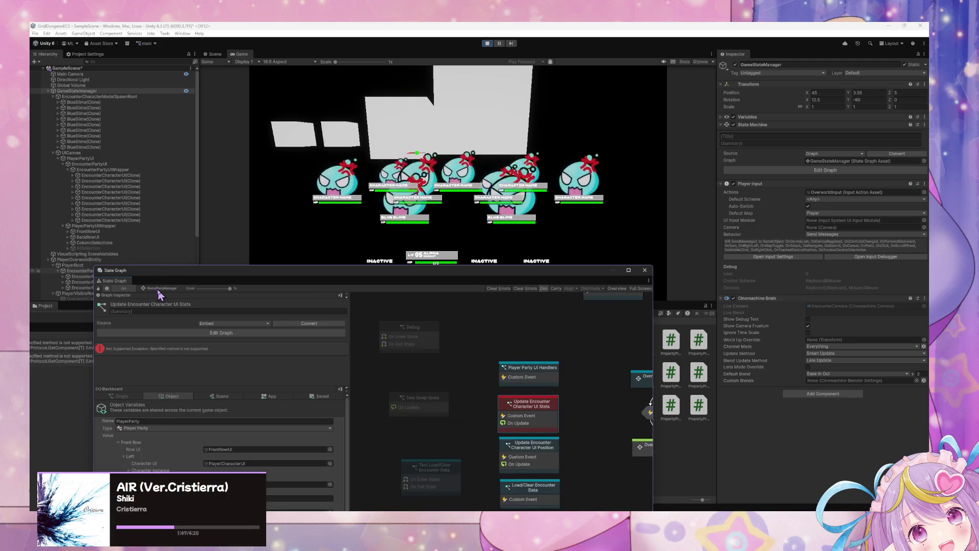
{"action": "left_click_drag", "start_coordinate": [542, 462], "coordinate": [509, 406]}
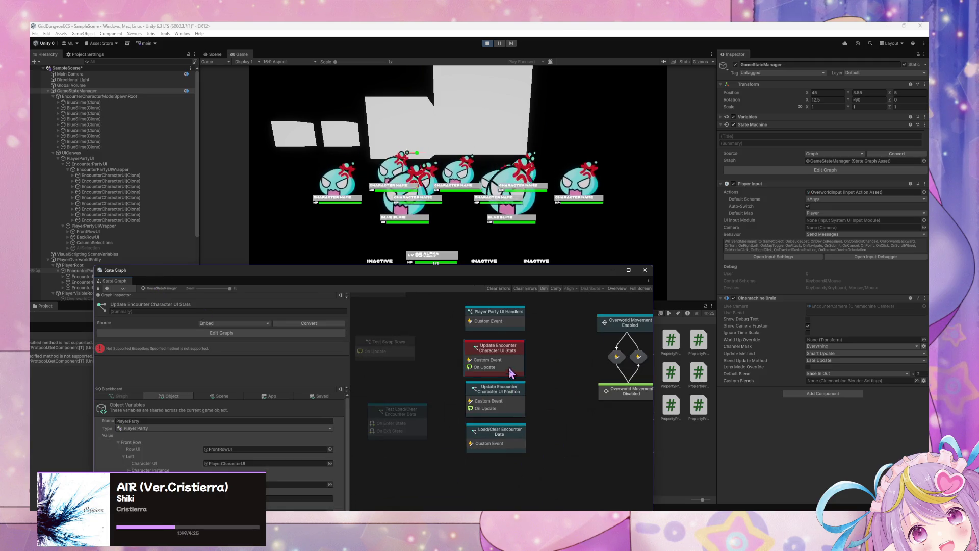
Tick then untick the UpdateEncounterPartyUIStats Boolean so the slime names refresh to BLUE SLIME
{"action": "double_click", "coordinate": [509, 363]}
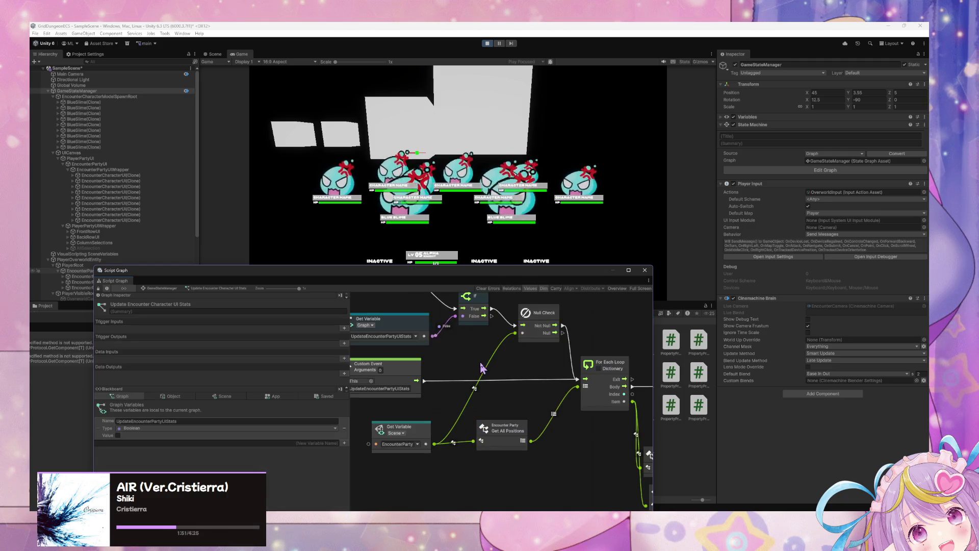
{"action": "left_click", "coordinate": [118, 435]}
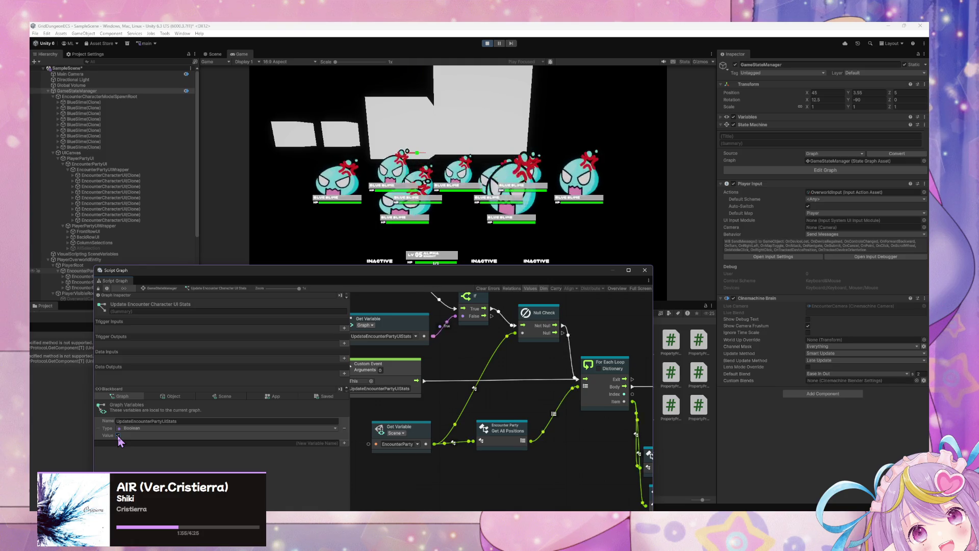
{"action": "left_click", "coordinate": [117, 436]}
{"action": "left_click", "coordinate": [161, 288]}
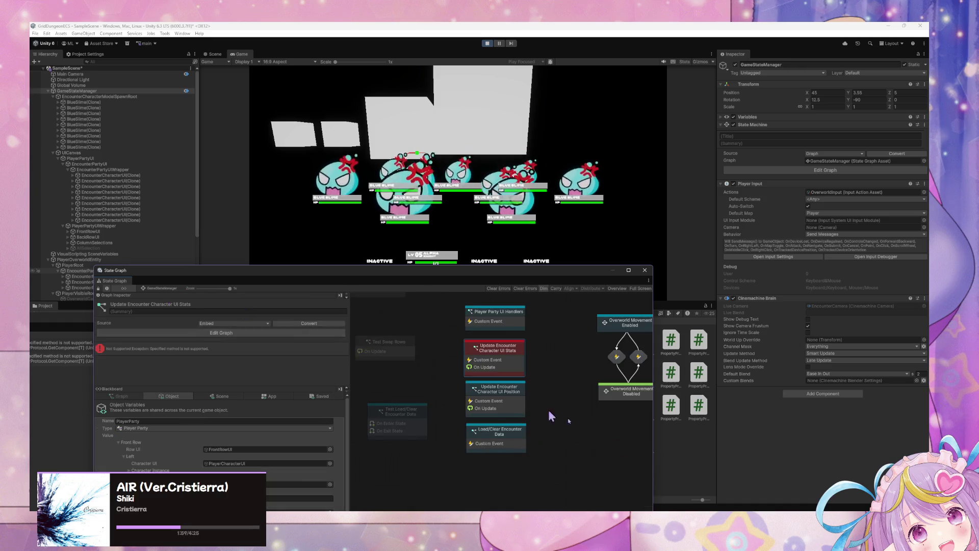
{"action": "right_click", "coordinate": [500, 434]}
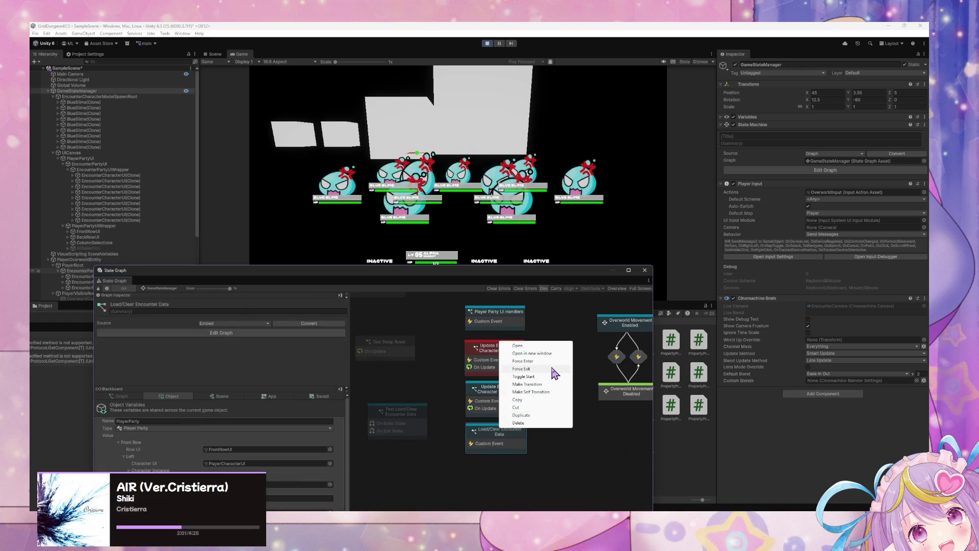
Clear the slimes via Test Load/Clear Encounter Data and inspect its Wait For Next Frame node
{"action": "right_click", "coordinate": [414, 432]}
{"action": "left_click", "coordinate": [449, 362]}
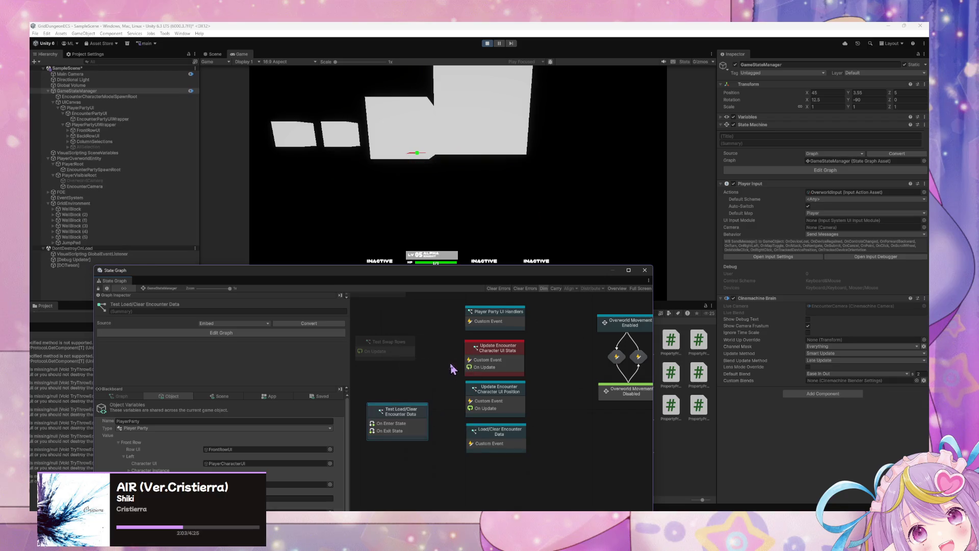
{"action": "key", "text": "ctrl+shift+c"}
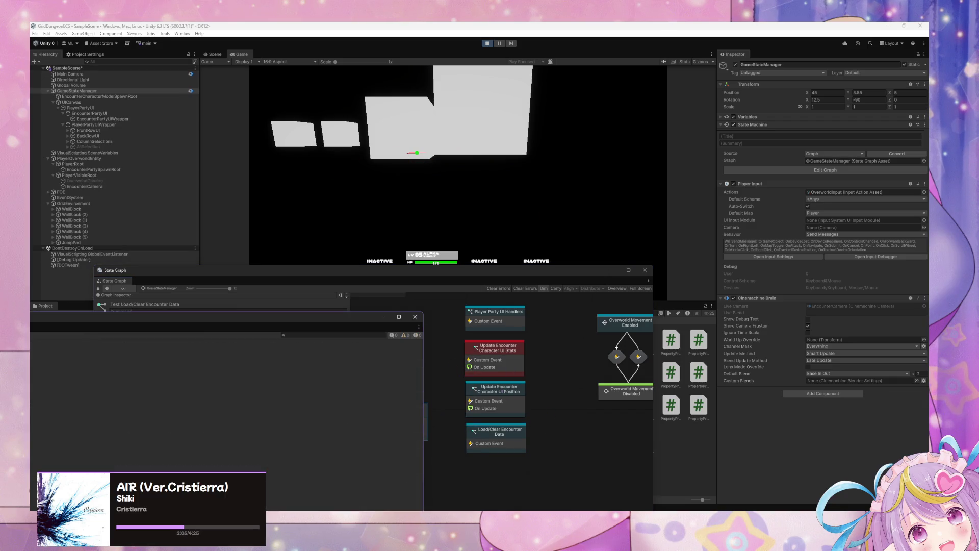
{"action": "double_click", "coordinate": [511, 442]}
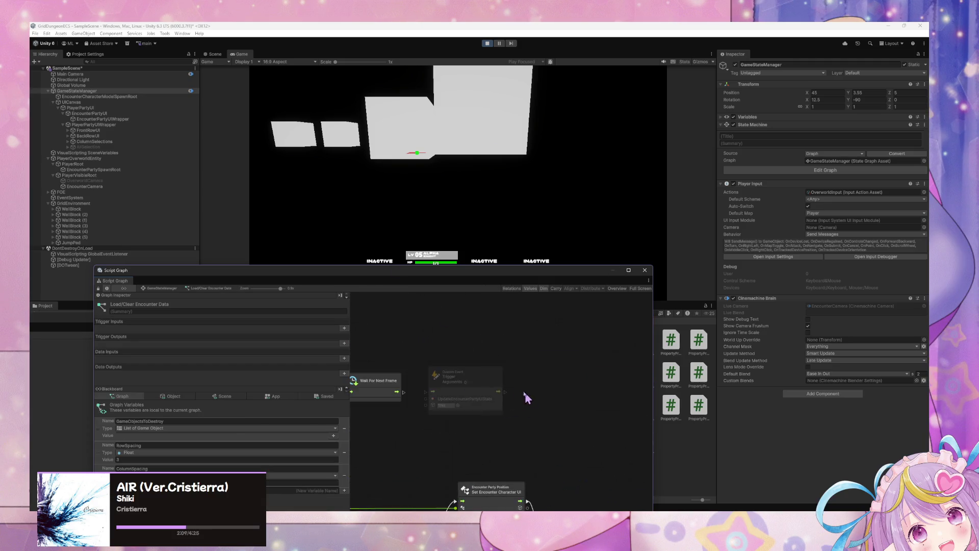
{"action": "left_click", "coordinate": [510, 365]}
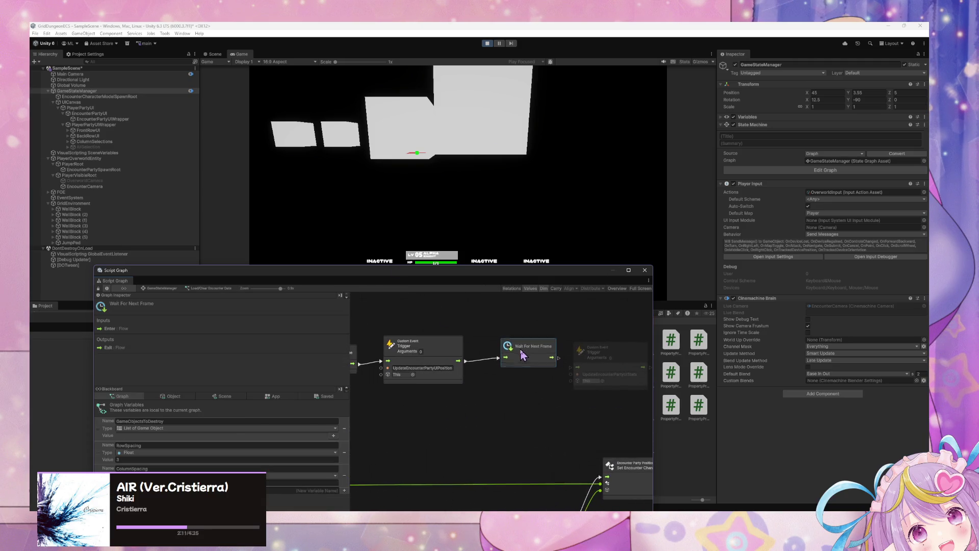
{"action": "left_click", "coordinate": [153, 289]}
Force Enter then Force Exit Test Load/Clear Encounter Data to spawn and remove the slimes
{"action": "right_click", "coordinate": [409, 427]}
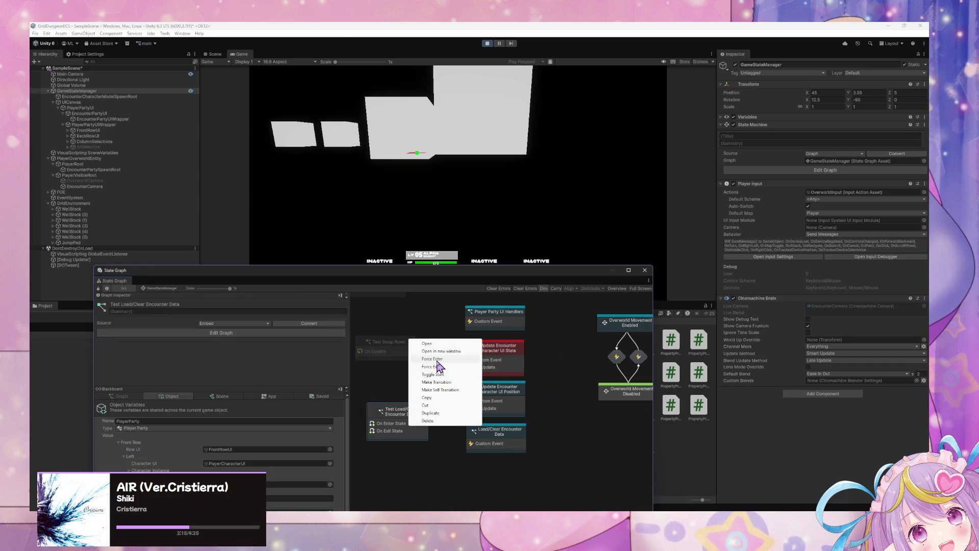
{"action": "left_click", "coordinate": [437, 359]}
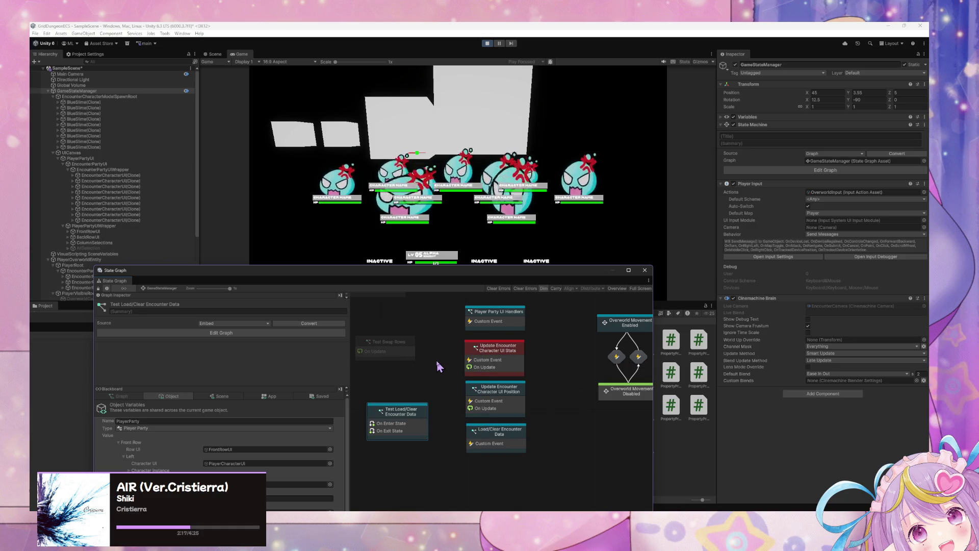
{"action": "right_click", "coordinate": [385, 429]}
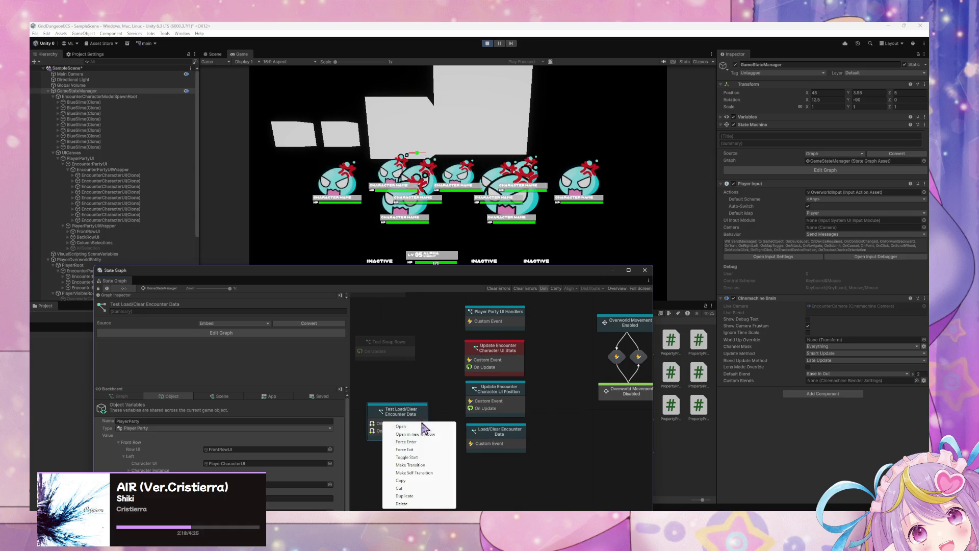
{"action": "left_click", "coordinate": [405, 450]}
Check the UpdateEncounterPartyUIStats trigger, reload the two-slime encounter, and open the UI Stats graph
{"action": "left_click", "coordinate": [501, 366]}
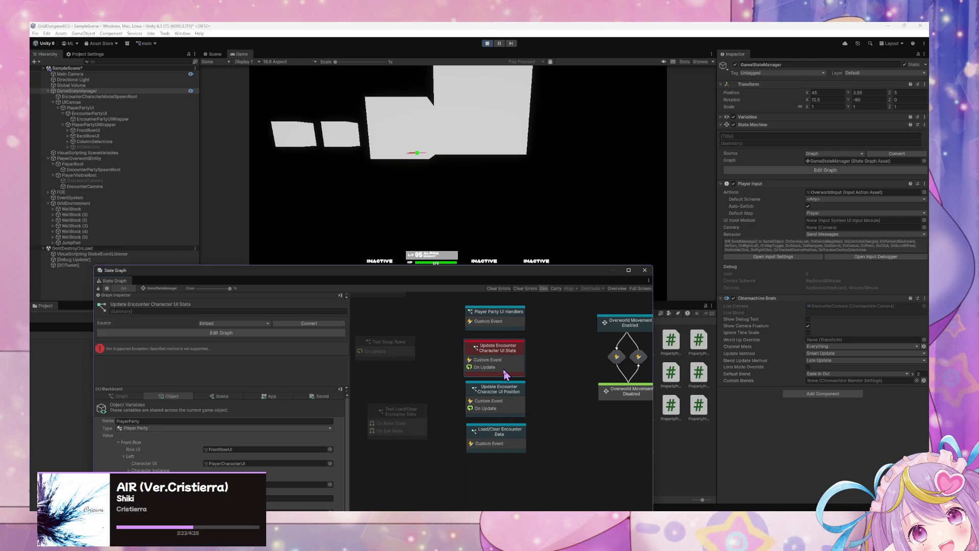
{"action": "double_click", "coordinate": [510, 442]}
{"action": "left_click", "coordinate": [560, 374]}
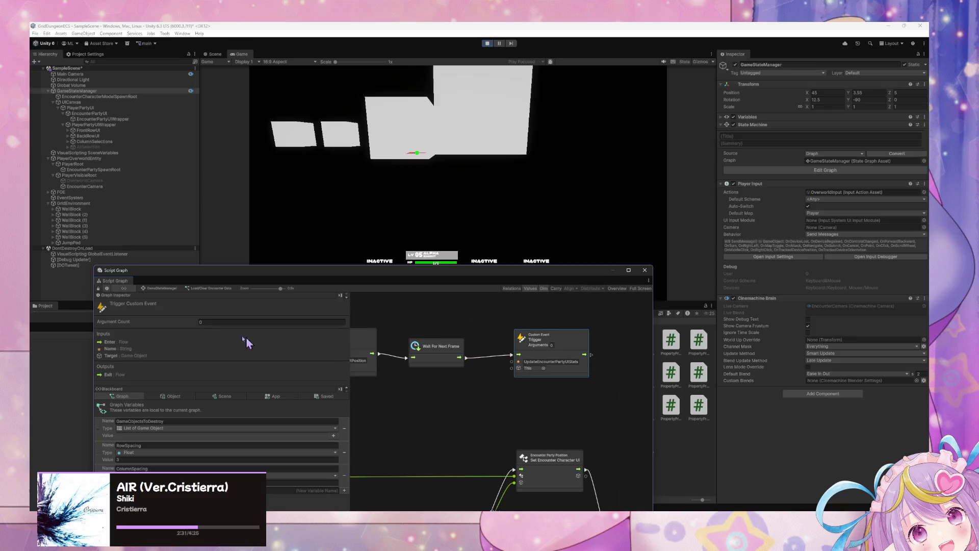
{"action": "left_click", "coordinate": [153, 294]}
{"action": "right_click", "coordinate": [419, 426]}
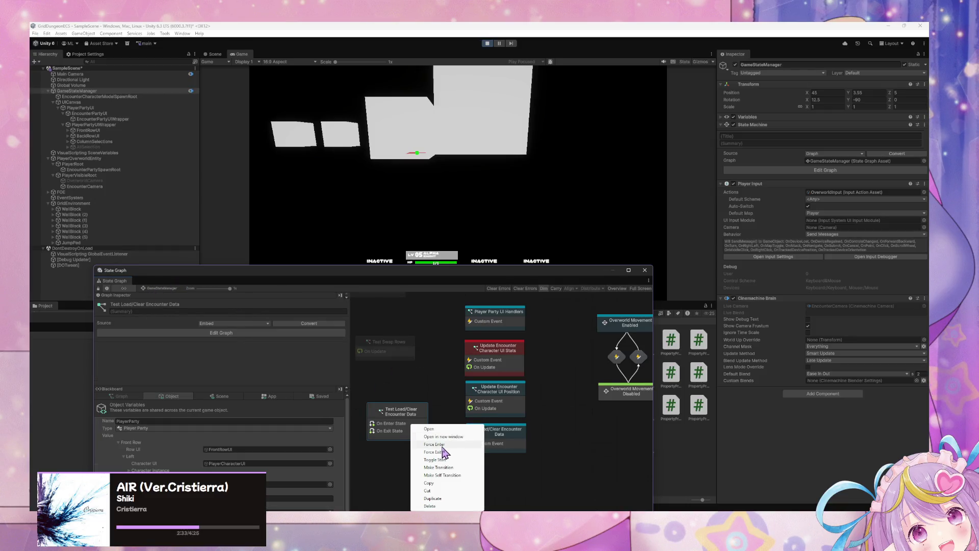
{"action": "left_click", "coordinate": [444, 450]}
{"action": "double_click", "coordinate": [492, 353]}
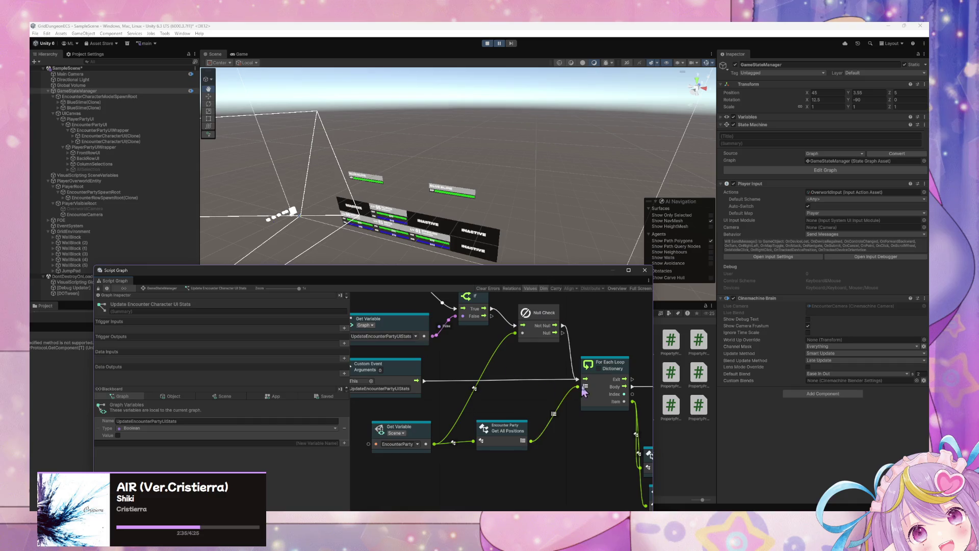
Nudge the Get Encounter Character UI node, review the Set Value/Set Text nodes, and resume the game
{"action": "mouse_move", "coordinate": [380, 369]}
{"action": "left_mouse_down"}
{"action": "mouse_move", "coordinate": [583, 421]}
{"action": "mouse_move", "coordinate": [510, 394]}
{"action": "mouse_move", "coordinate": [413, 383]}
{"action": "left_mouse_up"}
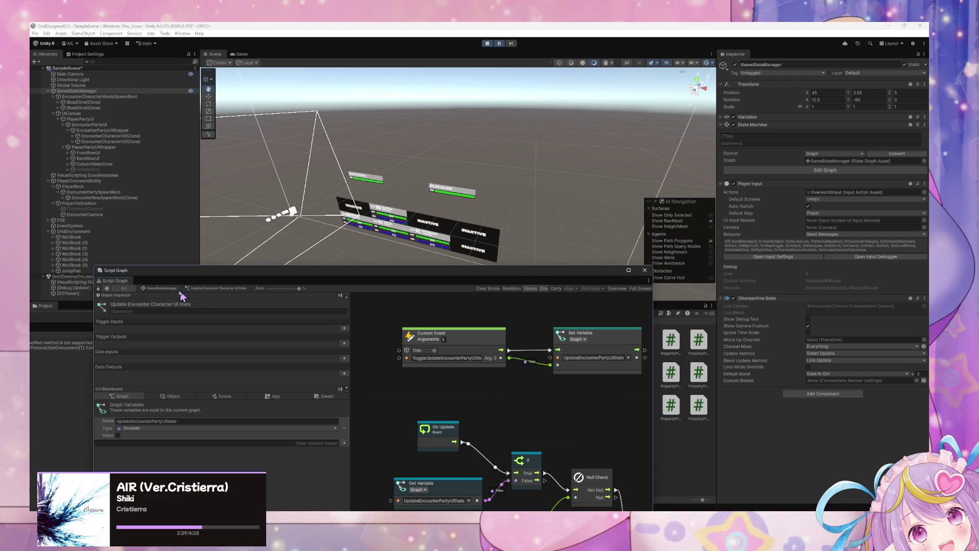
{"action": "left_click", "coordinate": [164, 289]}
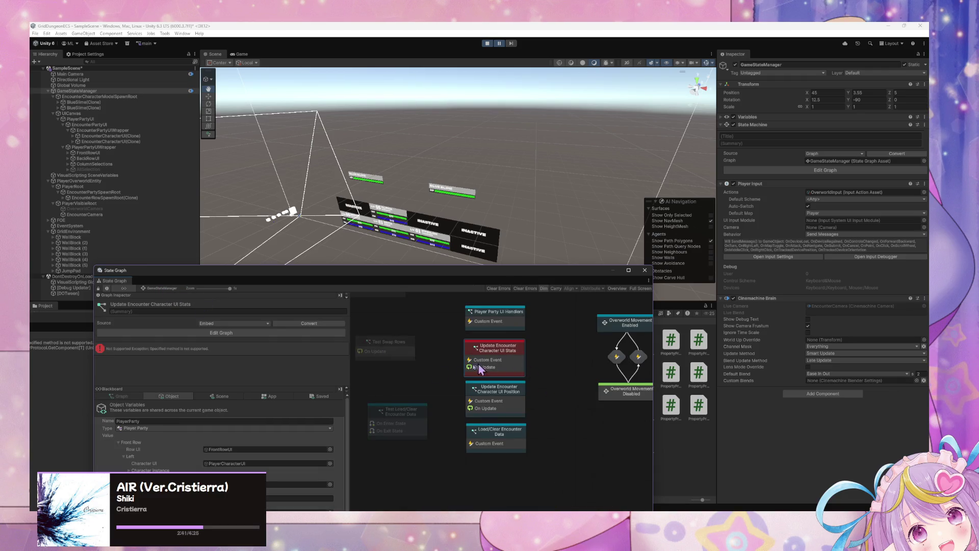
{"action": "double_click", "coordinate": [501, 360]}
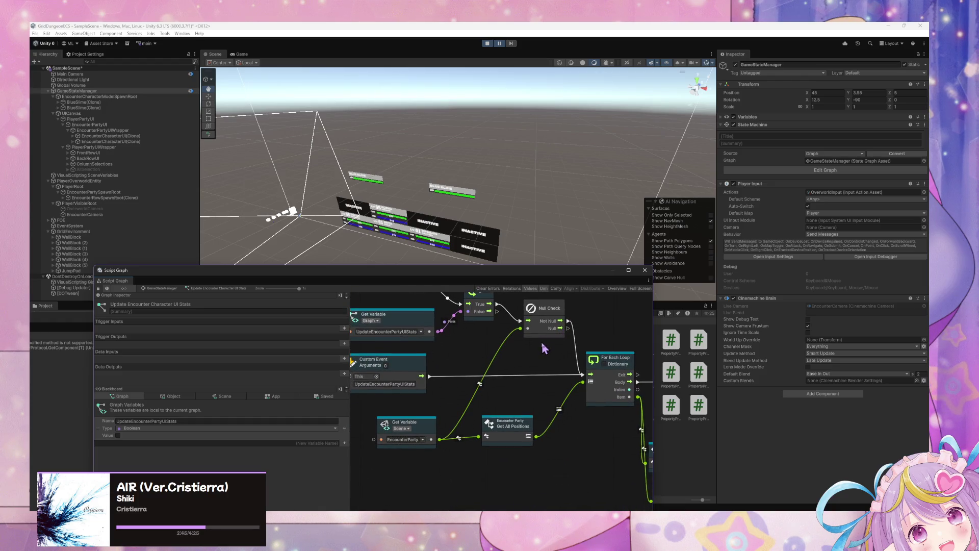
{"action": "left_click", "coordinate": [466, 420]}
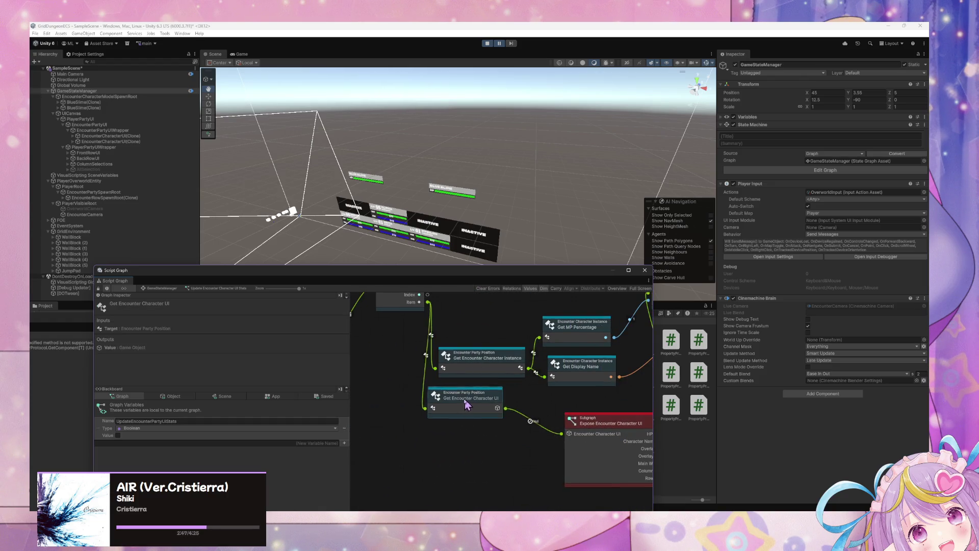
{"action": "mouse_move", "coordinate": [465, 420]}
{"action": "left_mouse_down"}
{"action": "mouse_move", "coordinate": [485, 410]}
{"action": "mouse_move", "coordinate": [464, 417]}
{"action": "left_mouse_up"}
{"action": "mouse_move", "coordinate": [537, 402]}
{"action": "left_mouse_down"}
{"action": "mouse_move", "coordinate": [400, 371]}
{"action": "mouse_move", "coordinate": [416, 401]}
{"action": "mouse_move", "coordinate": [417, 437]}
{"action": "mouse_move", "coordinate": [459, 429]}
{"action": "mouse_move", "coordinate": [421, 429]}
{"action": "mouse_move", "coordinate": [418, 421]}
{"action": "mouse_move", "coordinate": [458, 412]}
{"action": "mouse_move", "coordinate": [417, 418]}
{"action": "mouse_move", "coordinate": [442, 413]}
{"action": "left_mouse_up"}
{"action": "mouse_move", "coordinate": [498, 389]}
{"action": "left_mouse_down"}
{"action": "mouse_move", "coordinate": [429, 396]}
{"action": "mouse_move", "coordinate": [445, 408]}
{"action": "mouse_move", "coordinate": [510, 398]}
{"action": "mouse_move", "coordinate": [475, 408]}
{"action": "mouse_move", "coordinate": [400, 383]}
{"action": "mouse_move", "coordinate": [509, 384]}
{"action": "left_mouse_up"}
{"action": "left_click", "coordinate": [505, 43]}
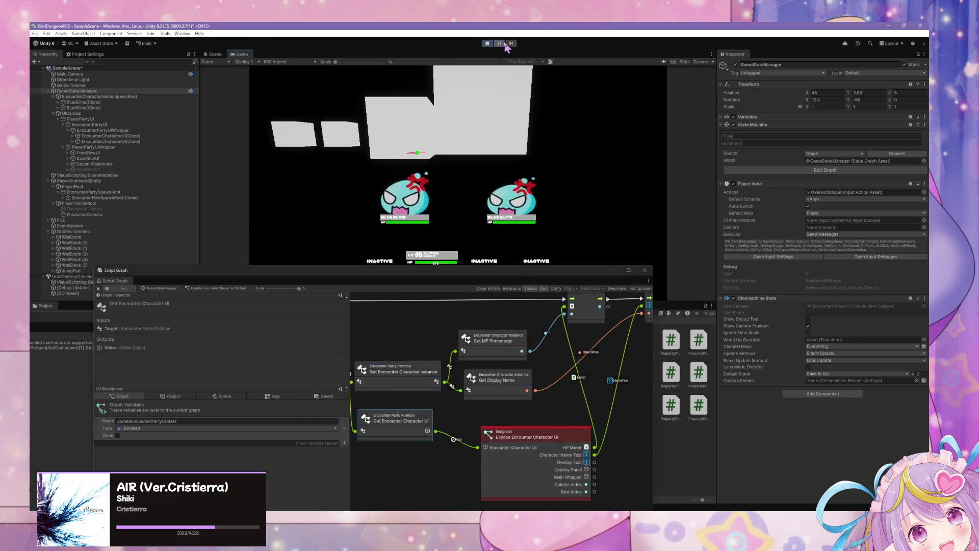
{"action": "left_click", "coordinate": [162, 288]}
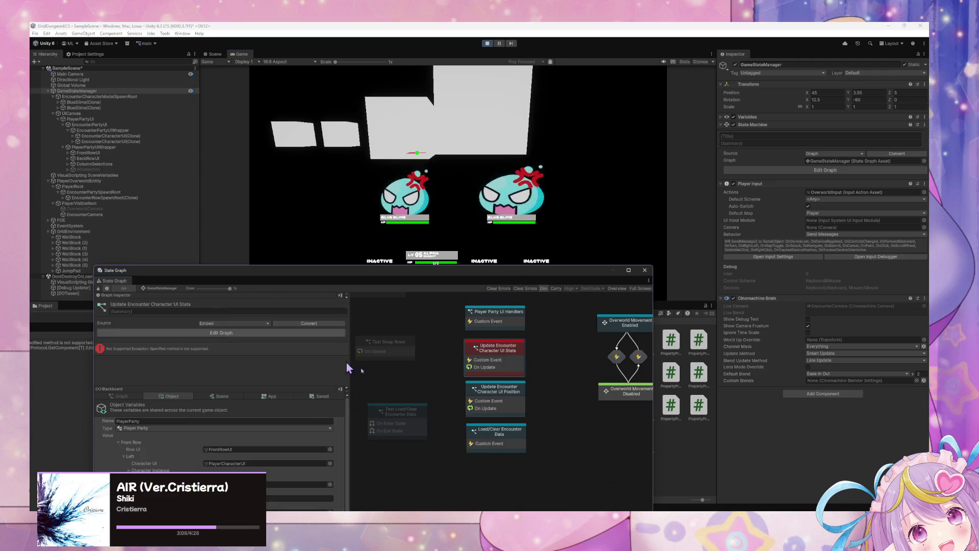
{"action": "right_click", "coordinate": [415, 413]}
{"action": "left_click", "coordinate": [439, 364]}
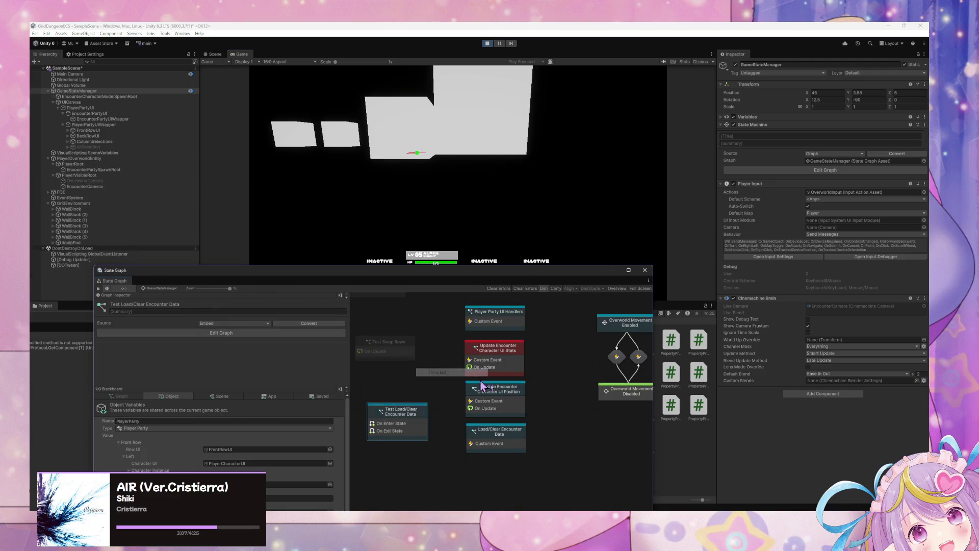
{"action": "double_click", "coordinate": [494, 432]}
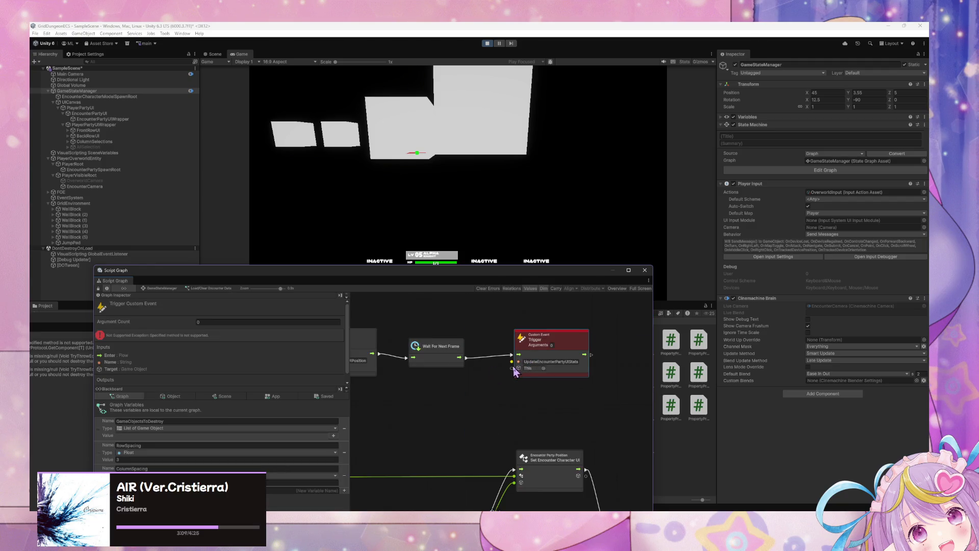
{"action": "left_click", "coordinate": [531, 362]}
{"action": "left_click_drag", "start_coordinate": [438, 366], "coordinate": [484, 361]}
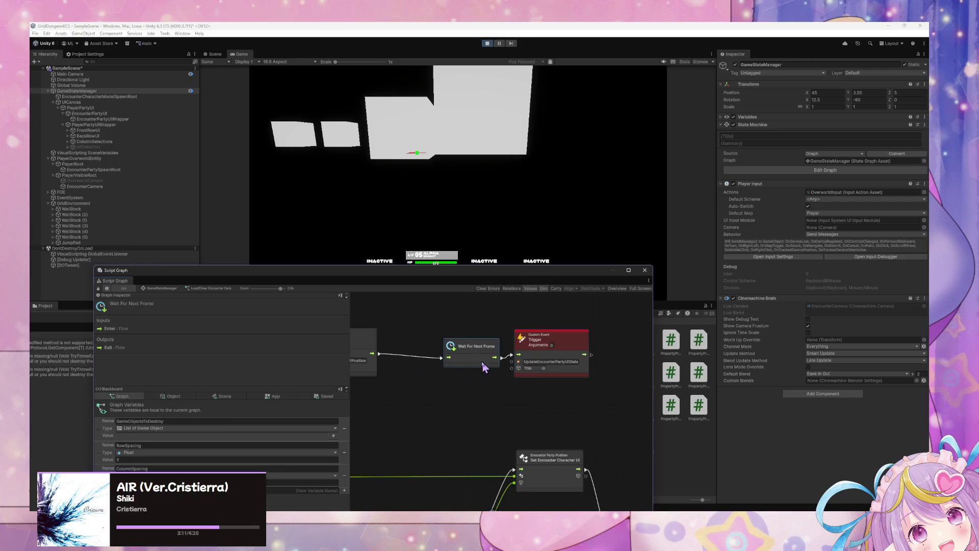
{"action": "mouse_move", "coordinate": [564, 376]}
{"action": "left_mouse_down"}
{"action": "mouse_move", "coordinate": [476, 389]}
{"action": "mouse_move", "coordinate": [555, 385]}
{"action": "mouse_move", "coordinate": [586, 366]}
{"action": "mouse_move", "coordinate": [586, 391]}
{"action": "left_mouse_up"}
{"action": "left_click_drag", "start_coordinate": [501, 367], "coordinate": [538, 363]}
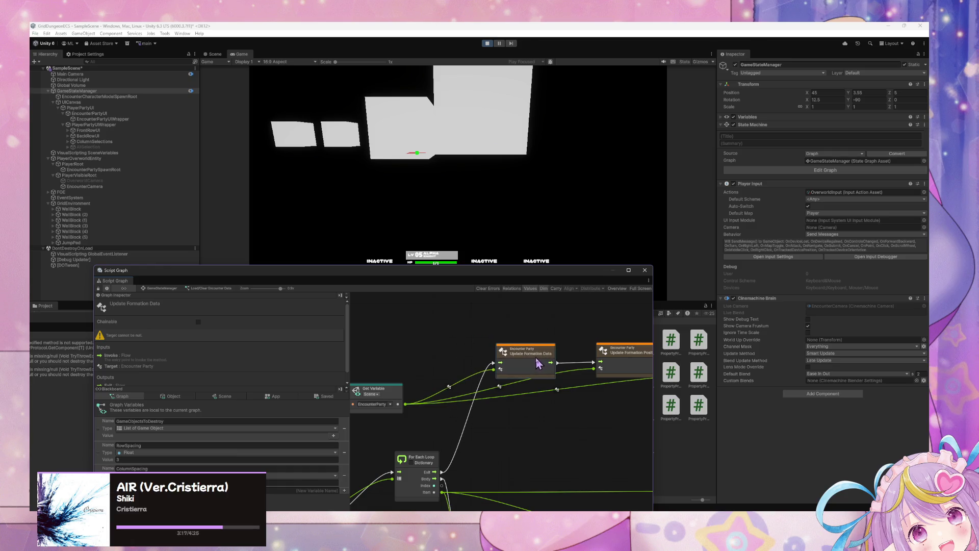
{"action": "left_click_drag", "start_coordinate": [592, 399], "coordinate": [543, 387]}
{"action": "key", "text": "alt+Tab"}
{"action": "key", "text": "ctrl+f"}
{"action": "type", "text": "updater"}
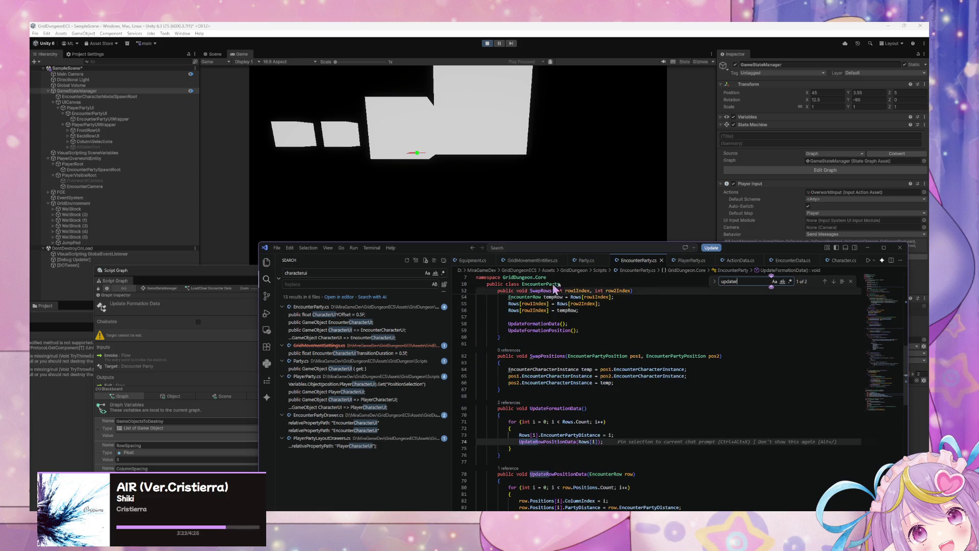
{"action": "left_click", "coordinate": [868, 247]}
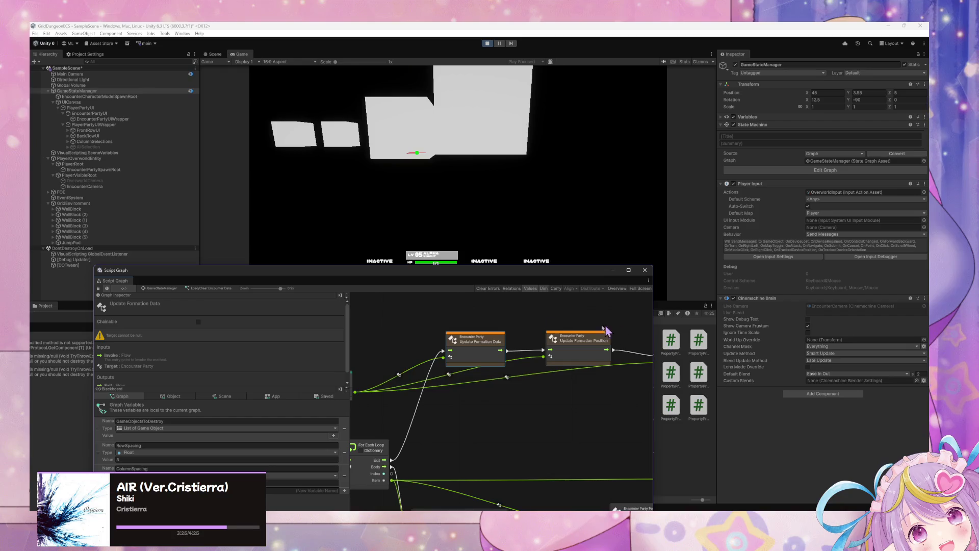
{"action": "scroll", "coordinate": [601, 337], "scroll_direction": "right", "scroll_amount": 10}
{"action": "left_click", "coordinate": [612, 352]}
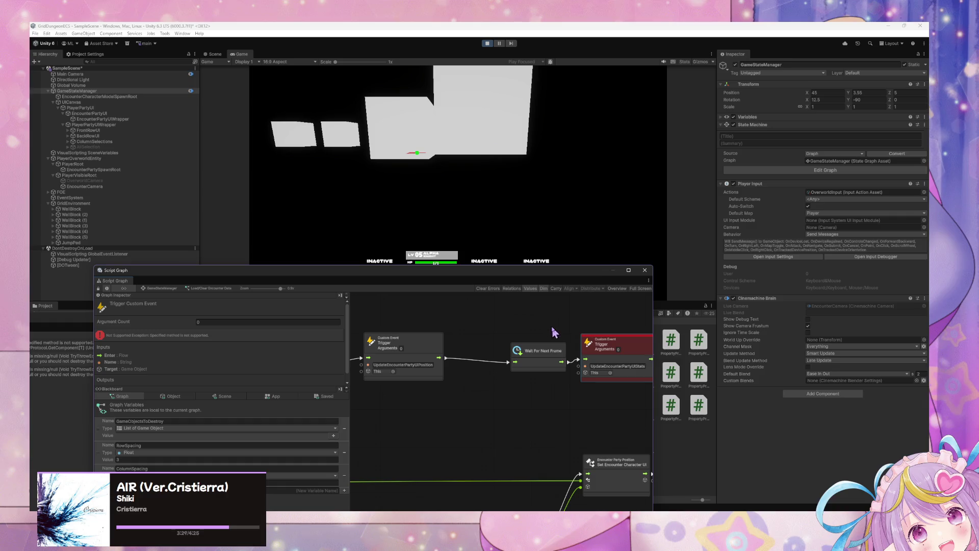
In the Debug state graph, wire On Enter State to the UpdateEncounterPartyUIStats trigger
{"action": "left_click", "coordinate": [161, 288]}
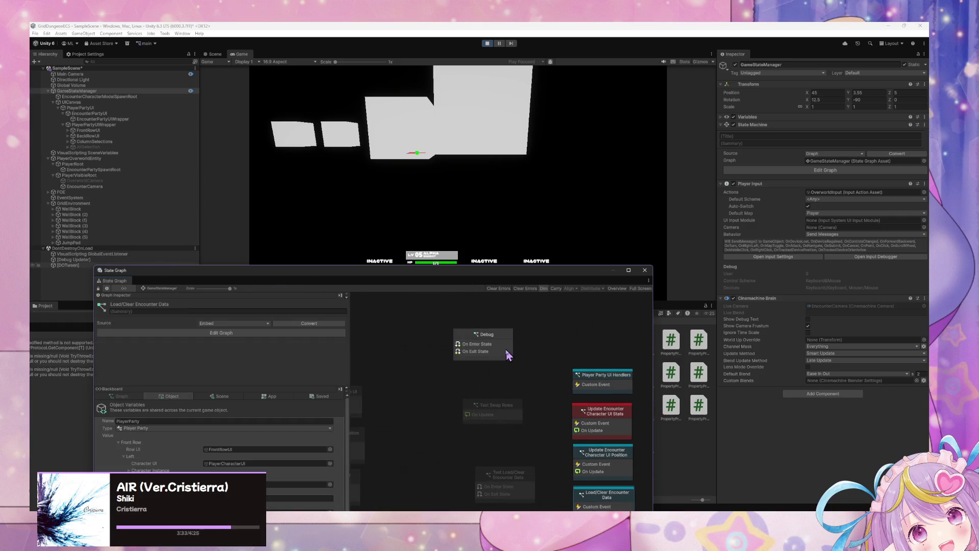
{"action": "double_click", "coordinate": [503, 349]}
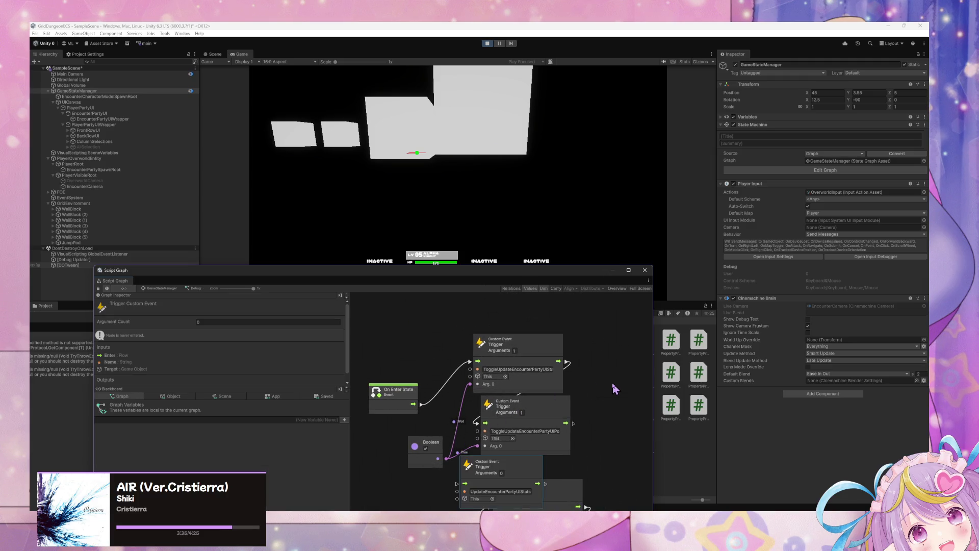
{"action": "left_click_drag", "start_coordinate": [517, 470], "coordinate": [510, 298]}
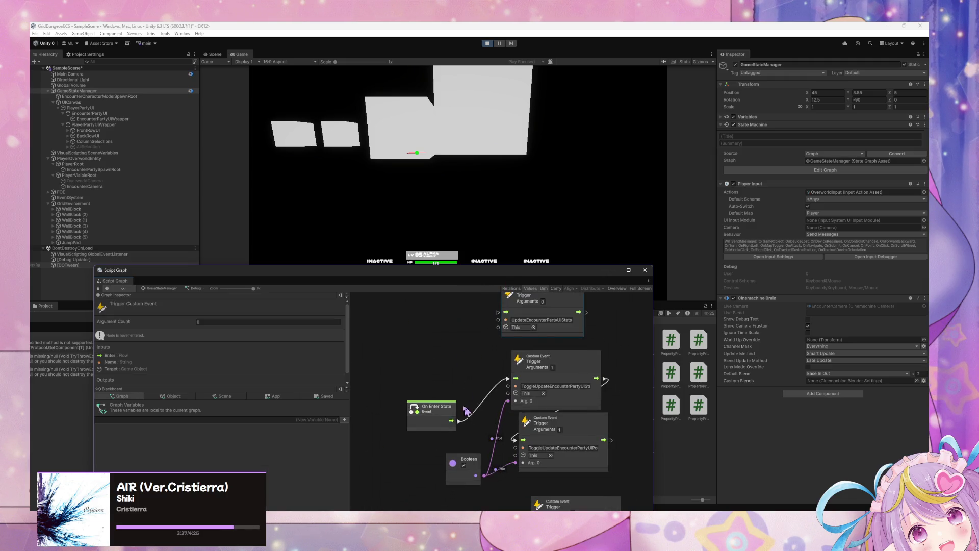
{"action": "left_click_drag", "start_coordinate": [457, 421], "coordinate": [498, 313]}
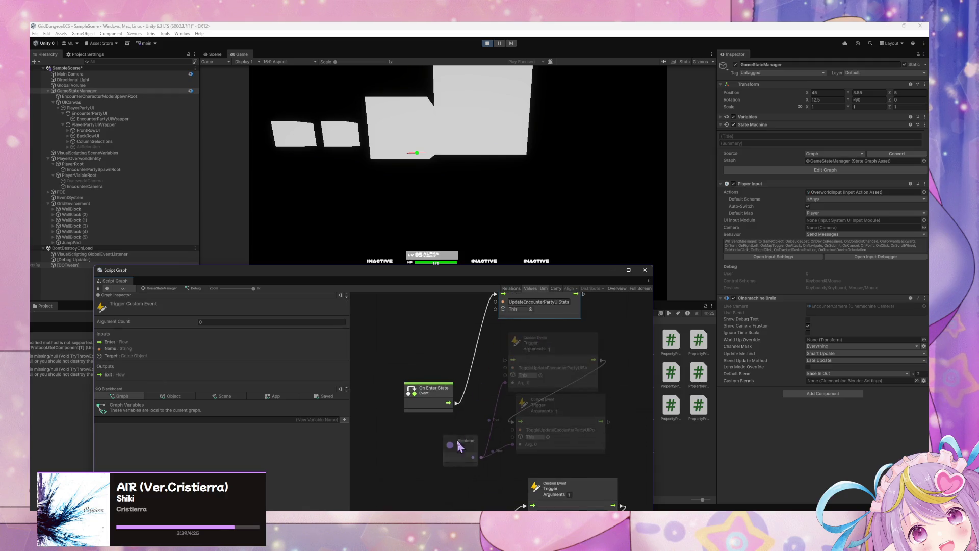
Place On Exit State beside On Enter State and move a spare Custom Event Trigger aside
{"action": "scroll", "coordinate": [459, 447], "scroll_direction": "down", "scroll_amount": 5}
{"action": "left_click", "coordinate": [461, 460]}
{"action": "scroll", "coordinate": [480, 346], "scroll_direction": "up", "scroll_amount": 3}
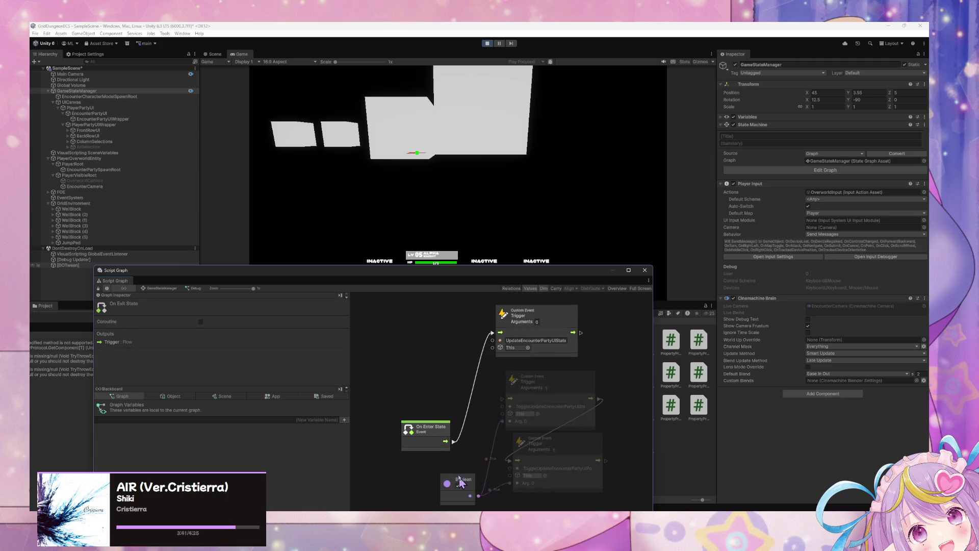
{"action": "mouse_move", "coordinate": [498, 476]}
{"action": "left_mouse_down"}
{"action": "mouse_move", "coordinate": [423, 331]}
{"action": "mouse_move", "coordinate": [459, 387]}
{"action": "mouse_move", "coordinate": [466, 445]}
{"action": "left_mouse_up"}
{"action": "scroll", "coordinate": [462, 408], "scroll_direction": "down", "scroll_amount": 5}
{"action": "scroll", "coordinate": [449, 454], "scroll_direction": "up", "scroll_amount": 5}
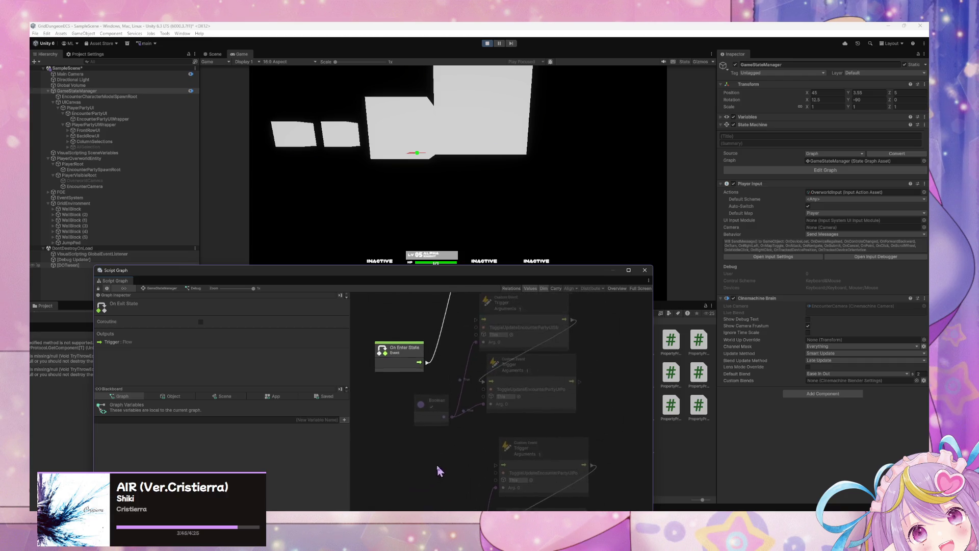
{"action": "mouse_move", "coordinate": [450, 301]}
{"action": "left_mouse_down"}
{"action": "mouse_move", "coordinate": [452, 462]}
{"action": "mouse_move", "coordinate": [462, 470]}
{"action": "left_mouse_up"}
{"action": "scroll", "coordinate": [465, 409], "scroll_direction": "down", "scroll_amount": 5}
{"action": "mouse_move", "coordinate": [461, 388]}
{"action": "left_mouse_down"}
{"action": "mouse_move", "coordinate": [456, 455]}
{"action": "mouse_move", "coordinate": [490, 419]}
{"action": "left_mouse_up"}
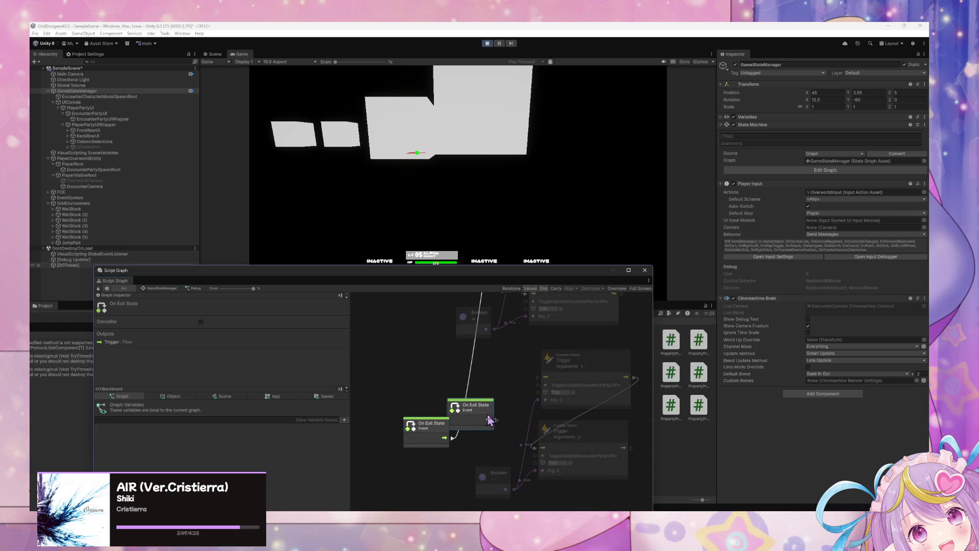
{"action": "scroll", "coordinate": [493, 416], "scroll_direction": "up", "scroll_amount": 5}
{"action": "mouse_move", "coordinate": [565, 337]}
{"action": "left_mouse_down"}
{"action": "mouse_move", "coordinate": [580, 347]}
{"action": "mouse_move", "coordinate": [408, 485]}
{"action": "mouse_move", "coordinate": [469, 417]}
{"action": "left_mouse_up"}
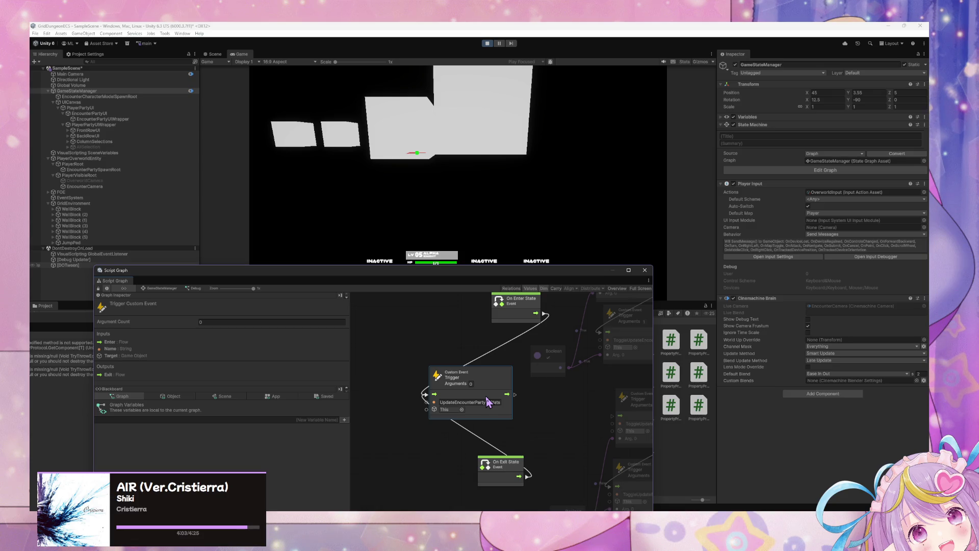
Force Enter Test Load/Clear Encounter Data to spawn the slimes
{"action": "left_click", "coordinate": [160, 289]}
{"action": "scroll", "coordinate": [556, 418], "scroll_direction": "down", "scroll_amount": 3}
{"action": "right_click", "coordinate": [504, 414]}
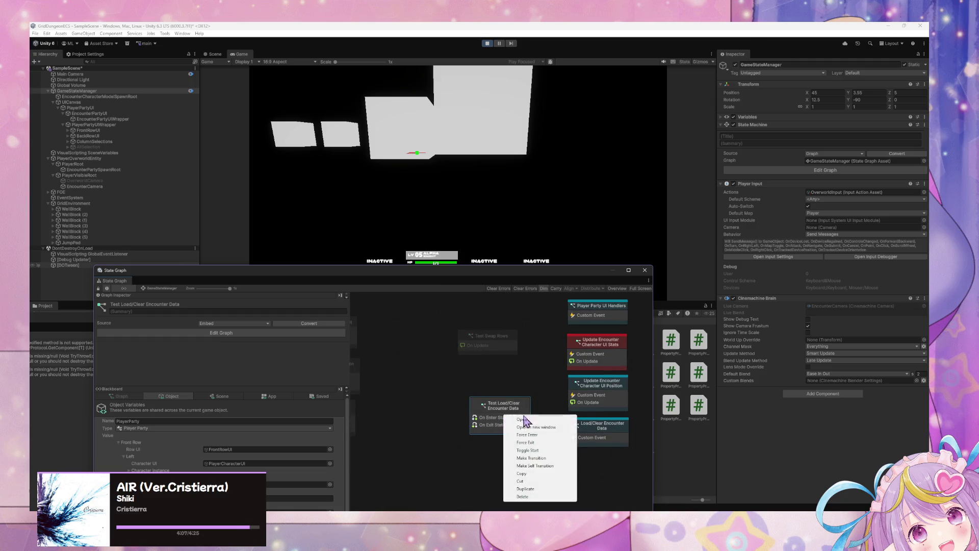
{"action": "left_click", "coordinate": [539, 436]}
{"action": "scroll", "coordinate": [509, 362], "scroll_direction": "up", "scroll_amount": 3}
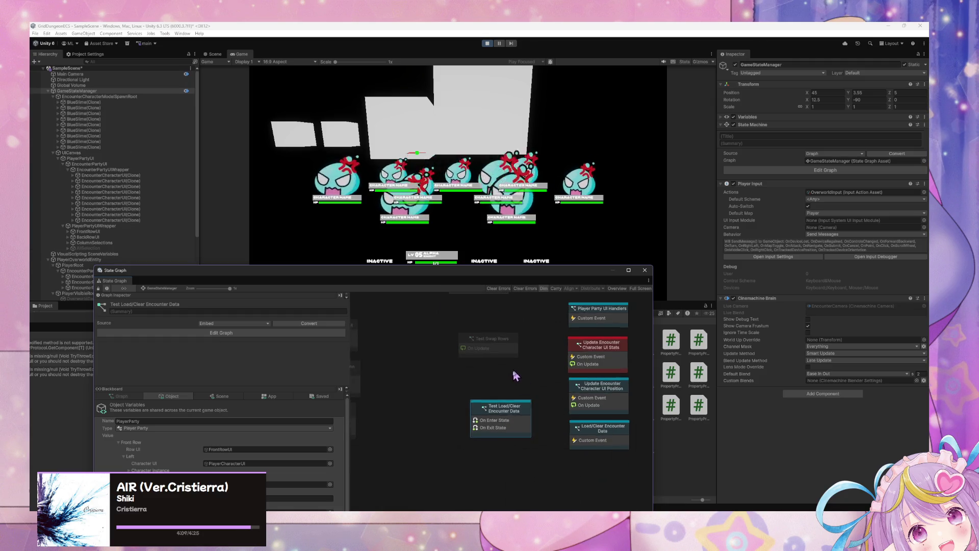
Force Enter the Debug state repeatedly so the slime labels update to BLUE SLIME
{"action": "left_click", "coordinate": [486, 349]}
{"action": "right_click", "coordinate": [478, 339]}
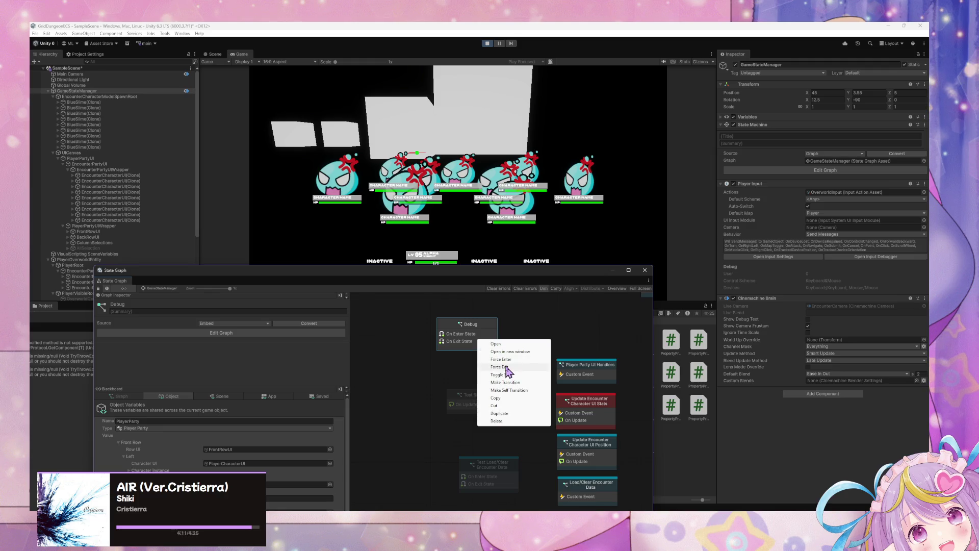
{"action": "left_click", "coordinate": [509, 361]}
{"action": "right_click", "coordinate": [477, 333]}
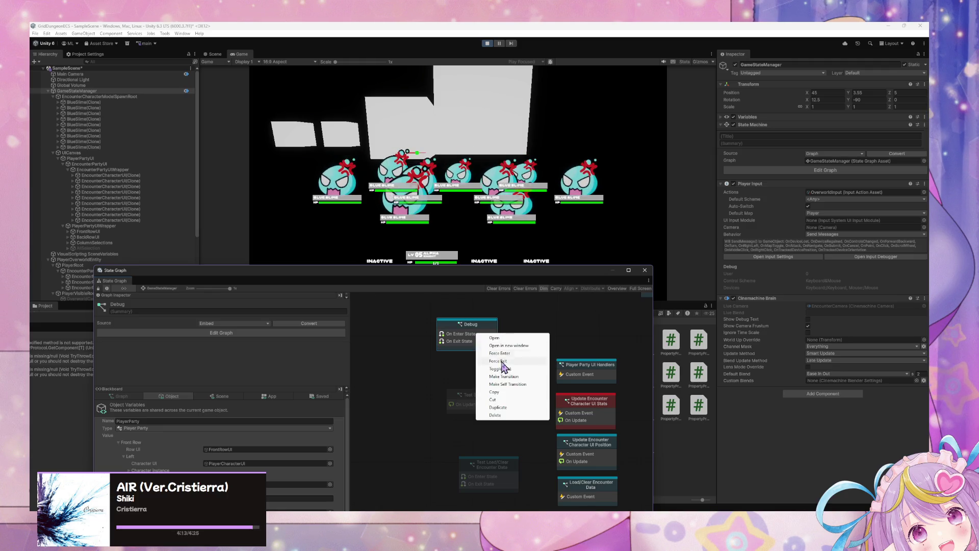
{"action": "left_click", "coordinate": [509, 368]}
{"action": "right_click", "coordinate": [482, 338]}
{"action": "left_click", "coordinate": [510, 361]}
Re-enter Debug, then open the Load/Clear Encounter Data graph and inspect its Get Variable node
{"action": "right_click", "coordinate": [475, 335]}
{"action": "left_click", "coordinate": [510, 361]}
{"action": "double_click", "coordinate": [586, 487]}
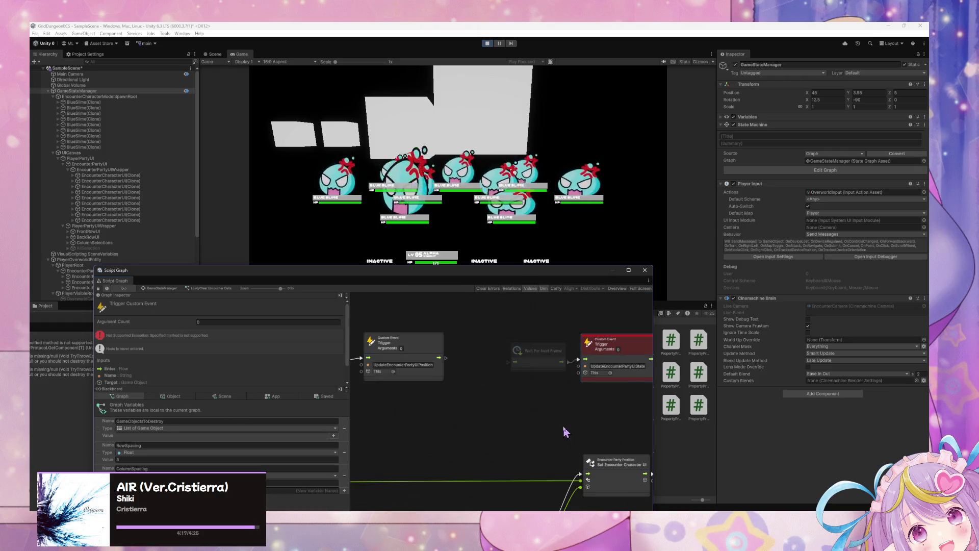
{"action": "scroll", "coordinate": [538, 388], "scroll_direction": "left", "scroll_amount": 3}
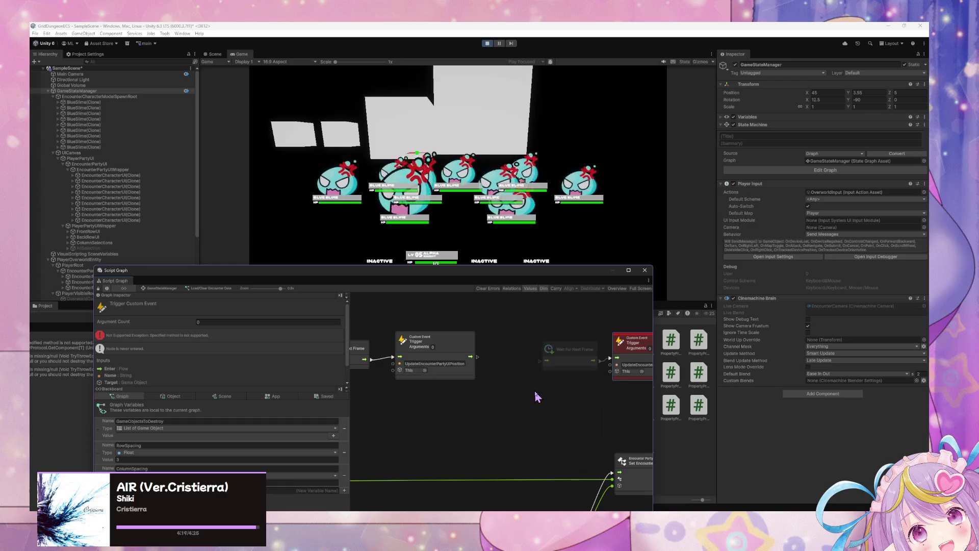
{"action": "scroll", "coordinate": [490, 388], "scroll_direction": "right", "scroll_amount": 10}
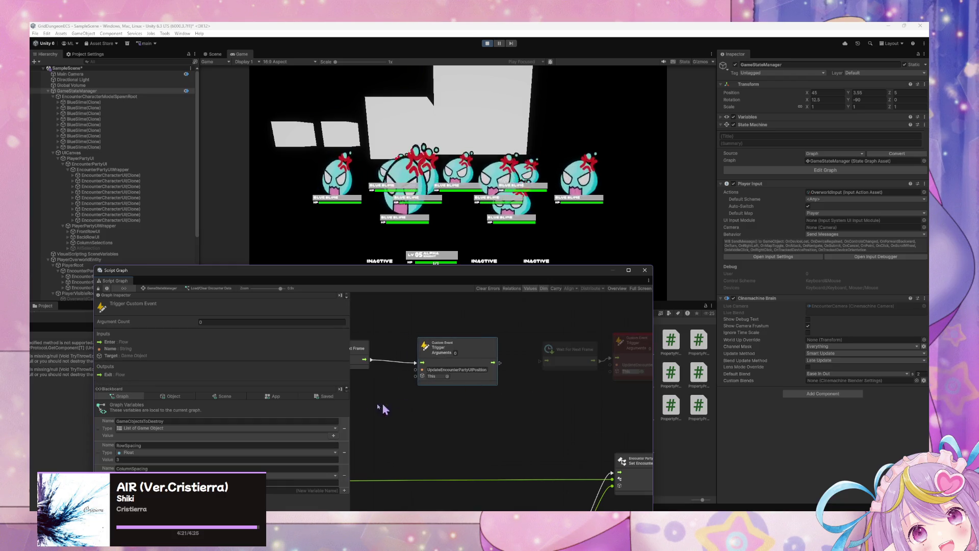
{"action": "scroll", "coordinate": [480, 411], "scroll_direction": "left", "scroll_amount": 5}
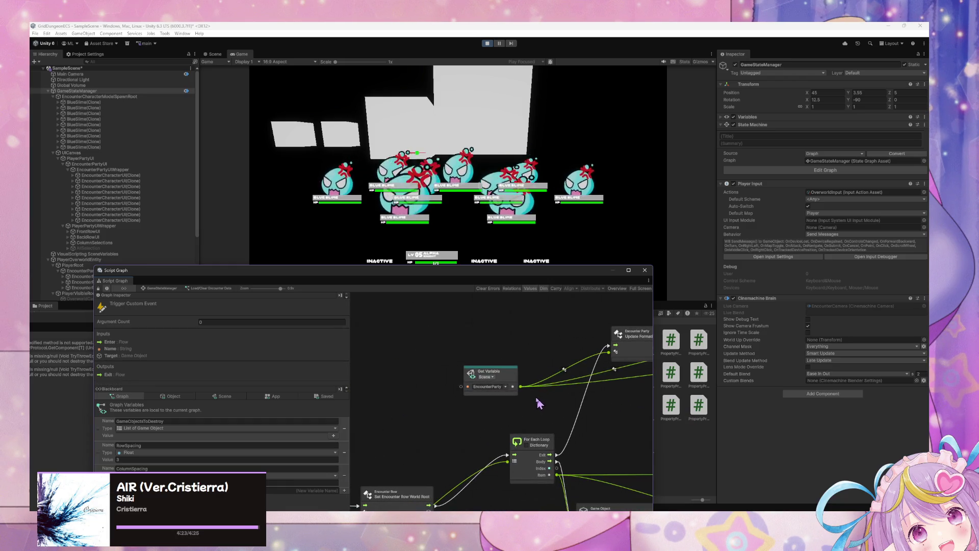
{"action": "left_click", "coordinate": [516, 376]}
Pan through the graph to Wait For Next Frame and the UpdateEncounterPartyUIPosition trigger
{"action": "scroll", "coordinate": [592, 400], "scroll_direction": "left", "scroll_amount": 8}
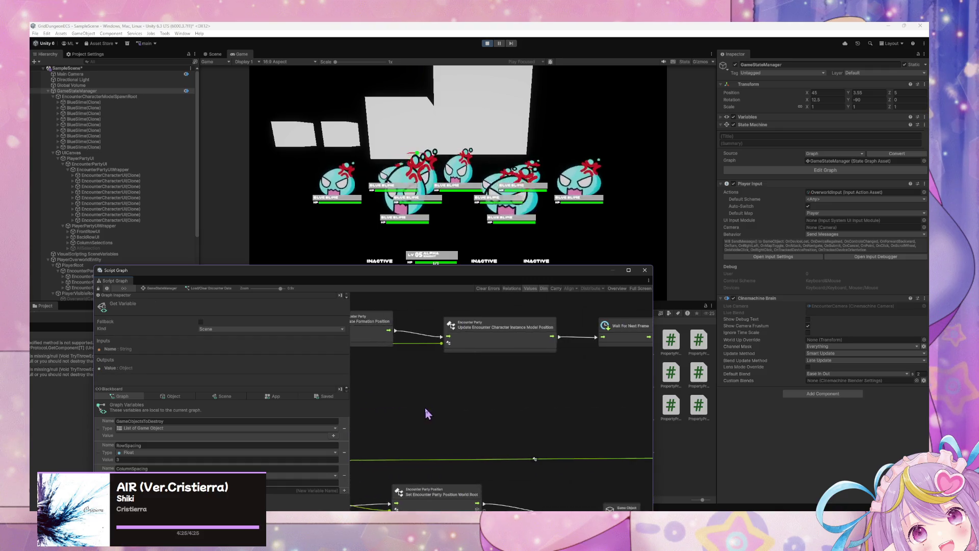
{"action": "scroll", "coordinate": [546, 412], "scroll_direction": "down", "scroll_amount": 8}
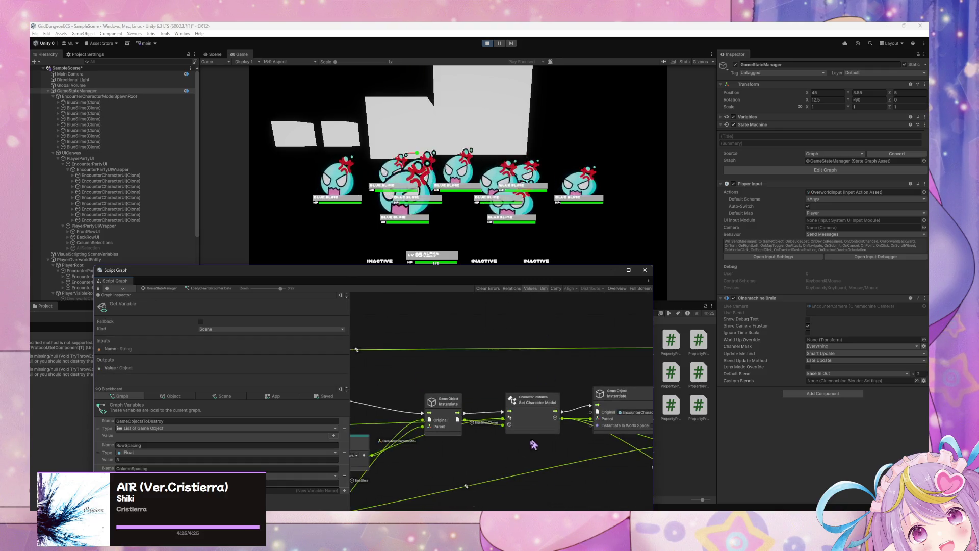
{"action": "scroll", "coordinate": [510, 452], "scroll_direction": "right", "scroll_amount": 8}
{"action": "scroll", "coordinate": [644, 459], "scroll_direction": "up", "scroll_amount": 5}
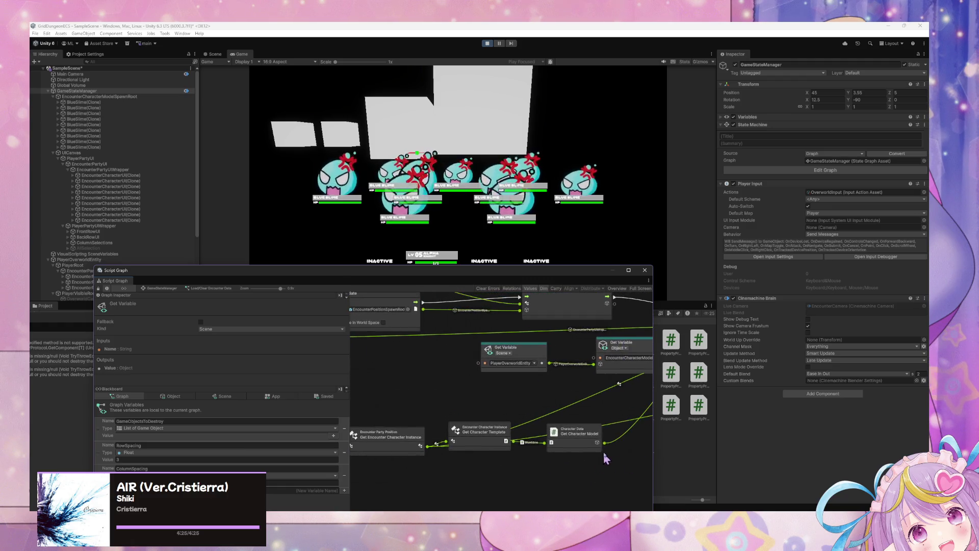
{"action": "scroll", "coordinate": [583, 404], "scroll_direction": "left", "scroll_amount": 4}
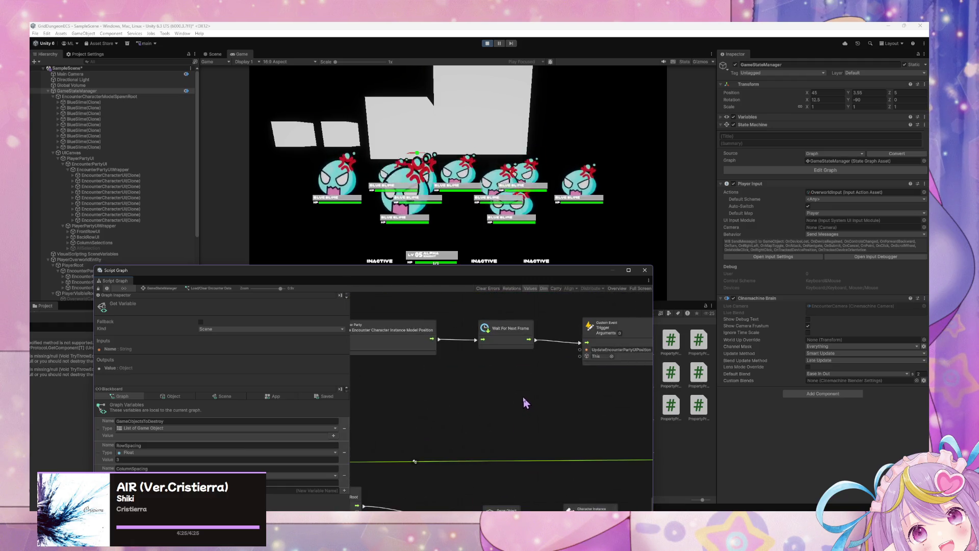
{"action": "scroll", "coordinate": [524, 402], "scroll_direction": "up", "scroll_amount": 3}
{"action": "scroll", "coordinate": [575, 426], "scroll_direction": "left", "scroll_amount": 5}
Insert a Wait For Seconds node after the model position update, feeding the UpdateEncounterPartyUIPosition trigger
{"action": "left_click_drag", "start_coordinate": [520, 390], "coordinate": [564, 350]}
{"action": "type", "text": "wait"}
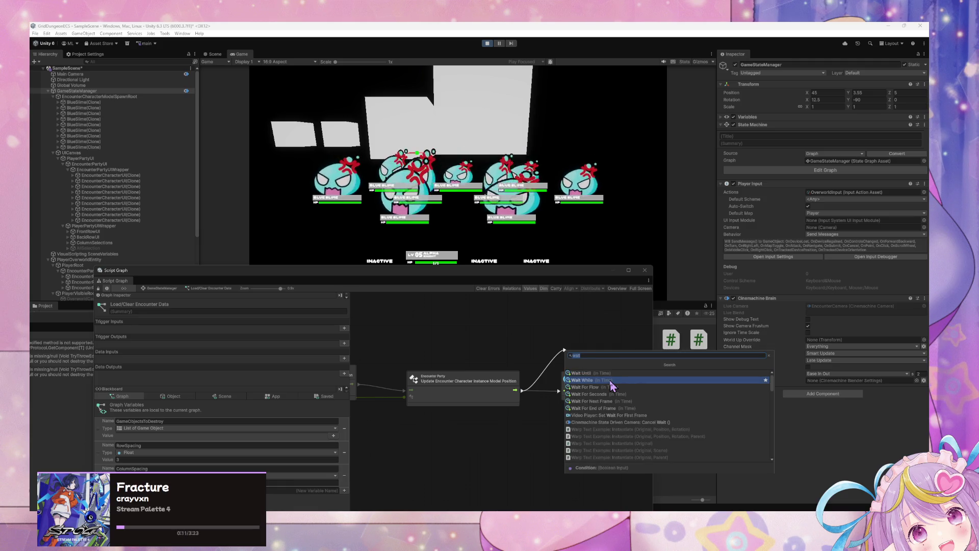
{"action": "left_click", "coordinate": [610, 394]}
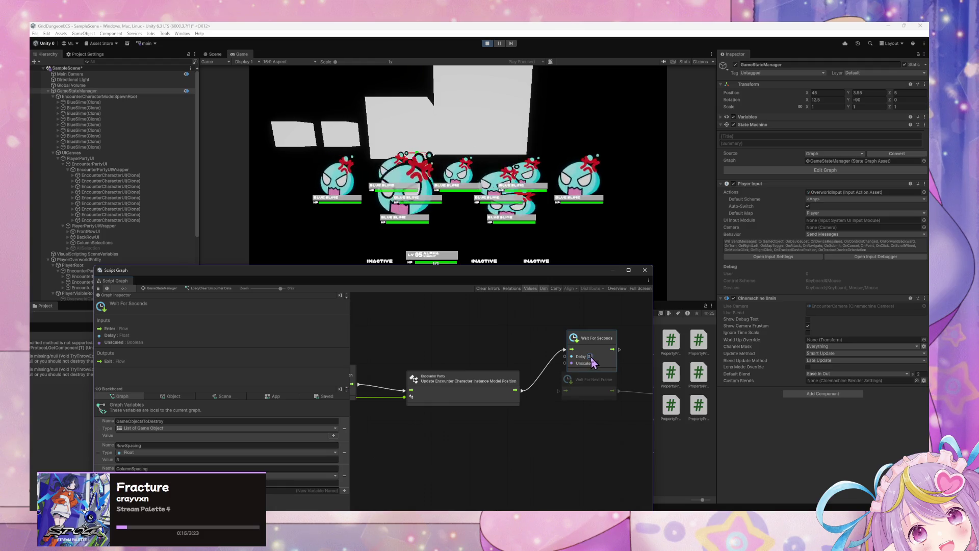
{"action": "mouse_move", "coordinate": [620, 349]}
{"action": "left_mouse_down"}
{"action": "mouse_move", "coordinate": [504, 321]}
{"action": "mouse_move", "coordinate": [550, 360]}
{"action": "left_mouse_up"}
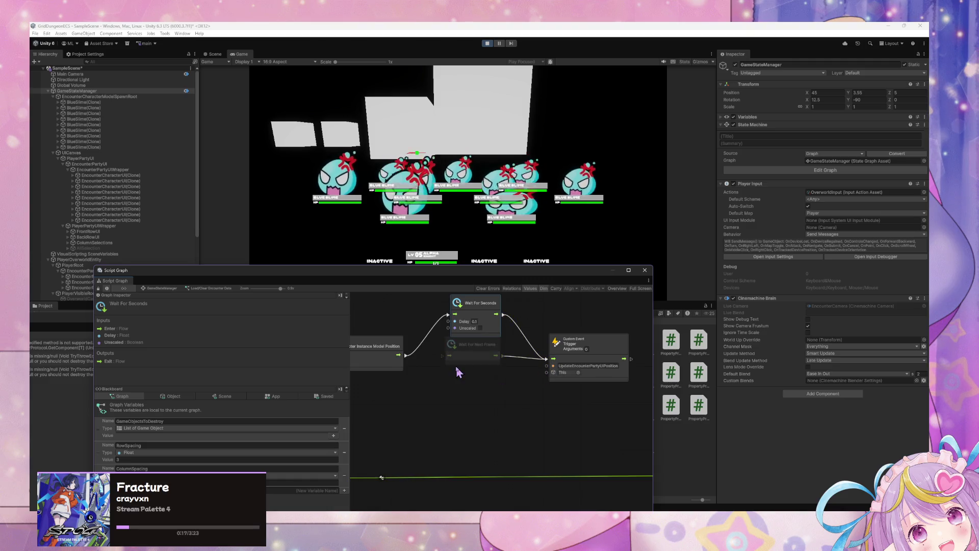
Force Exit and re-enter Test Load/Clear Encounter Data to respawn the slimes
{"action": "left_click", "coordinate": [155, 289]}
{"action": "right_click", "coordinate": [466, 423]}
{"action": "left_click", "coordinate": [504, 451]}
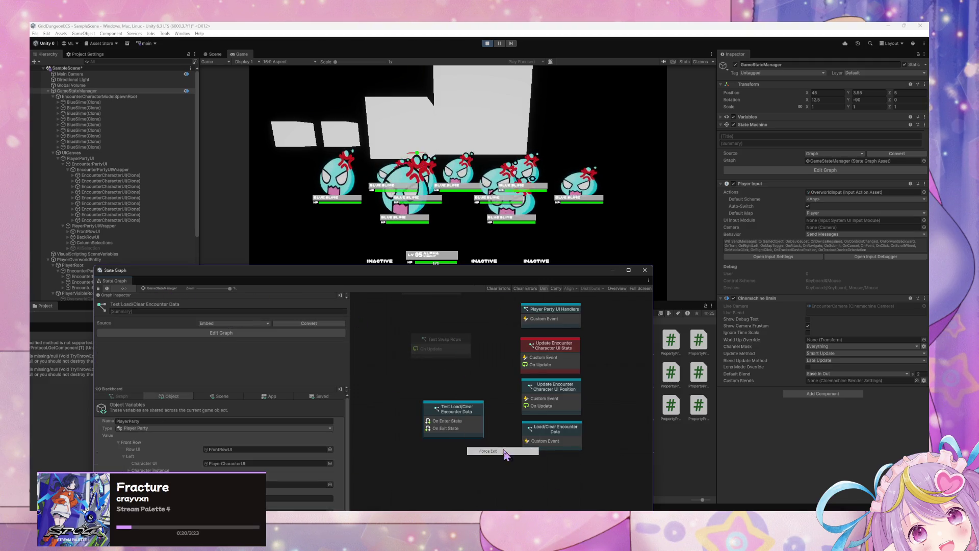
{"action": "right_click", "coordinate": [464, 417]}
{"action": "left_click", "coordinate": [497, 443]}
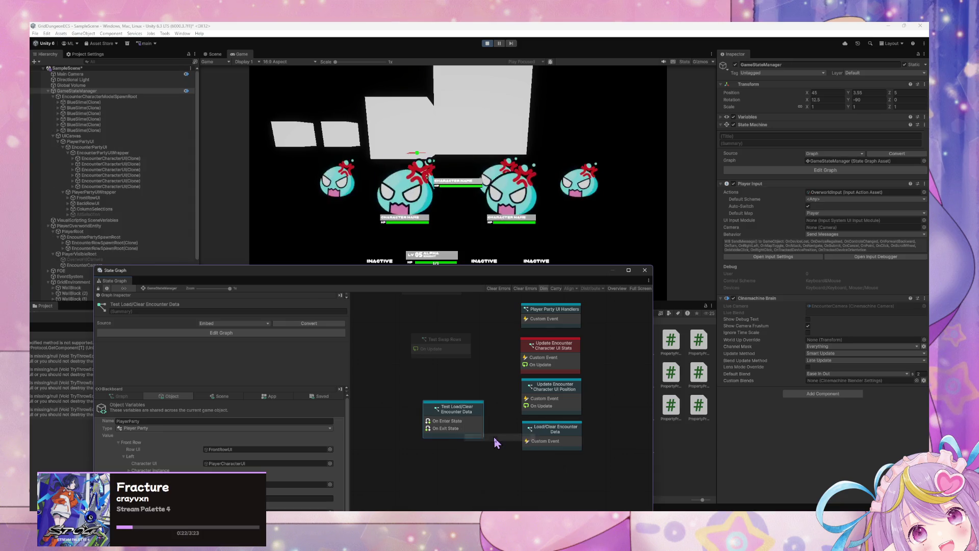
Put a 0.1-second Wait For Seconds between the UpdateEncounterPartyUIPosition and UpdateEncounterPartyUIStats triggers
{"action": "double_click", "coordinate": [555, 430]}
{"action": "mouse_move", "coordinate": [501, 360]}
{"action": "left_mouse_down"}
{"action": "mouse_move", "coordinate": [626, 370]}
{"action": "mouse_move", "coordinate": [429, 359]}
{"action": "mouse_move", "coordinate": [496, 402]}
{"action": "left_mouse_up"}
{"action": "left_click_drag", "start_coordinate": [362, 384], "coordinate": [396, 377]}
{"action": "scroll", "coordinate": [444, 380], "scroll_direction": "right", "scroll_amount": 3}
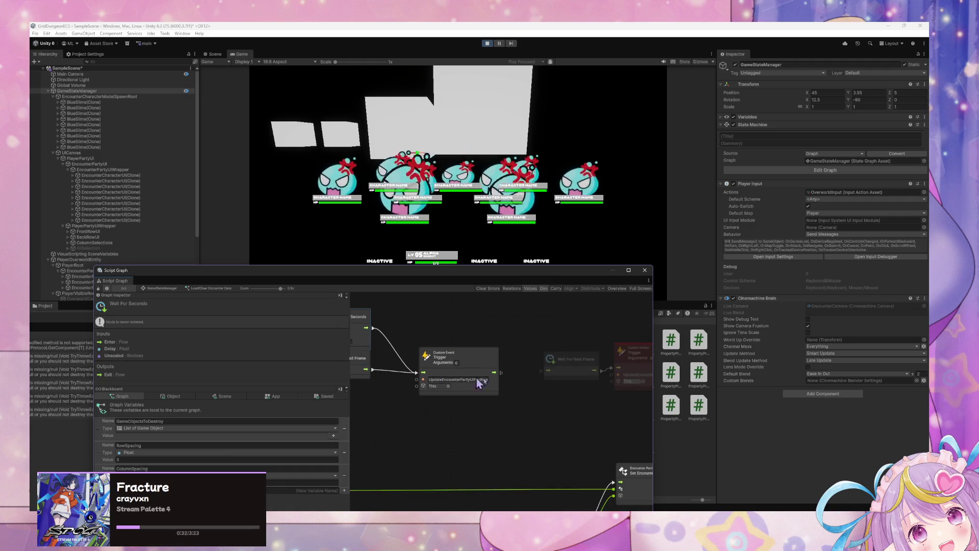
{"action": "left_click_drag", "start_coordinate": [615, 372], "coordinate": [580, 376]}
{"action": "mouse_move", "coordinate": [414, 316]}
{"action": "left_mouse_down"}
{"action": "mouse_move", "coordinate": [645, 319]}
{"action": "mouse_move", "coordinate": [608, 316]}
{"action": "left_mouse_up"}
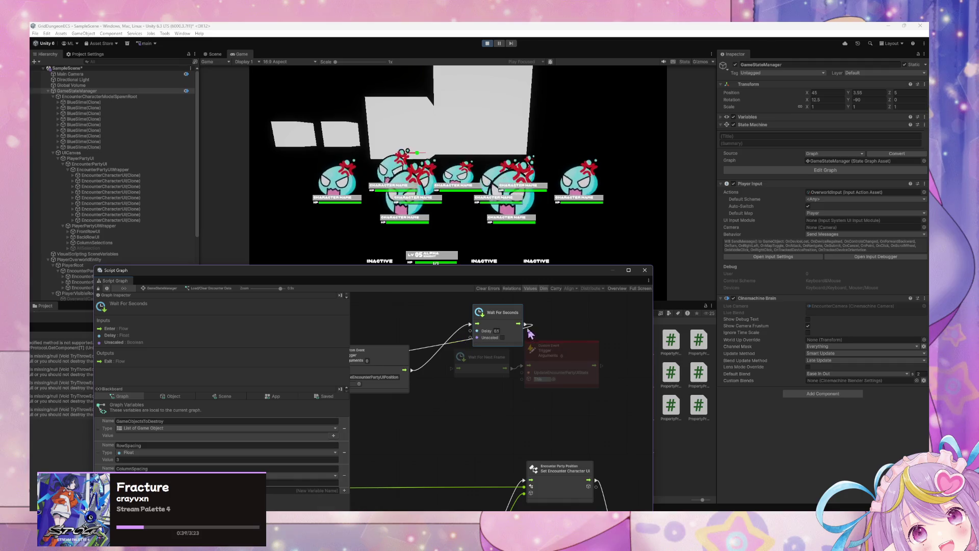
{"action": "left_click", "coordinate": [161, 288]}
Reload the encounter via Force Exit/Enter and nudge the Get Encounter Character UI node
{"action": "right_click", "coordinate": [469, 413]}
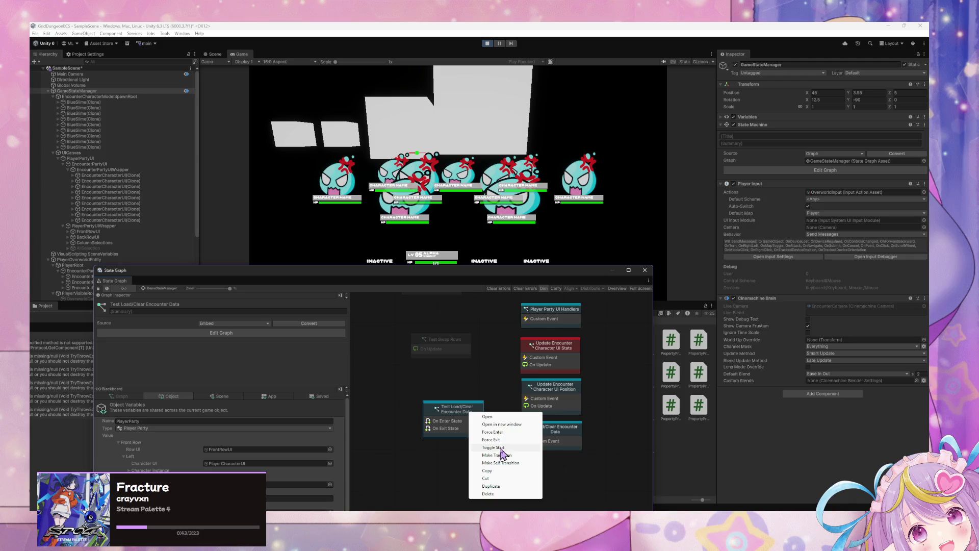
{"action": "left_click", "coordinate": [493, 440]}
{"action": "right_click", "coordinate": [473, 421]}
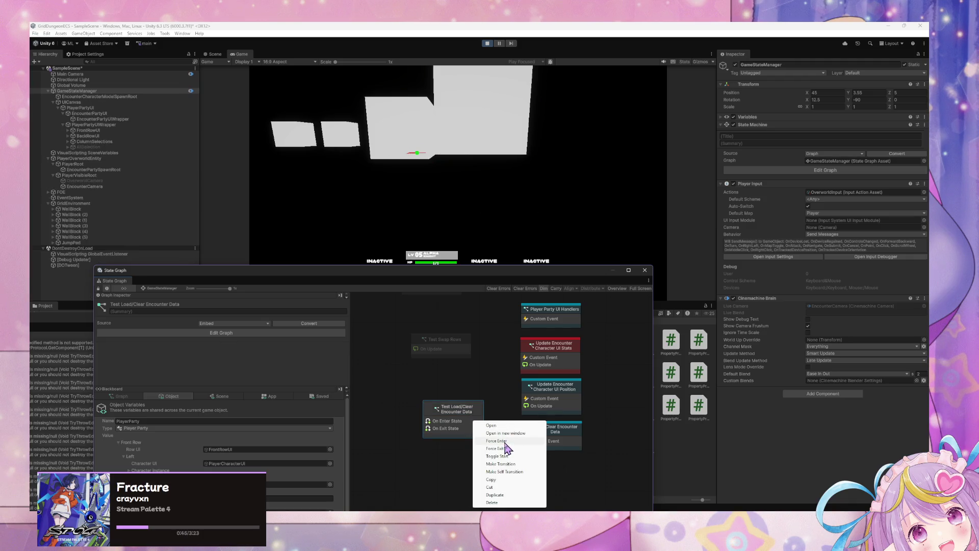
{"action": "left_click", "coordinate": [497, 441]}
{"action": "double_click", "coordinate": [539, 358]}
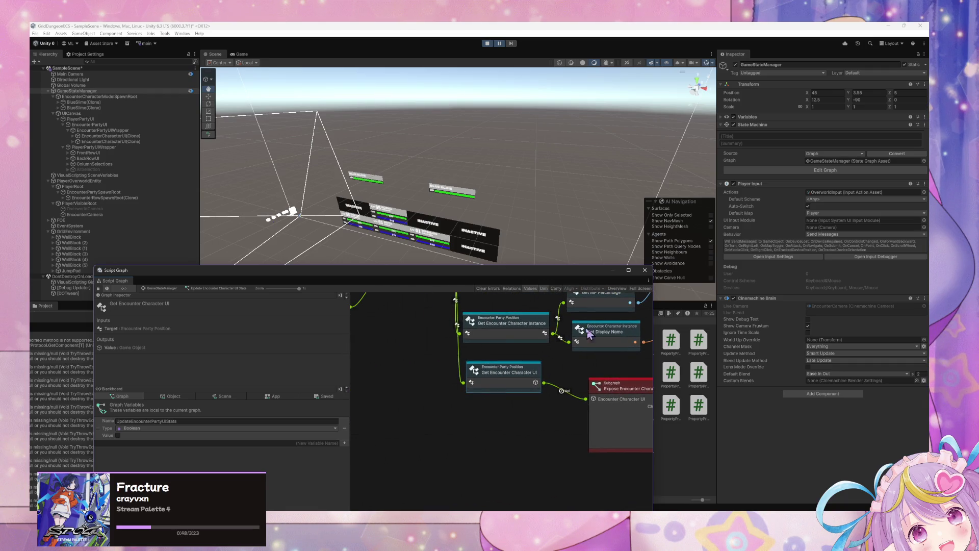
{"action": "left_click_drag", "start_coordinate": [499, 396], "coordinate": [495, 396]}
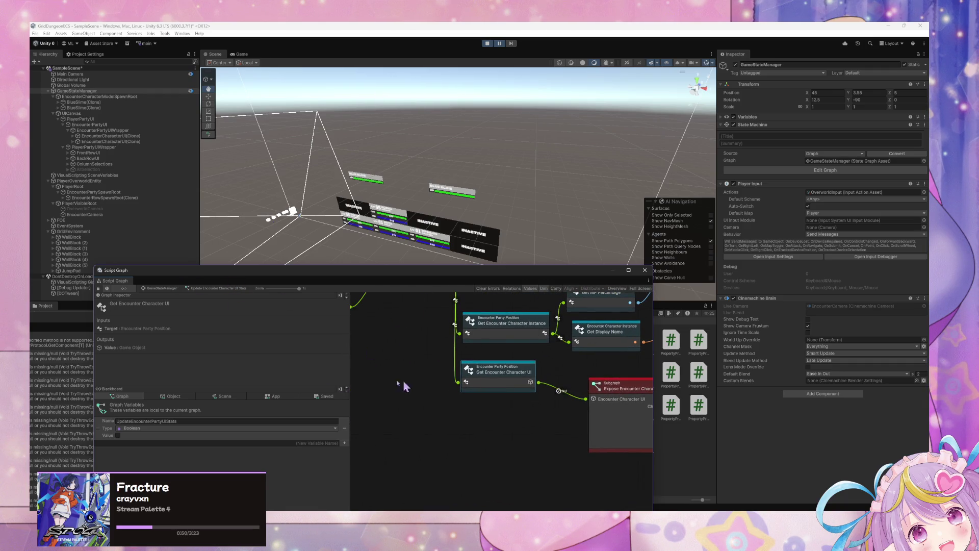
{"action": "left_click", "coordinate": [161, 290]}
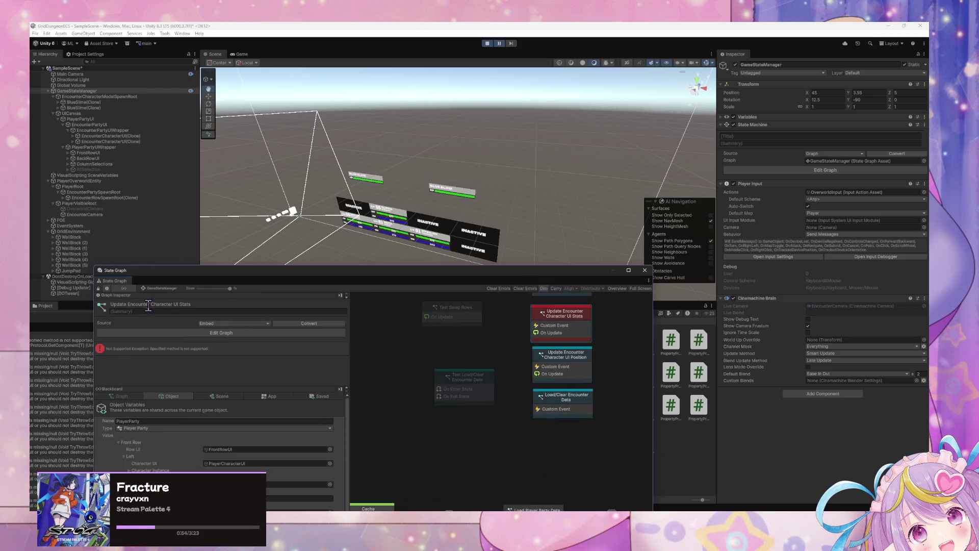
Check the Console, resume the game, and Force Exit Test Load/Clear to clear the slimes
{"action": "key", "text": "ctrl+shift+c"}
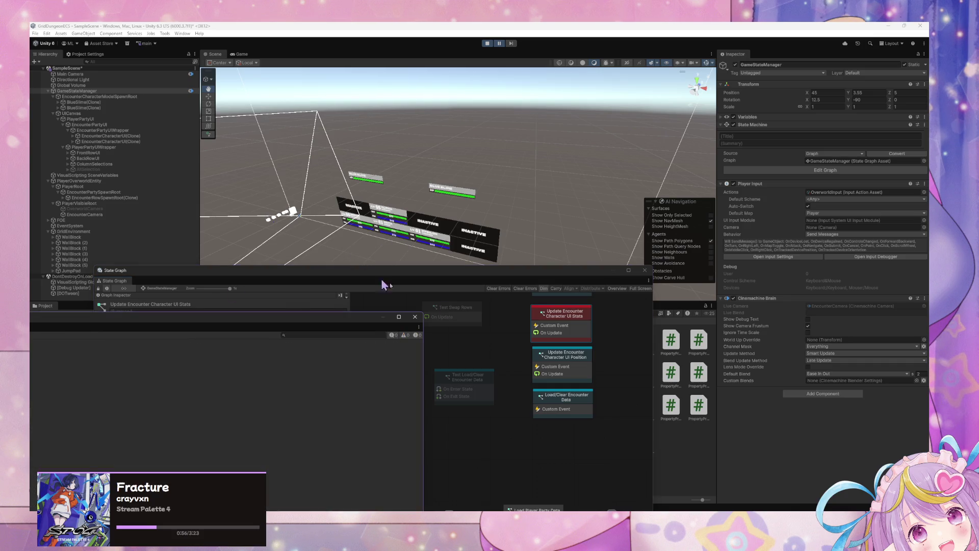
{"action": "left_click", "coordinate": [381, 259]}
{"action": "left_click", "coordinate": [500, 44]}
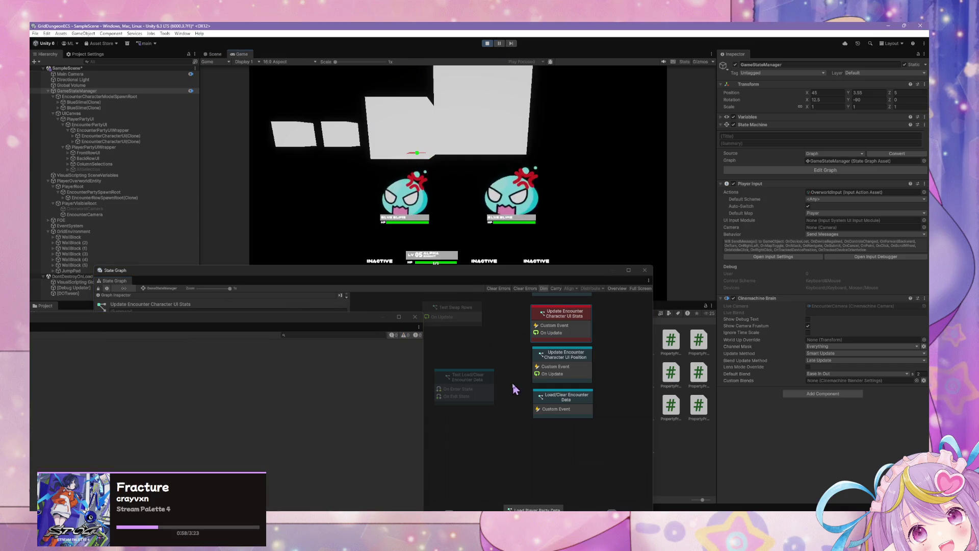
{"action": "left_click", "coordinate": [460, 386]}
{"action": "right_click", "coordinate": [477, 387]}
{"action": "left_click", "coordinate": [515, 413]}
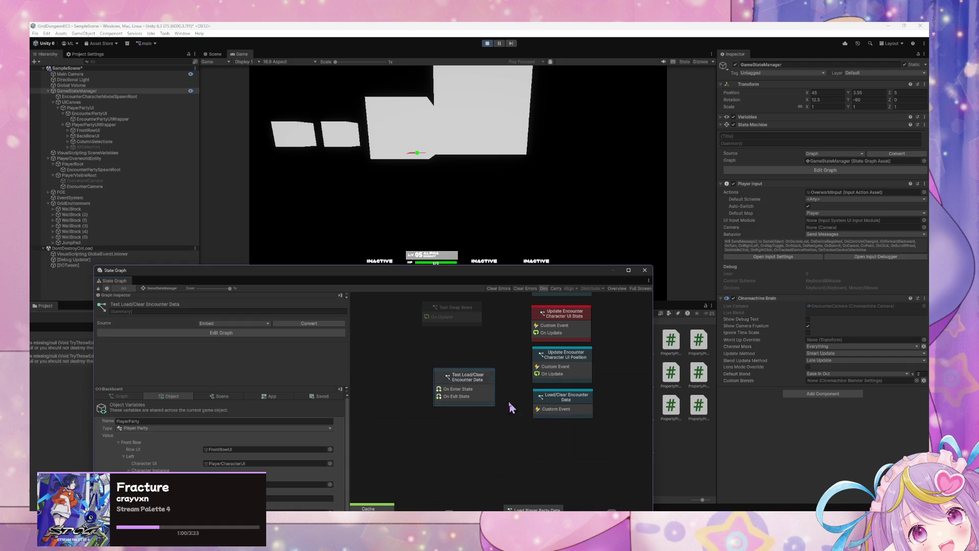
Review the loop and MP percentage nodes in the UI Stats graph, then open Load/Clear Encounter Data
{"action": "double_click", "coordinate": [564, 341]}
{"action": "mouse_move", "coordinate": [580, 354]}
{"action": "left_mouse_down"}
{"action": "mouse_move", "coordinate": [504, 399]}
{"action": "mouse_move", "coordinate": [540, 393]}
{"action": "left_mouse_up"}
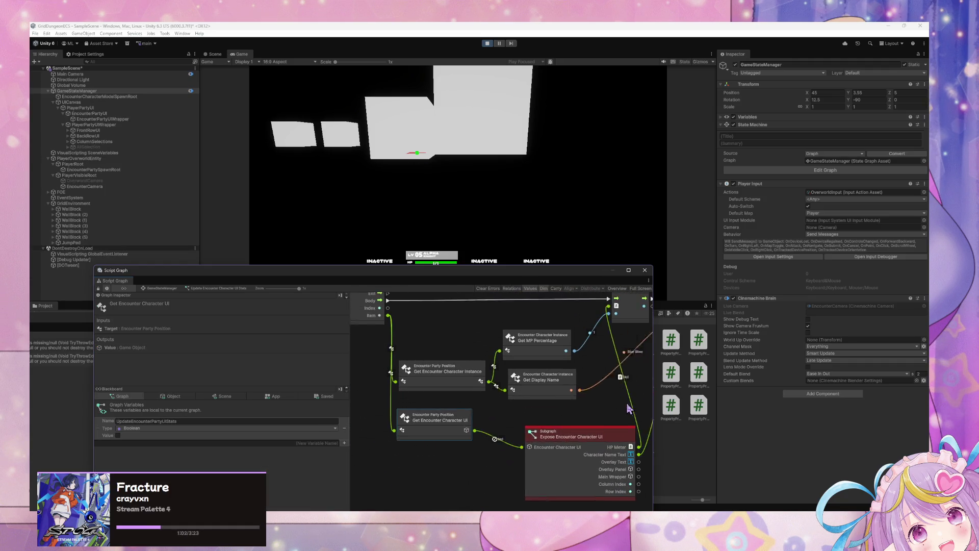
{"action": "mouse_move", "coordinate": [467, 437]}
{"action": "left_mouse_down"}
{"action": "mouse_move", "coordinate": [457, 387]}
{"action": "mouse_move", "coordinate": [463, 393]}
{"action": "left_mouse_up"}
{"action": "left_click", "coordinate": [163, 288]}
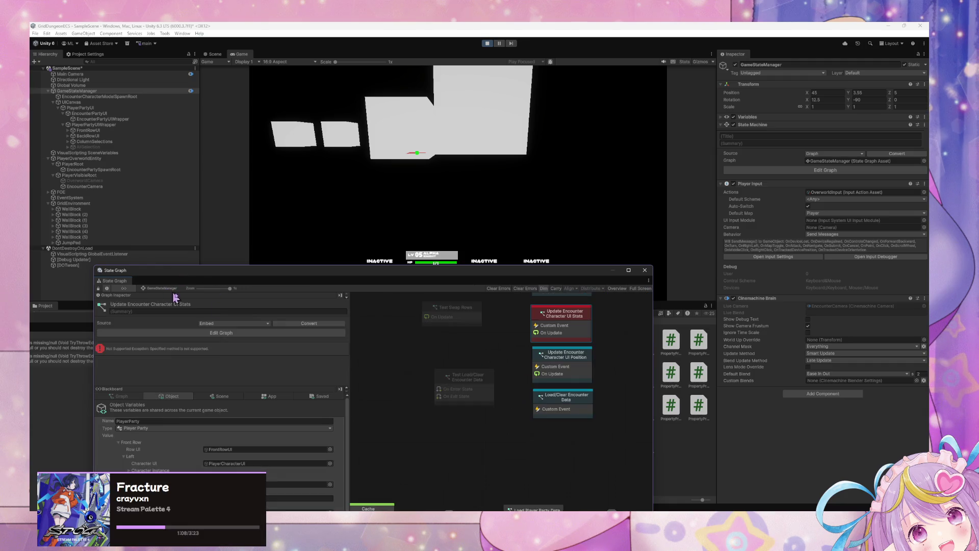
{"action": "double_click", "coordinate": [511, 390]}
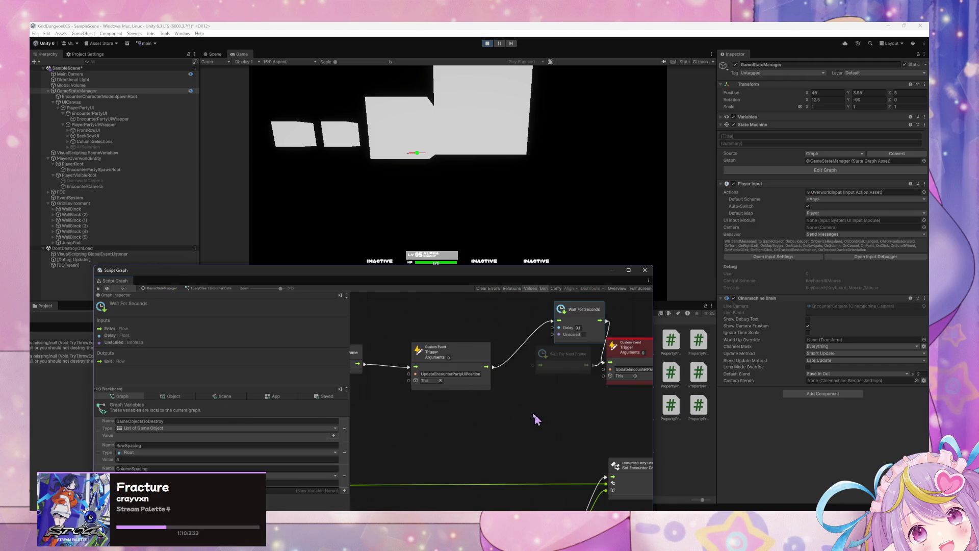
Rewire the party position trigger into Wait For Next Frame instead of Wait For Seconds
{"action": "left_click_drag", "start_coordinate": [550, 342], "coordinate": [595, 353]}
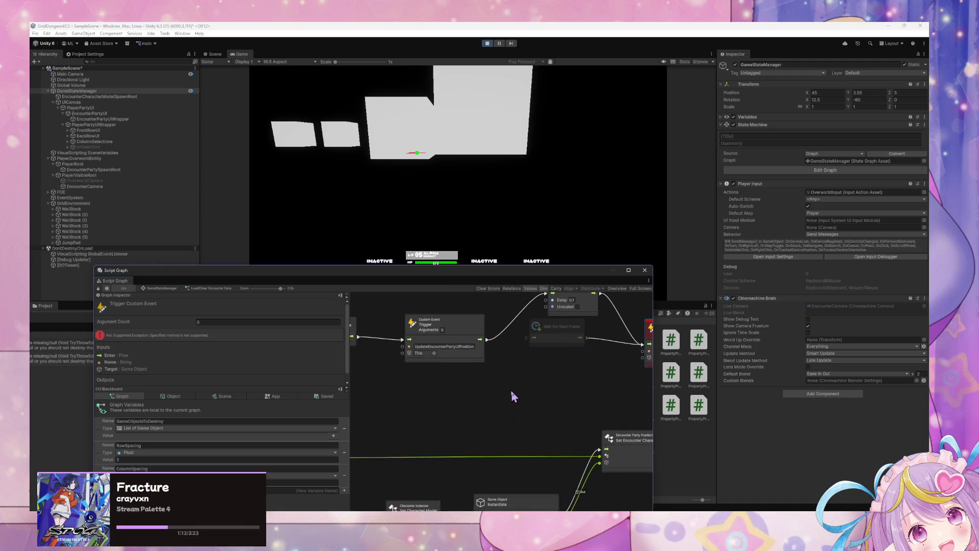
{"action": "scroll", "coordinate": [515, 356], "scroll_direction": "right", "scroll_amount": 3}
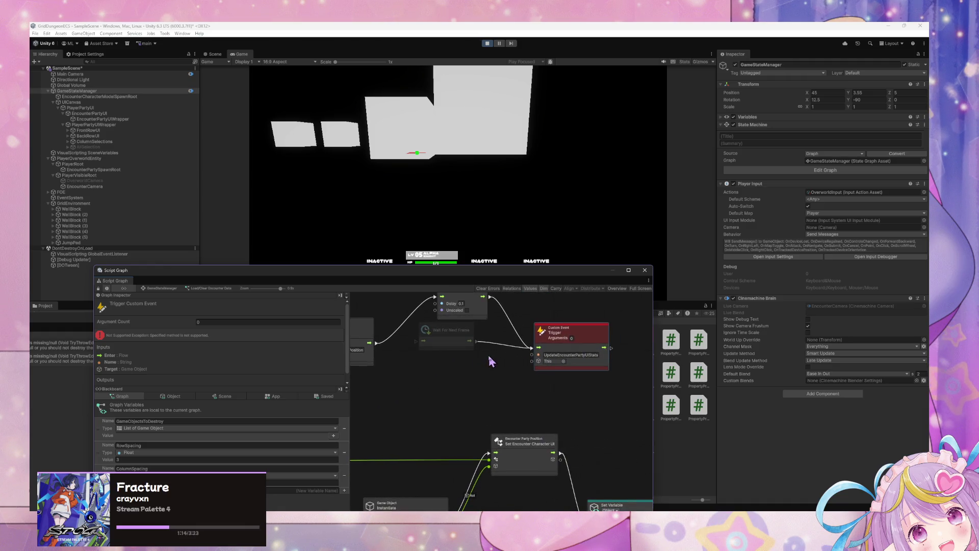
{"action": "left_click_drag", "start_coordinate": [449, 363], "coordinate": [470, 401]}
{"action": "left_click_drag", "start_coordinate": [393, 381], "coordinate": [473, 382]}
{"action": "left_click", "coordinate": [493, 346]}
{"action": "left_click", "coordinate": [547, 448]}
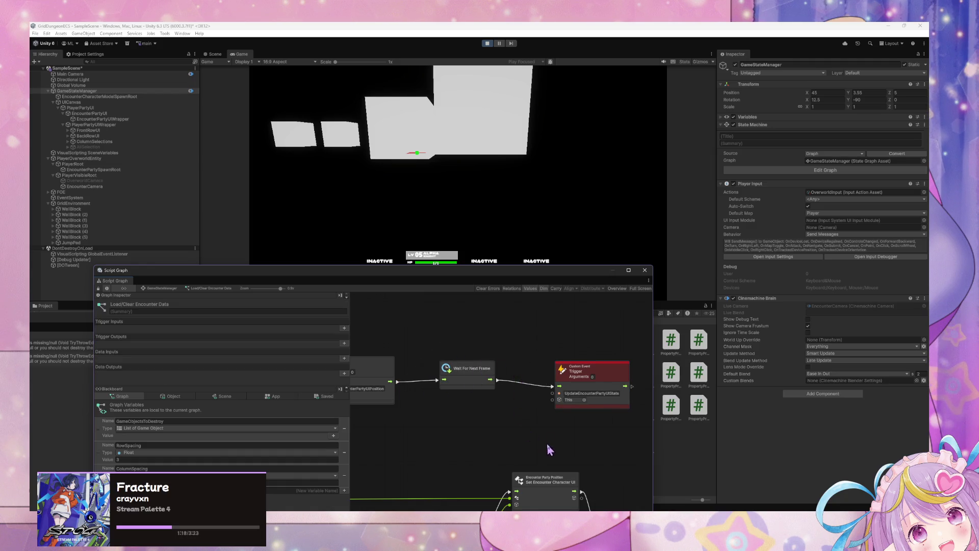
Shift the Set Variable and Encounter Party Position nodes right to tidy the graph
{"action": "scroll", "coordinate": [531, 422], "scroll_direction": "down", "scroll_amount": 8}
{"action": "scroll", "coordinate": [592, 459], "scroll_direction": "left", "scroll_amount": 10}
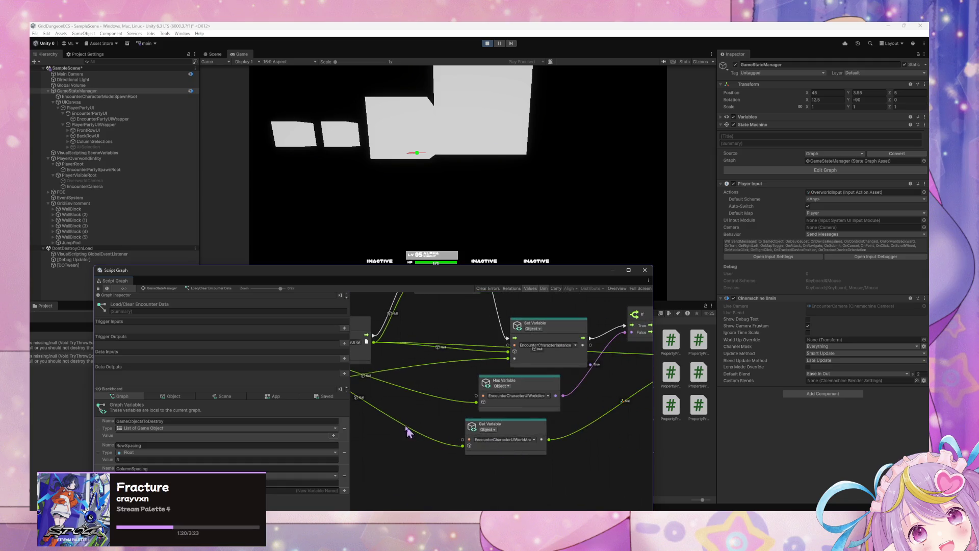
{"action": "scroll", "coordinate": [468, 435], "scroll_direction": "up", "scroll_amount": 3}
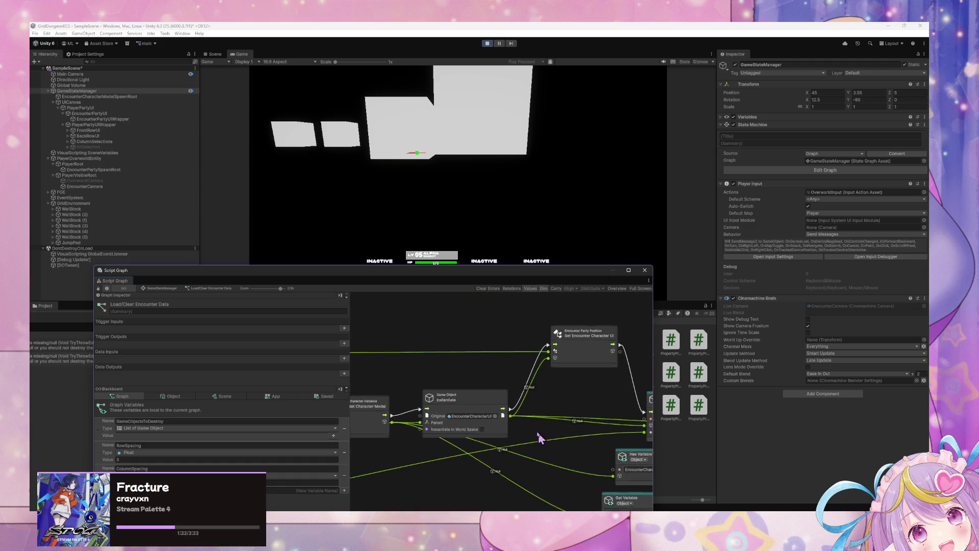
{"action": "scroll", "coordinate": [515, 438], "scroll_direction": "right", "scroll_amount": 5}
{"action": "left_click", "coordinate": [472, 405]}
{"action": "scroll", "coordinate": [500, 409], "scroll_direction": "right", "scroll_amount": 4}
{"action": "scroll", "coordinate": [524, 415], "scroll_direction": "down", "scroll_amount": 2}
{"action": "left_click_drag", "start_coordinate": [618, 374], "coordinate": [638, 376]}
{"action": "left_click", "coordinate": [493, 348]}
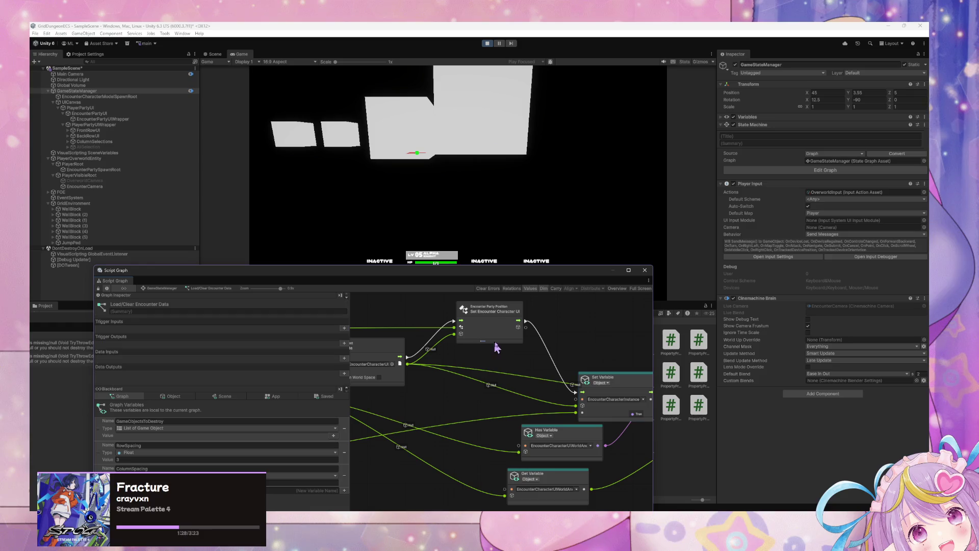
{"action": "mouse_move", "coordinate": [488, 339]}
{"action": "left_mouse_down"}
{"action": "mouse_move", "coordinate": [512, 343]}
{"action": "mouse_move", "coordinate": [504, 357]}
{"action": "left_mouse_up"}
Check the Instantiate and Set Encounter Character UI nodes and nudge the If node right
{"action": "scroll", "coordinate": [511, 342], "scroll_direction": "left", "scroll_amount": 4}
{"action": "left_click", "coordinate": [498, 353]}
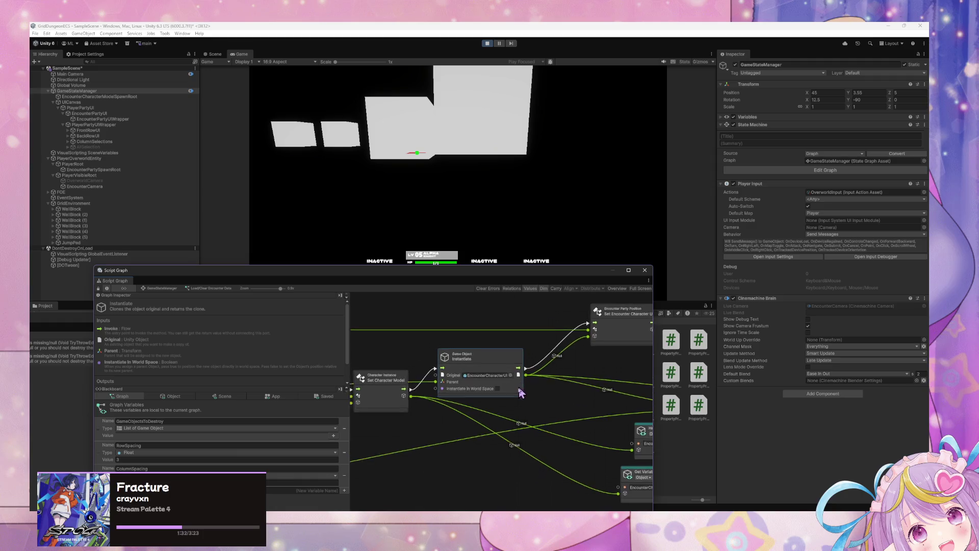
{"action": "scroll", "coordinate": [520, 383], "scroll_direction": "up", "scroll_amount": 3}
{"action": "scroll", "coordinate": [558, 411], "scroll_direction": "right", "scroll_amount": 5}
{"action": "left_click", "coordinate": [515, 368]}
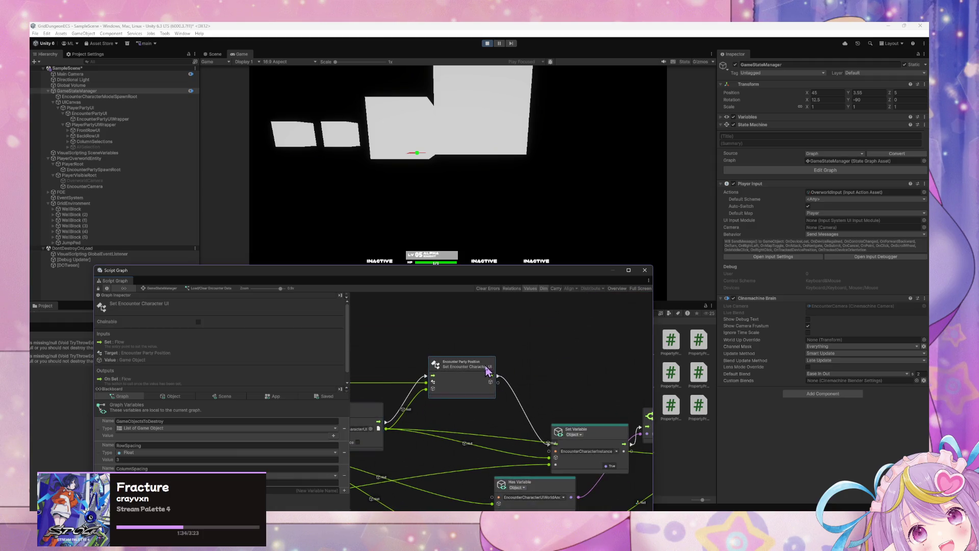
{"action": "scroll", "coordinate": [407, 356], "scroll_direction": "right", "scroll_amount": 5}
{"action": "scroll", "coordinate": [411, 357], "scroll_direction": "down", "scroll_amount": 2}
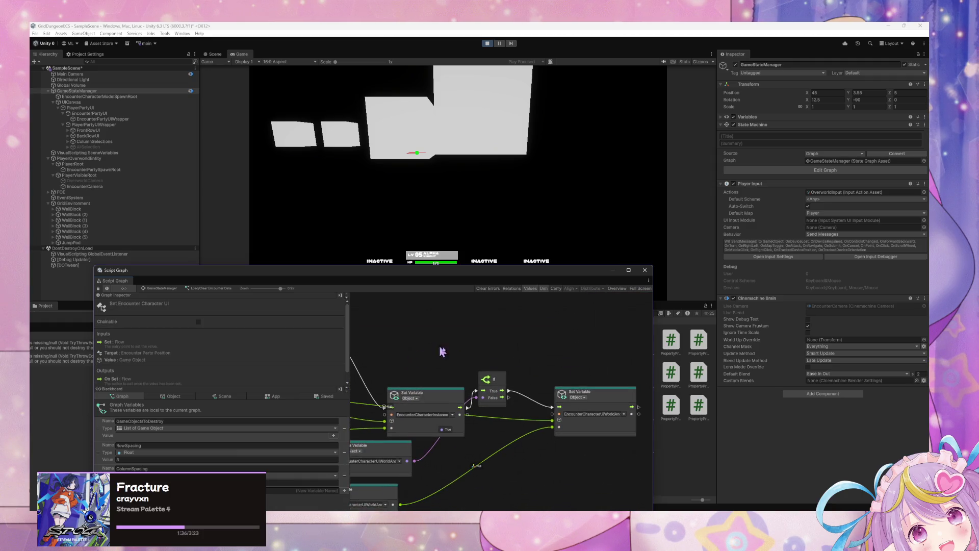
{"action": "left_click_drag", "start_coordinate": [508, 386], "coordinate": [520, 385]}
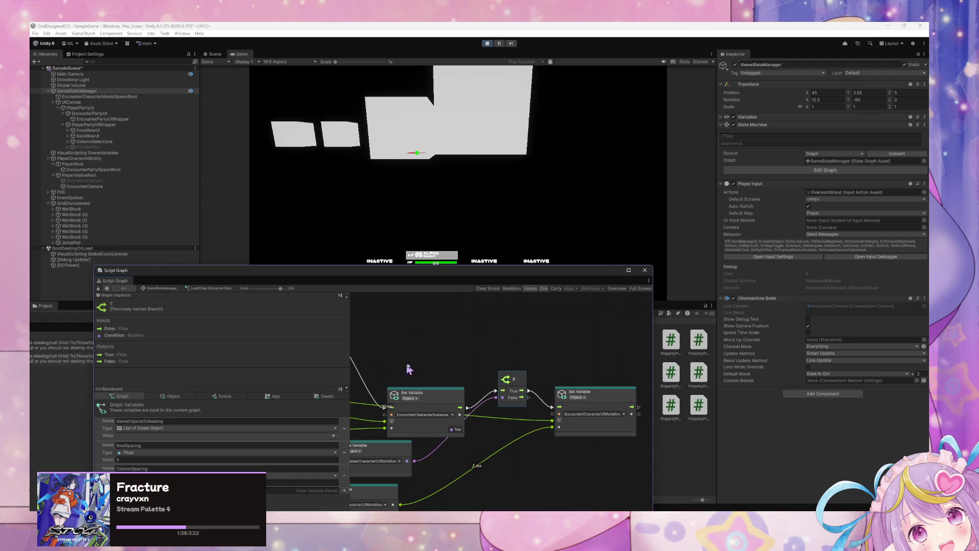
Pull a new connection out of the Wait For Next Frame output to add a node
{"action": "scroll", "coordinate": [399, 368], "scroll_direction": "up", "scroll_amount": 5}
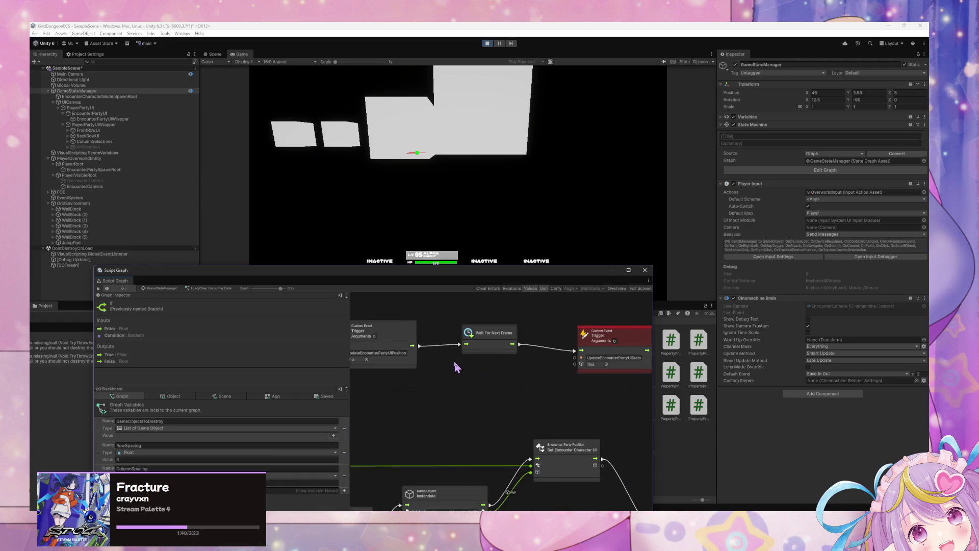
{"action": "scroll", "coordinate": [510, 383], "scroll_direction": "right", "scroll_amount": 3}
{"action": "scroll", "coordinate": [560, 392], "scroll_direction": "right", "scroll_amount": 2}
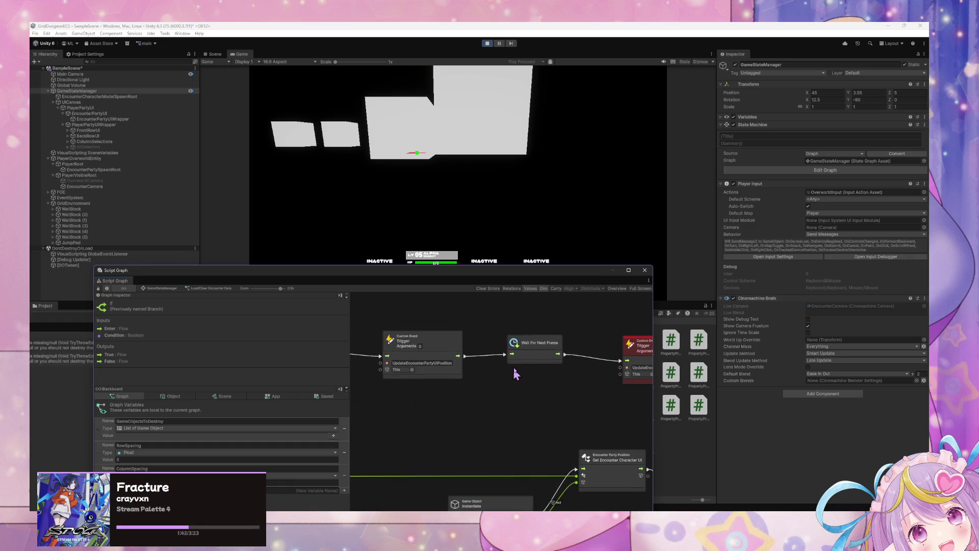
{"action": "left_click_drag", "start_coordinate": [463, 356], "coordinate": [521, 314]}
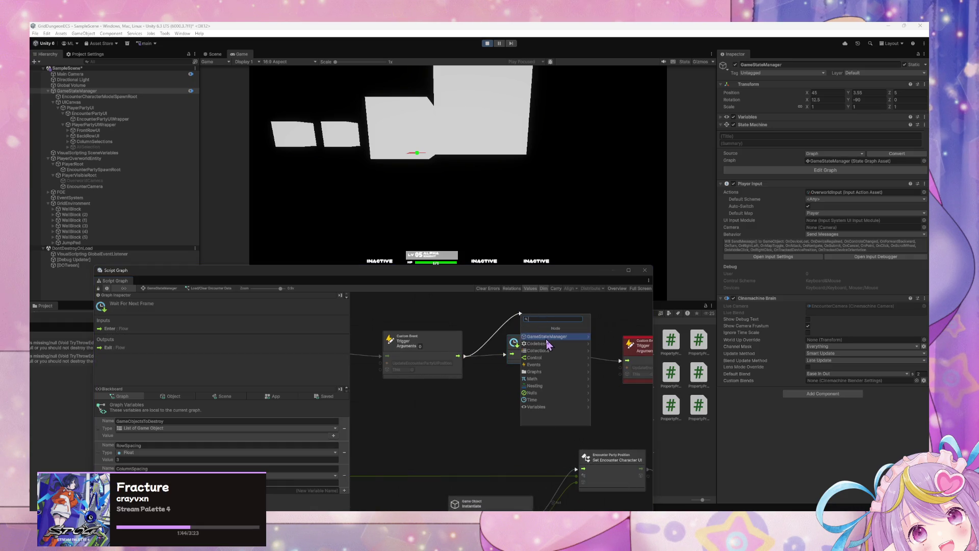
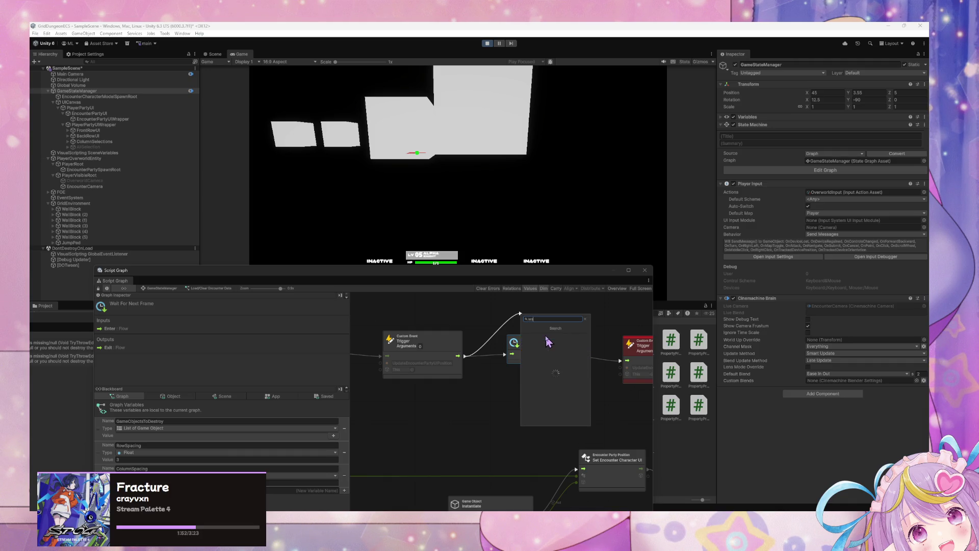
Add a 0.5-second Wait For Seconds node before the Custom Event Trigger, then return to the GameStateManager graph
{"action": "type", "text": "t"}
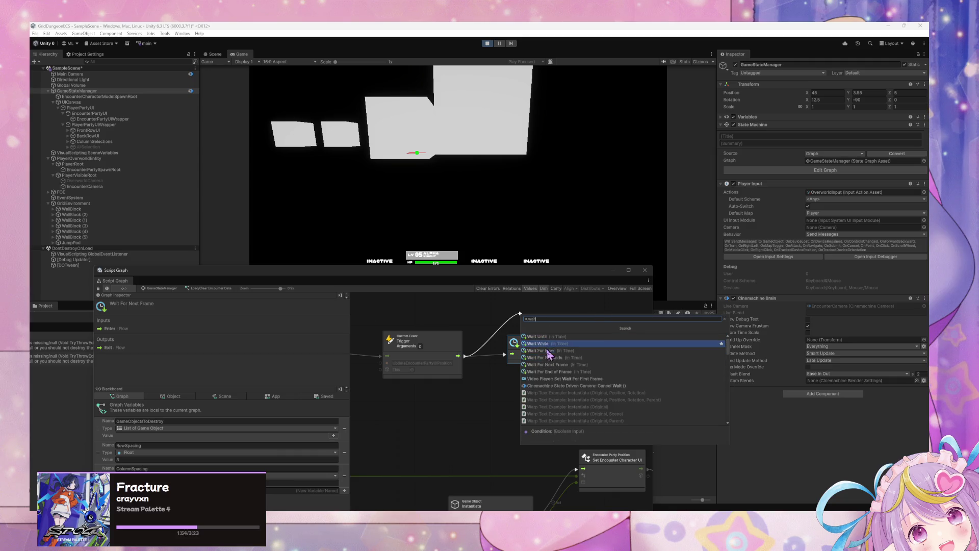
{"action": "left_click", "coordinate": [555, 357]}
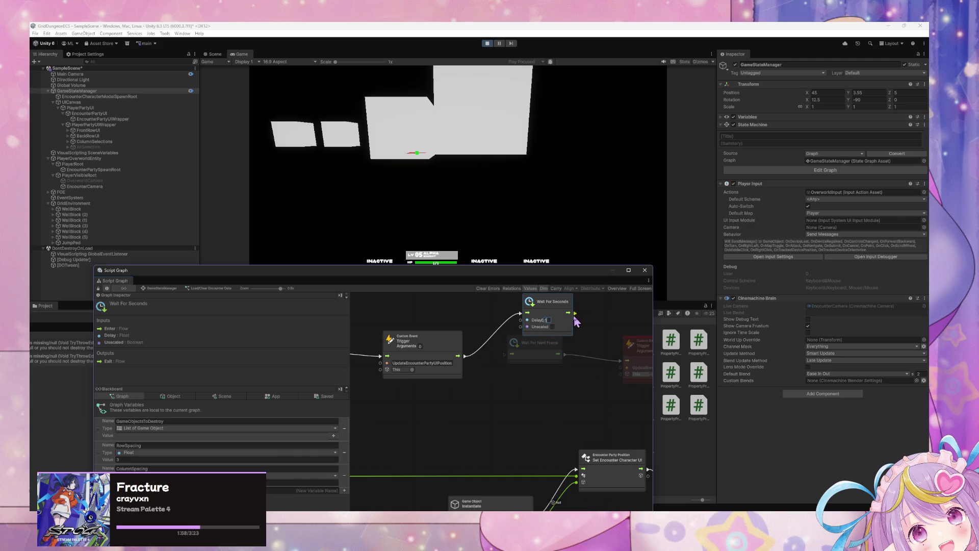
{"action": "left_click_drag", "start_coordinate": [575, 313], "coordinate": [627, 360]}
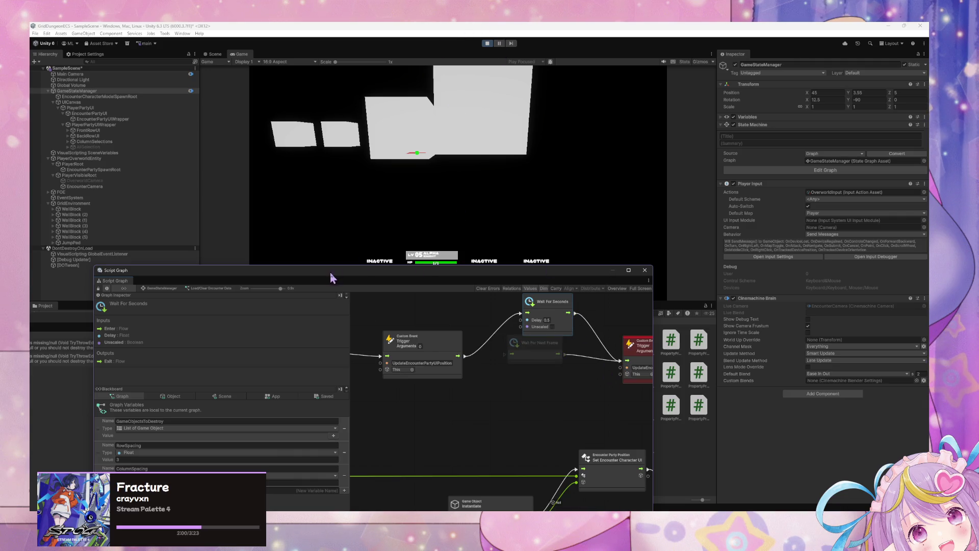
{"action": "left_click_drag", "start_coordinate": [365, 275], "coordinate": [476, 269]}
{"action": "left_click", "coordinate": [406, 244]}
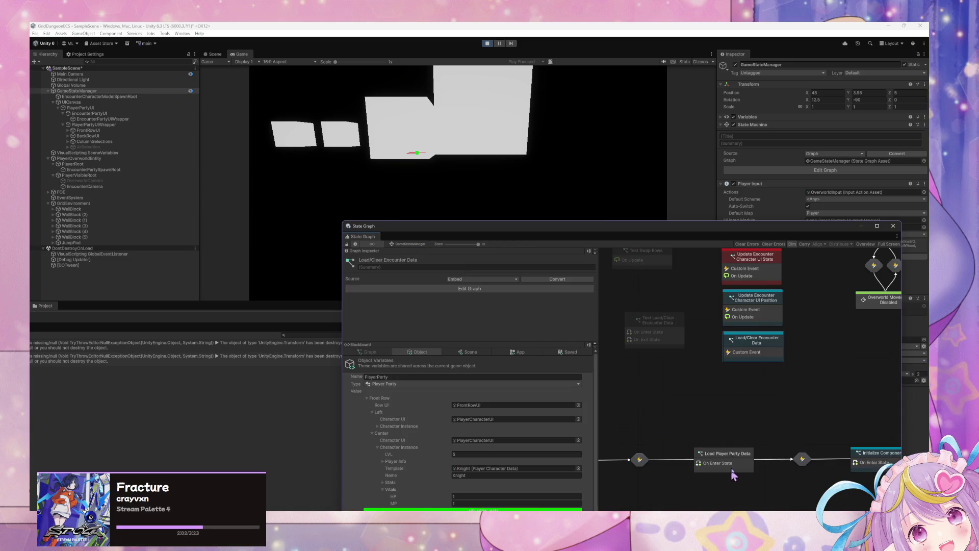
Force-enter the Test Load/Clear state and inspect the Update Encounter Character UI Stats graph
{"action": "right_click", "coordinate": [662, 343]}
{"action": "left_click", "coordinate": [703, 364]}
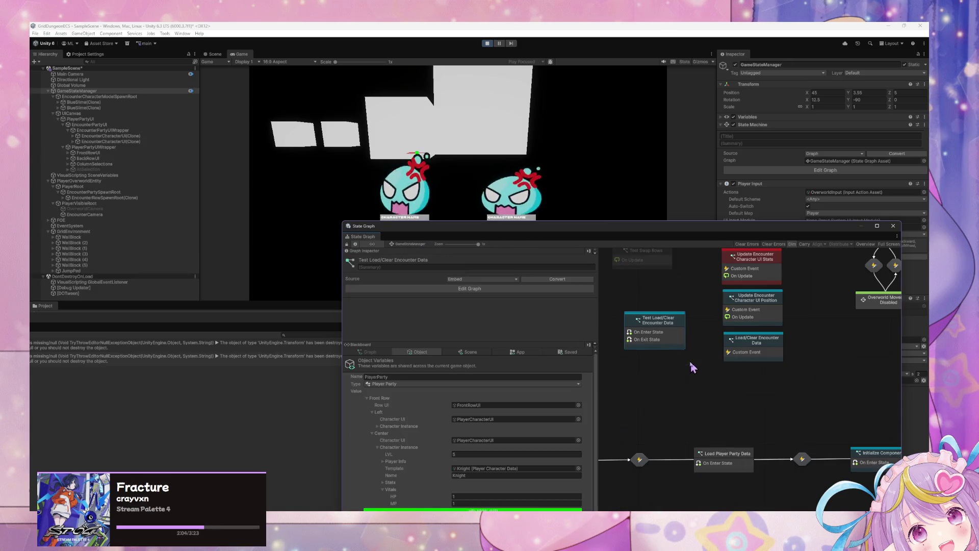
{"action": "double_click", "coordinate": [760, 271]}
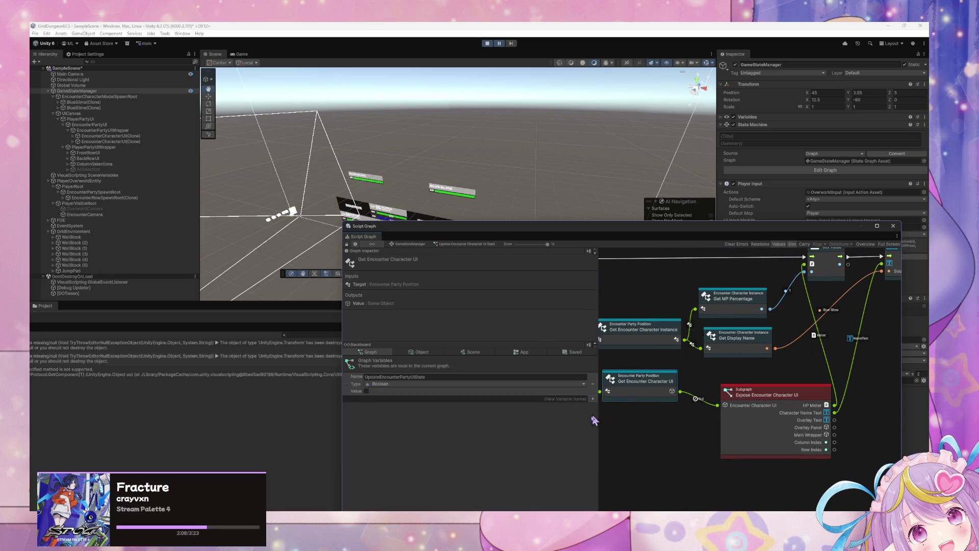
{"action": "left_click_drag", "start_coordinate": [731, 424], "coordinate": [712, 426]}
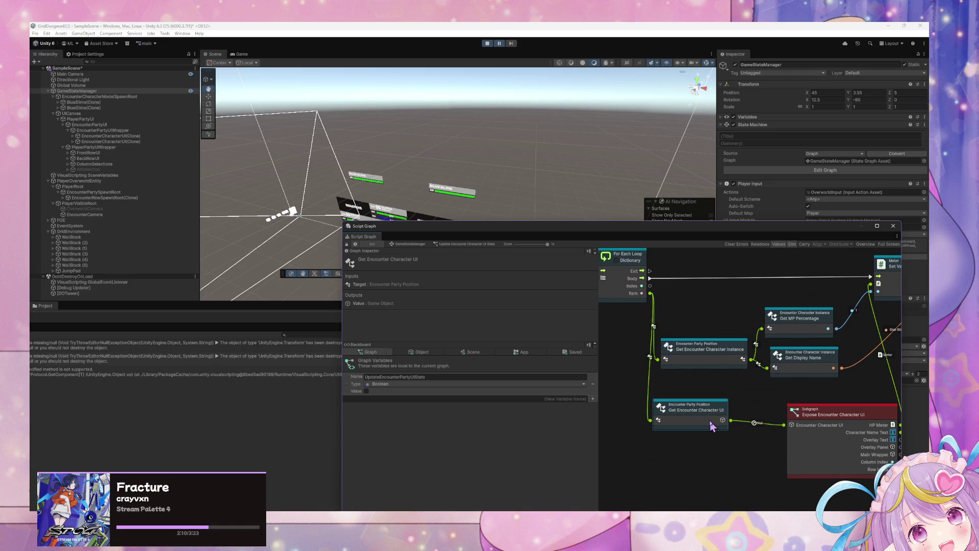
{"action": "left_click", "coordinate": [414, 244]}
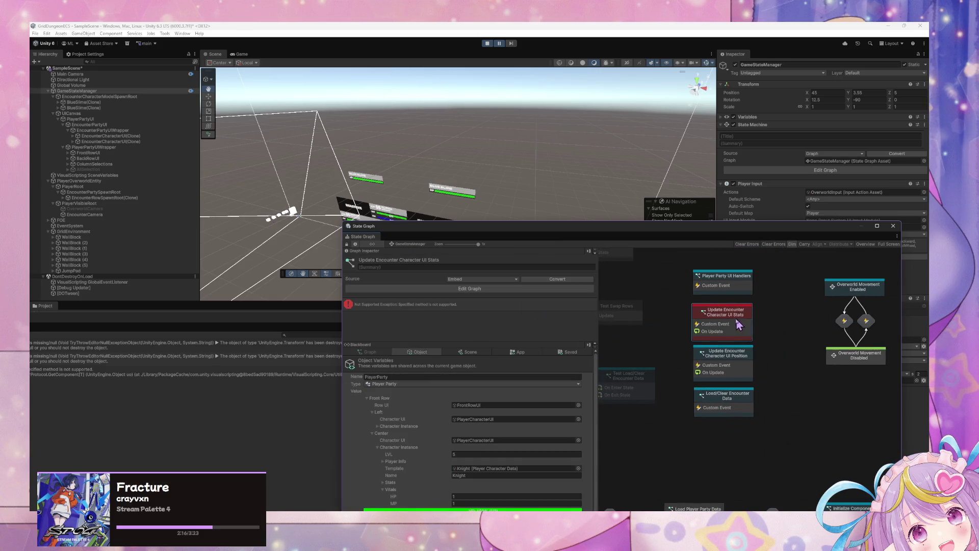
In the Load/Clear Encounter Data graph, delete the edge into Wait For Seconds and resume play
{"action": "double_click", "coordinate": [746, 404]}
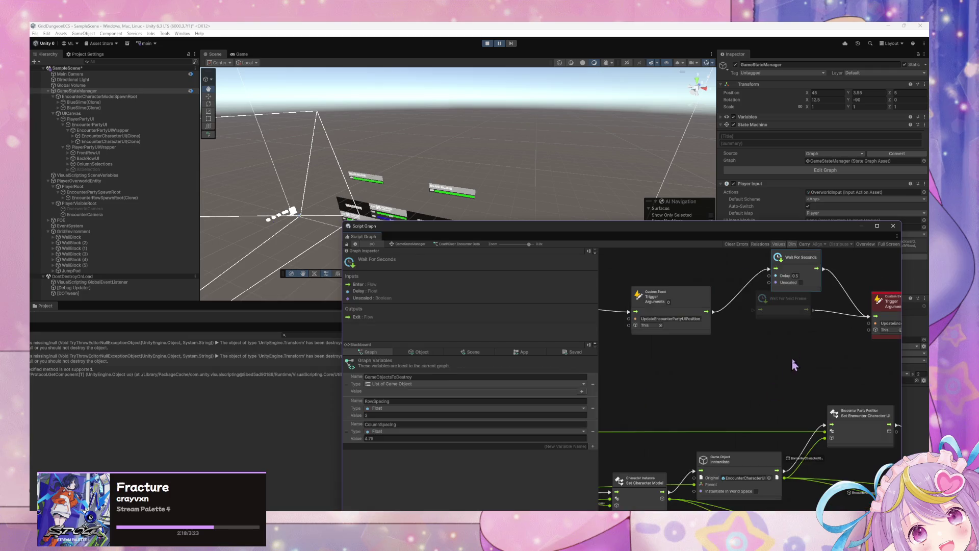
{"action": "left_click", "coordinate": [771, 345]}
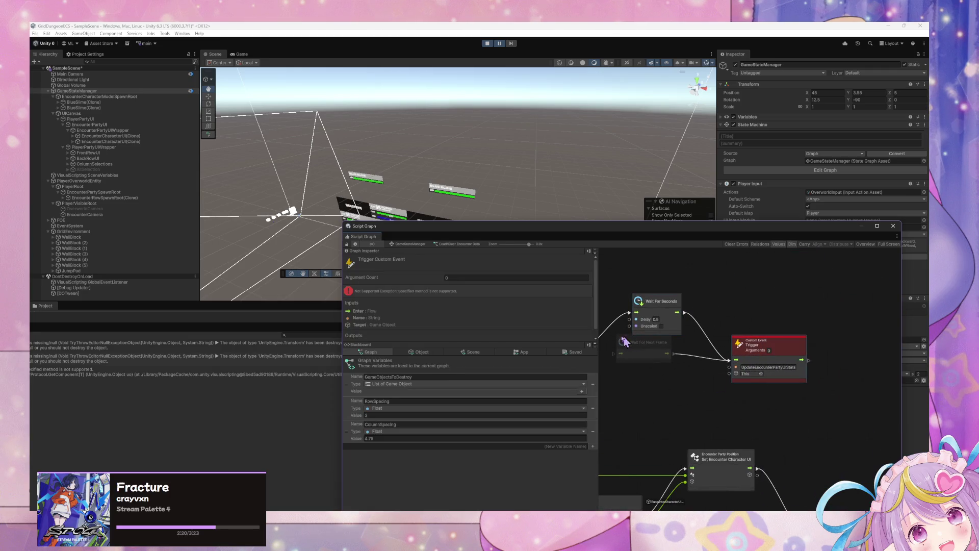
{"action": "right_click", "coordinate": [643, 347]}
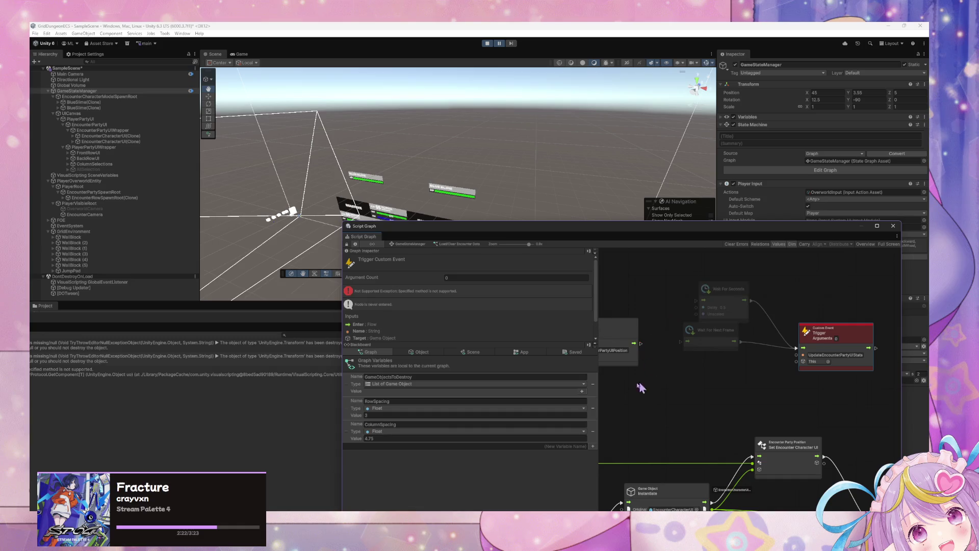
{"action": "left_click", "coordinate": [499, 45]}
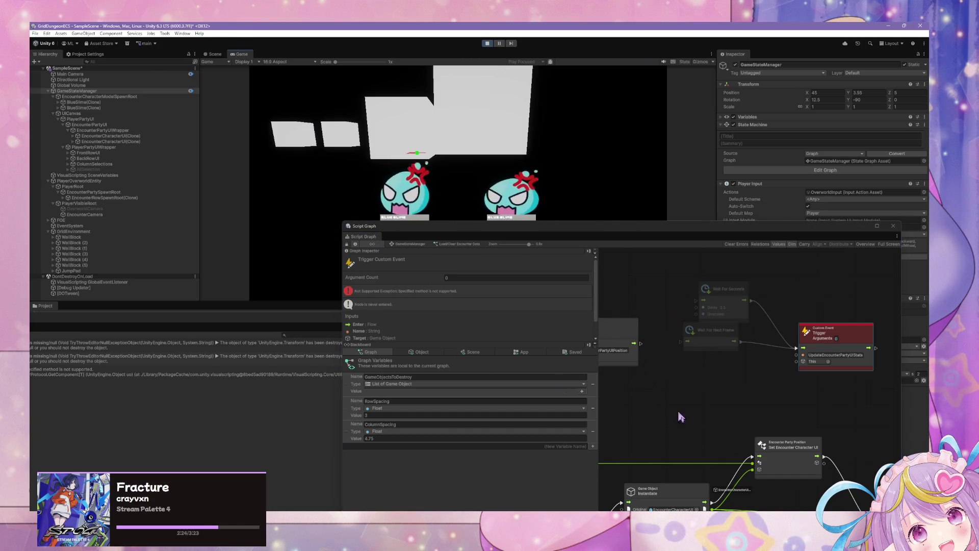
Force-exit and re-enter the Test Load/Clear Encounter Data state to respawn the slimes
{"action": "left_click", "coordinate": [410, 244]}
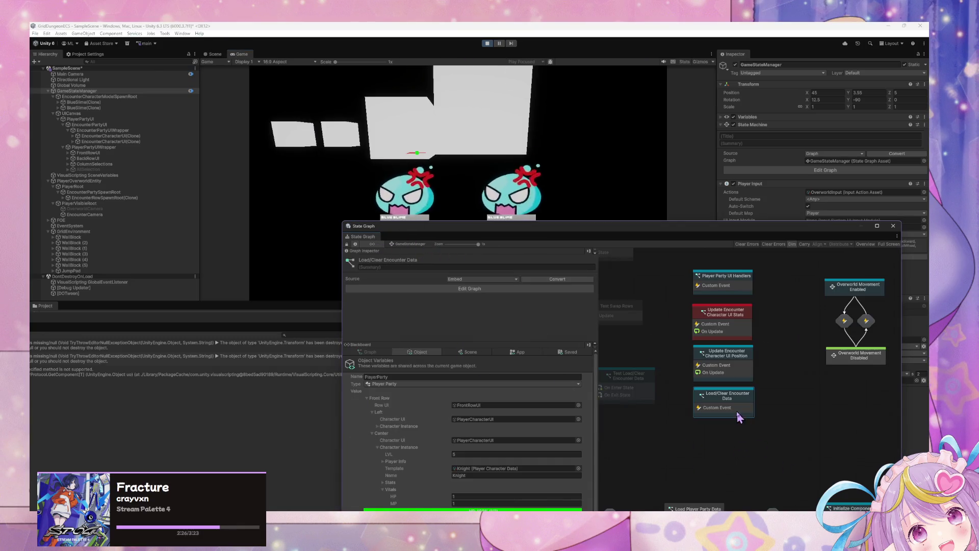
{"action": "right_click", "coordinate": [628, 395]}
{"action": "left_click", "coordinate": [651, 422]}
{"action": "right_click", "coordinate": [629, 388]}
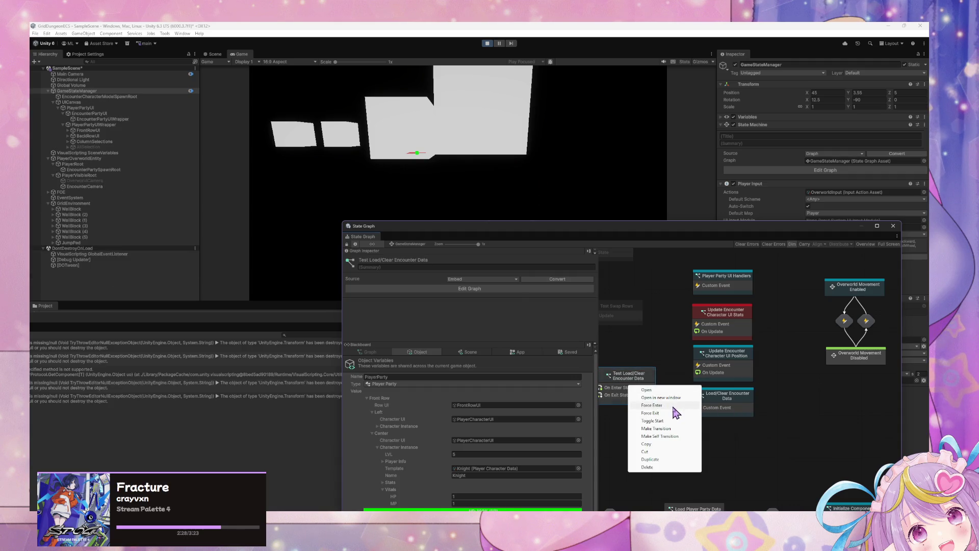
{"action": "left_click", "coordinate": [652, 405]}
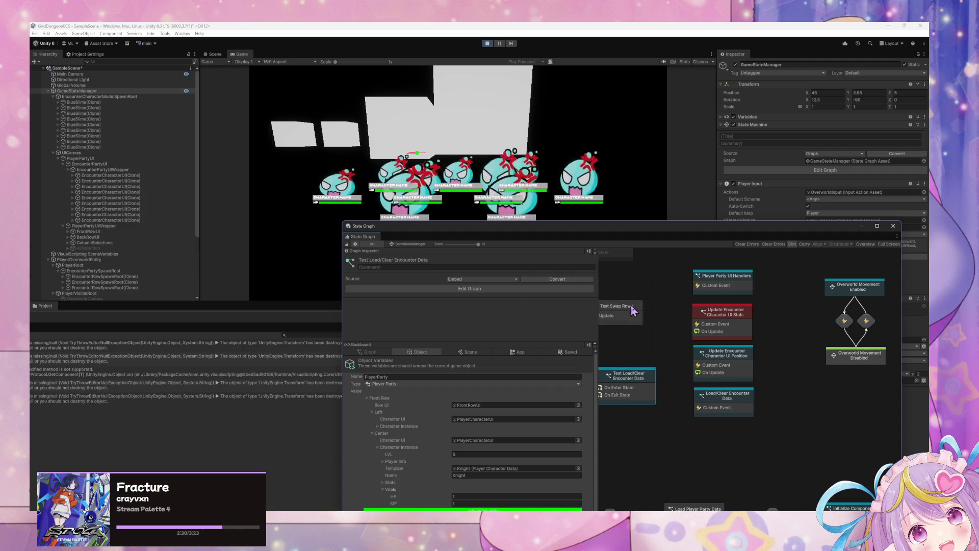
Inspect and force-exit the Debug state, then reopen the Load/Clear Encounter Data graph
{"action": "double_click", "coordinate": [686, 313]}
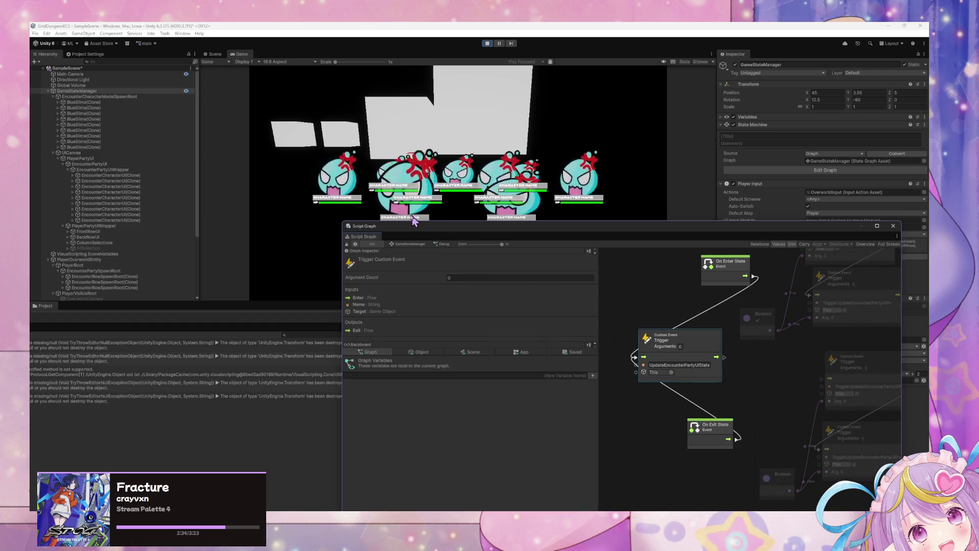
{"action": "left_click", "coordinate": [411, 244]}
{"action": "right_click", "coordinate": [707, 313]}
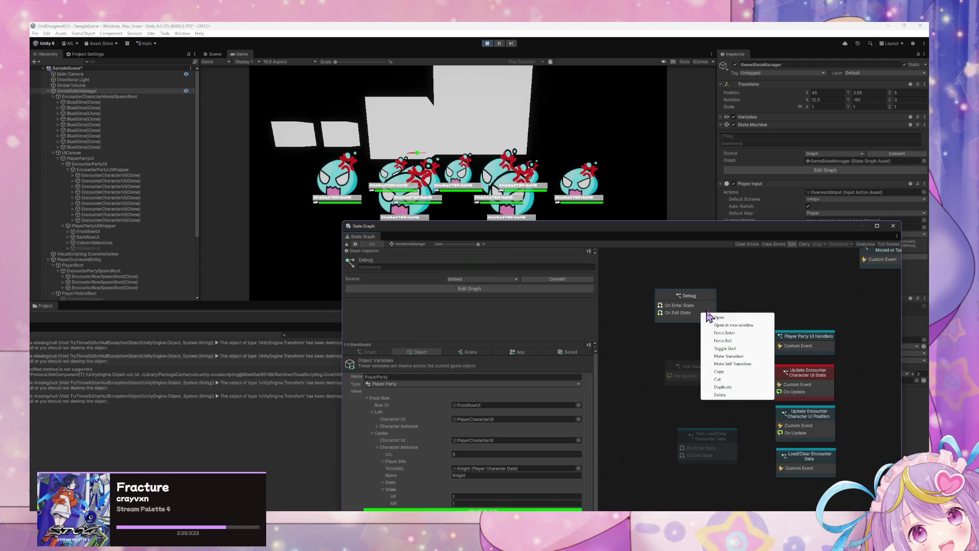
{"action": "left_click", "coordinate": [738, 341]}
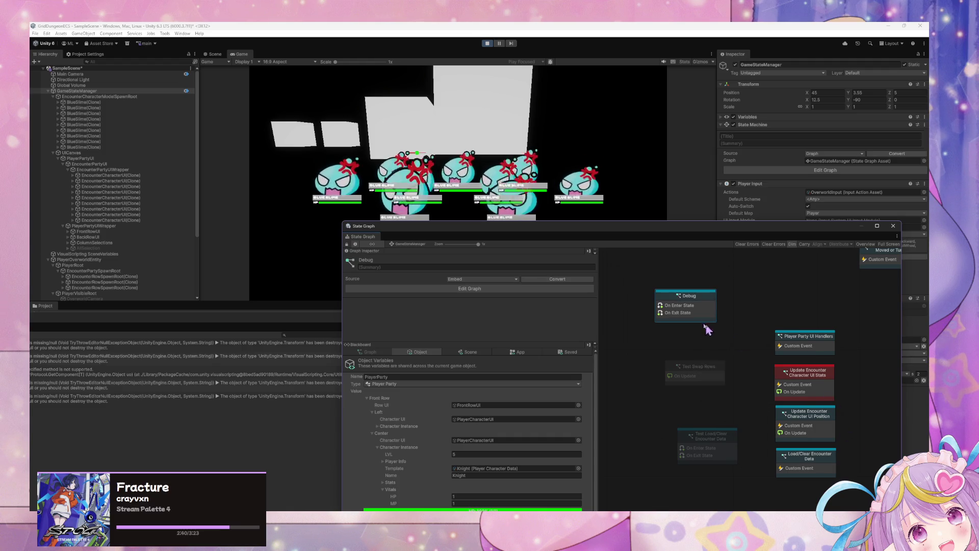
{"action": "right_click", "coordinate": [695, 318]}
{"action": "left_click", "coordinate": [734, 347]}
{"action": "left_click_drag", "start_coordinate": [817, 482], "coordinate": [755, 421]}
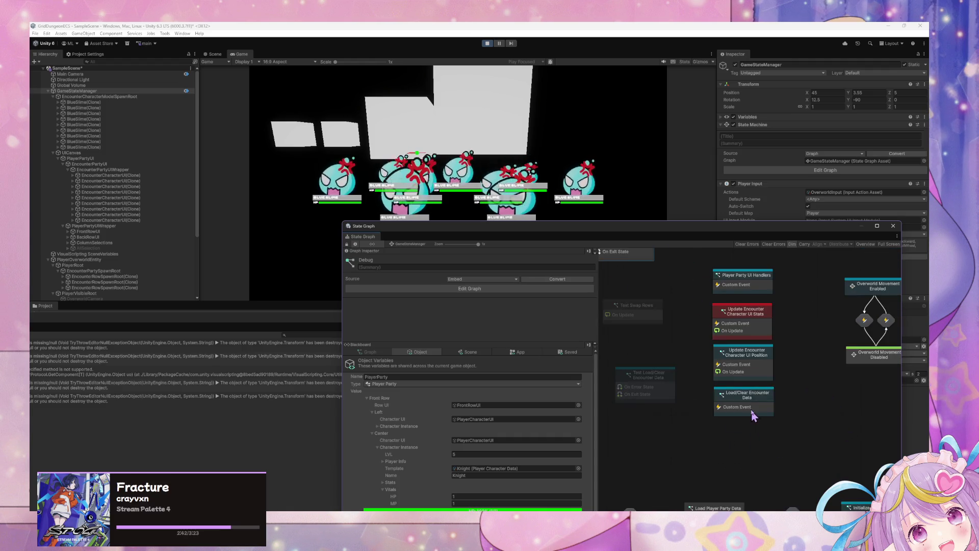
{"action": "double_click", "coordinate": [754, 408]}
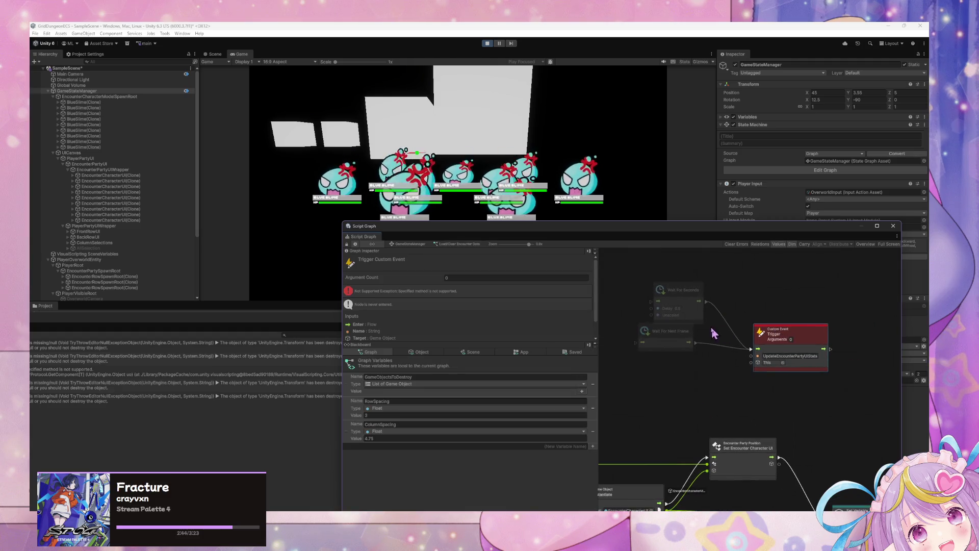
Set the Wait For Seconds delay to 1 and wire the custom event output into it
{"action": "left_click", "coordinate": [763, 321]}
{"action": "type", "text": "1"}
{"action": "left_click", "coordinate": [722, 345]}
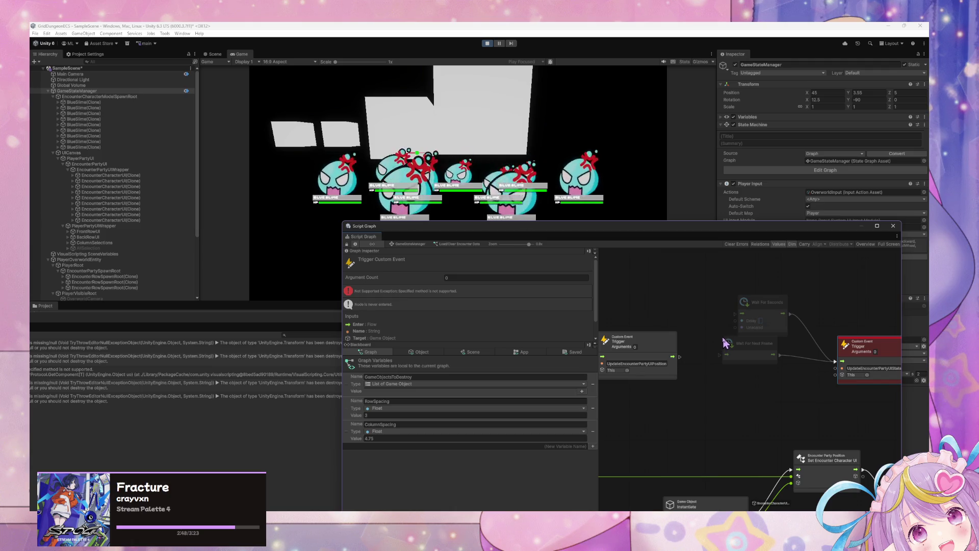
{"action": "left_click_drag", "start_coordinate": [680, 357], "coordinate": [735, 313]}
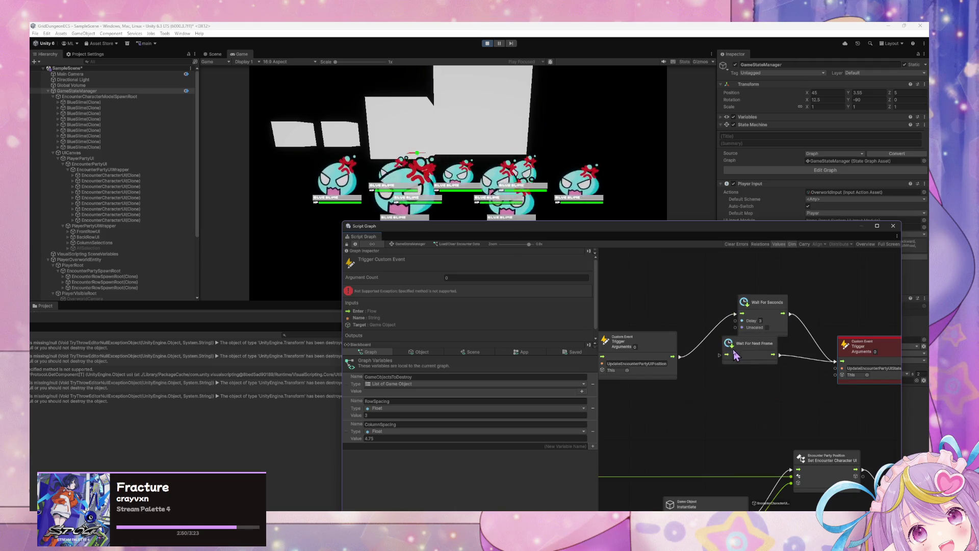
{"action": "left_click_drag", "start_coordinate": [735, 356], "coordinate": [743, 378]}
Pan and zoom the graph to inspect the For Each Loop, Instantiate and Set Encounter Row nodes
{"action": "scroll", "coordinate": [732, 356], "scroll_direction": "down", "scroll_amount": 5}
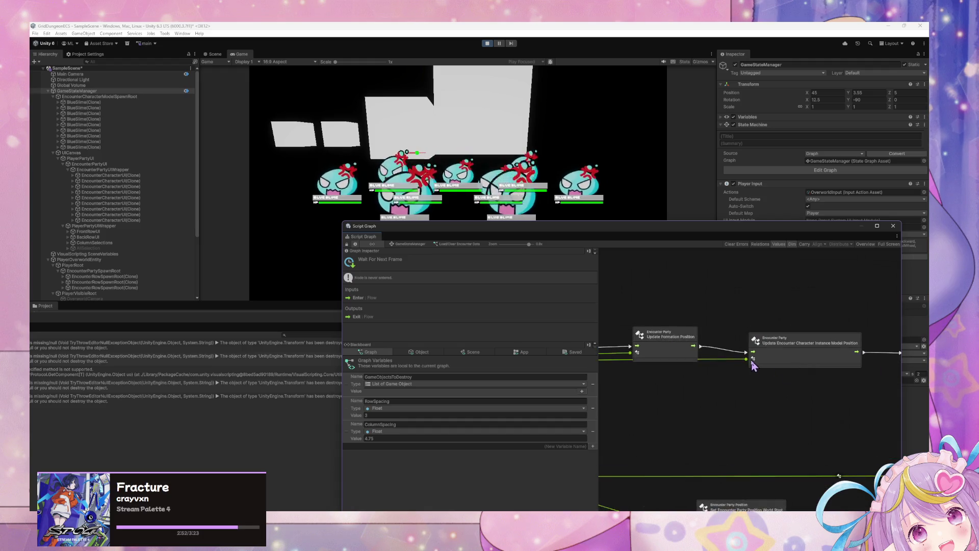
{"action": "scroll", "coordinate": [756, 340], "scroll_direction": "up", "scroll_amount": 5}
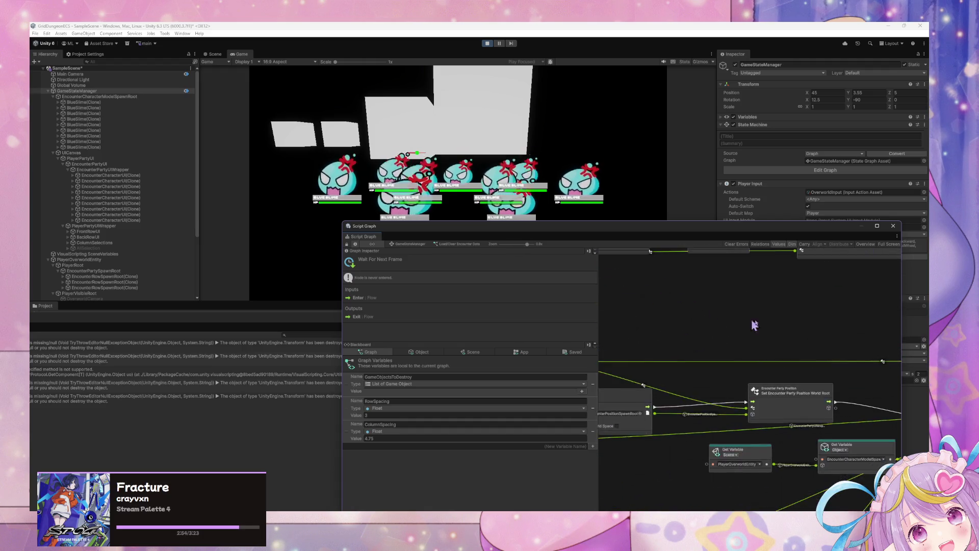
{"action": "mouse_move", "coordinate": [644, 293]}
{"action": "left_mouse_down"}
{"action": "mouse_move", "coordinate": [575, 295]}
{"action": "mouse_move", "coordinate": [712, 296]}
{"action": "mouse_move", "coordinate": [853, 325]}
{"action": "left_mouse_up"}
{"action": "scroll", "coordinate": [717, 327], "scroll_direction": "down", "scroll_amount": 3}
{"action": "scroll", "coordinate": [712, 316], "scroll_direction": "up", "scroll_amount": 3}
{"action": "scroll", "coordinate": [704, 305], "scroll_direction": "down", "scroll_amount": 4}
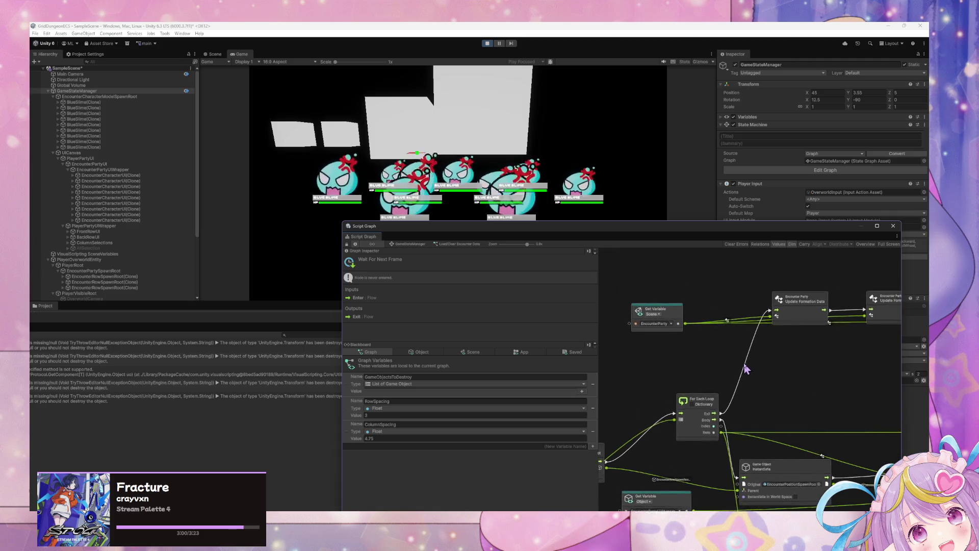
{"action": "scroll", "coordinate": [794, 352], "scroll_direction": "up", "scroll_amount": 4}
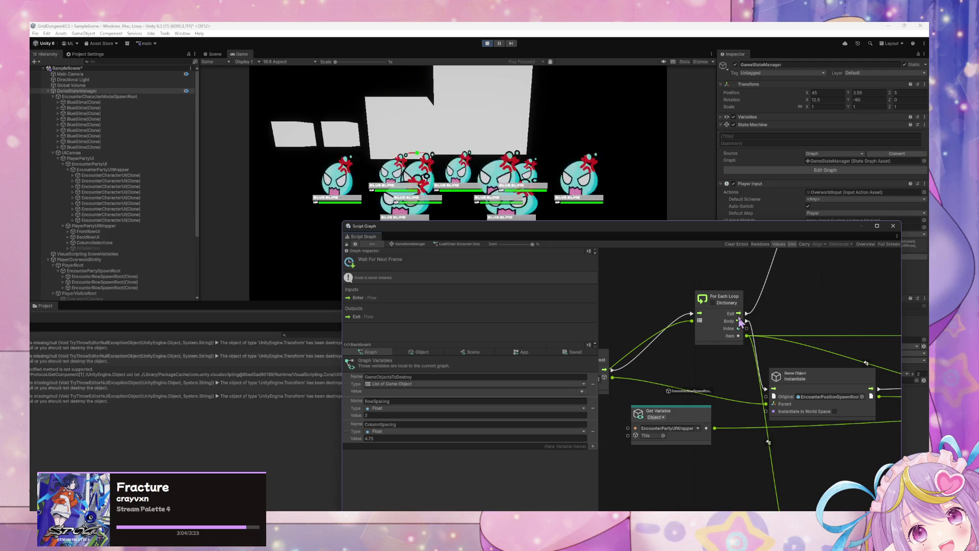
{"action": "scroll", "coordinate": [794, 278], "scroll_direction": "up", "scroll_amount": 2}
{"action": "mouse_move", "coordinate": [794, 277]}
{"action": "left_mouse_down"}
{"action": "mouse_move", "coordinate": [913, 295]}
{"action": "mouse_move", "coordinate": [851, 317]}
{"action": "mouse_move", "coordinate": [792, 316]}
{"action": "mouse_move", "coordinate": [660, 291]}
{"action": "mouse_move", "coordinate": [663, 357]}
{"action": "mouse_move", "coordinate": [754, 378]}
{"action": "left_mouse_up"}
{"action": "scroll", "coordinate": [660, 292], "scroll_direction": "down", "scroll_amount": 2}
{"action": "scroll", "coordinate": [714, 367], "scroll_direction": "up", "scroll_amount": 2}
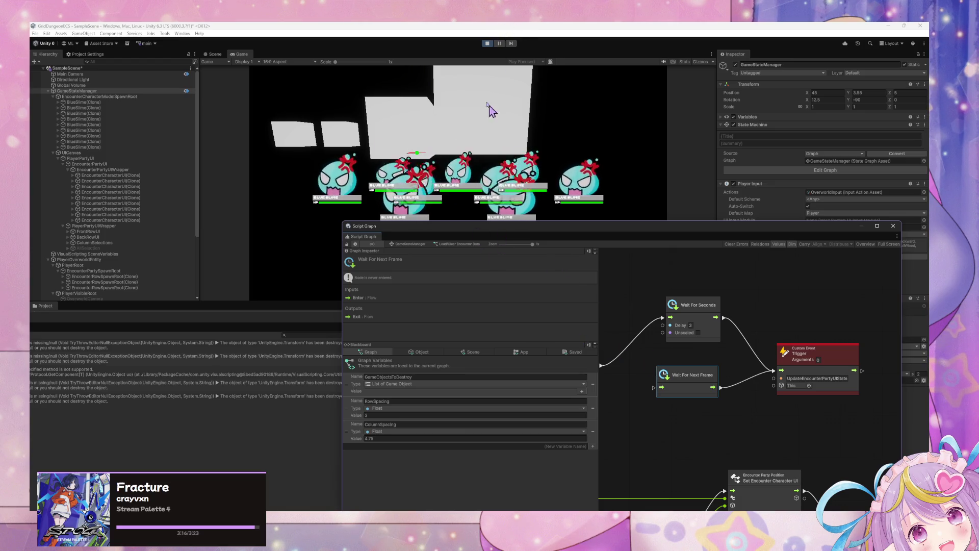
Force-exit and re-enter the Test Load/Clear state, then resume the paused play session
{"action": "left_click", "coordinate": [408, 244]}
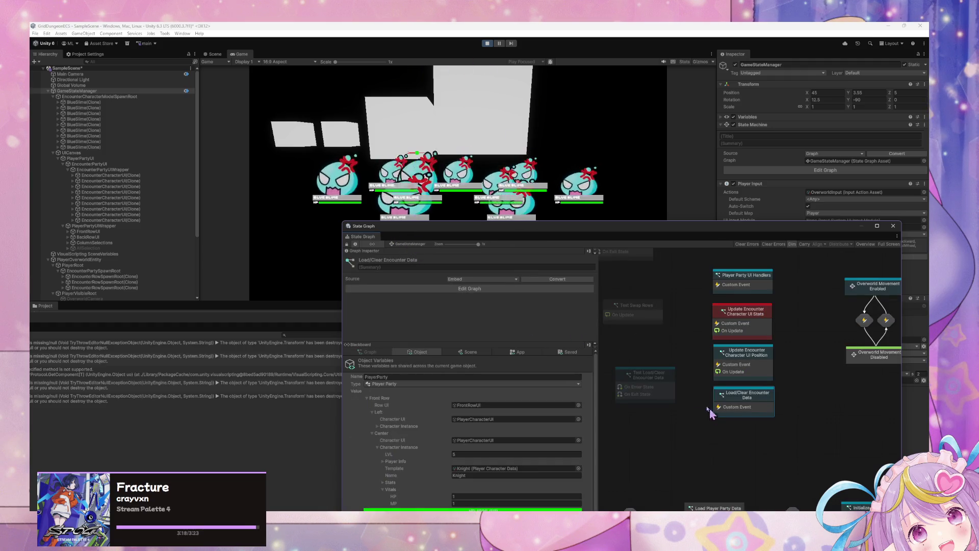
{"action": "right_click", "coordinate": [657, 392]}
{"action": "left_click", "coordinate": [680, 411]}
{"action": "right_click", "coordinate": [654, 390]}
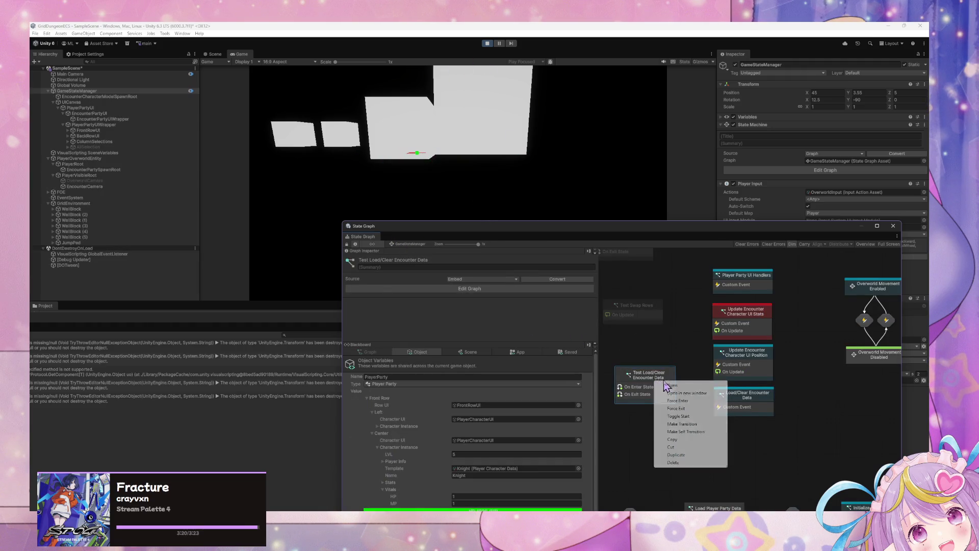
{"action": "left_click", "coordinate": [678, 401]}
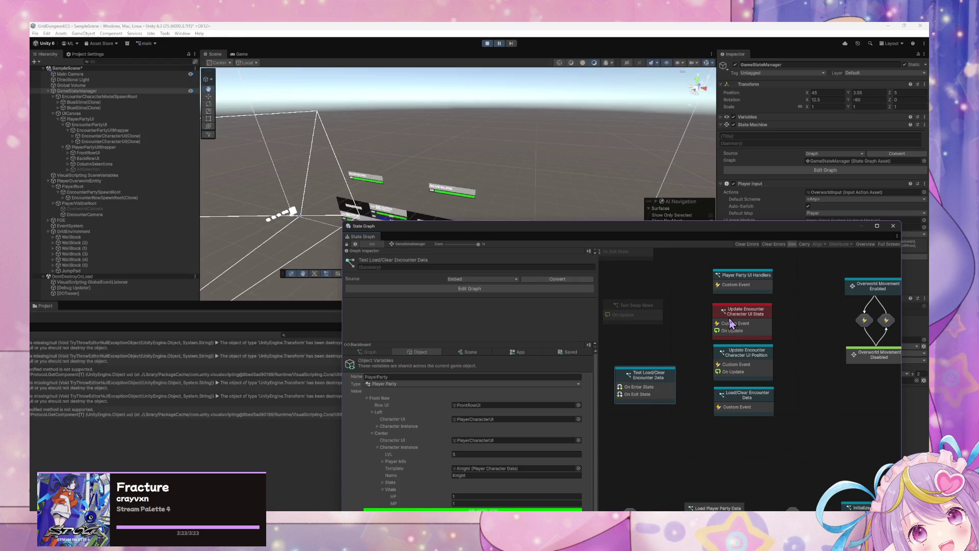
{"action": "left_click", "coordinate": [499, 44]}
Force-exit the test state to clear the slimes and open the Load/Clear Encounter Data graph
{"action": "right_click", "coordinate": [653, 379]}
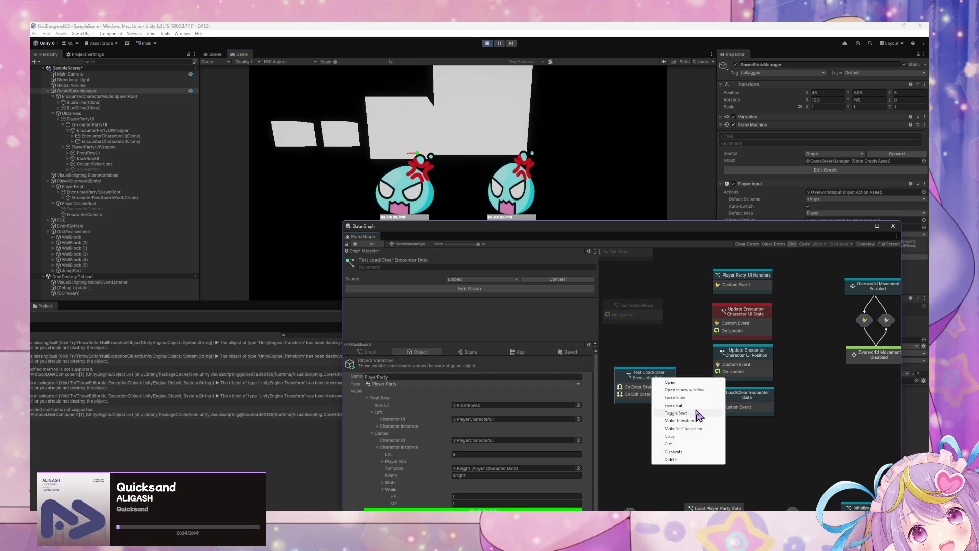
{"action": "left_click", "coordinate": [698, 405]}
{"action": "left_click", "coordinate": [744, 337]}
{"action": "double_click", "coordinate": [753, 392]}
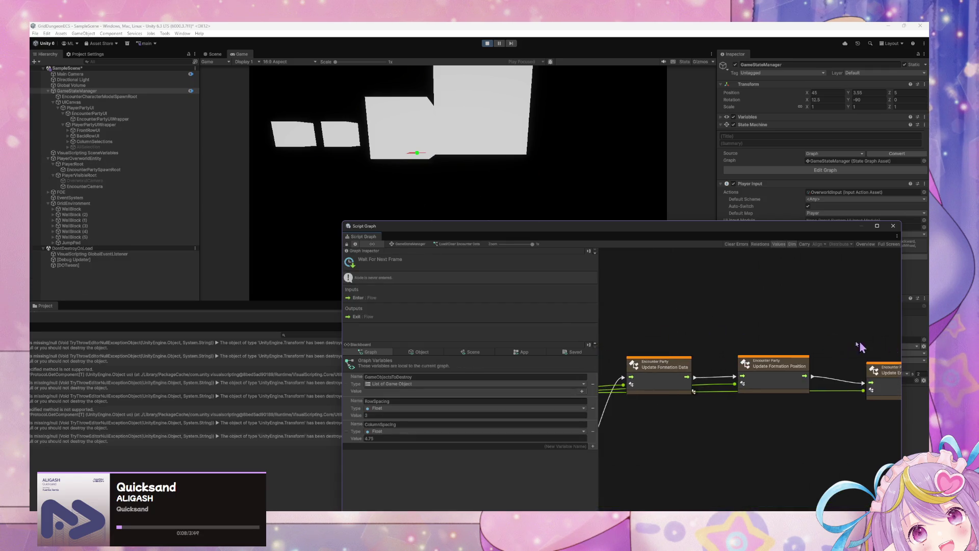
Move and enlarge the graph window to view more nodes, then shrink it back
{"action": "mouse_move", "coordinate": [630, 225]}
{"action": "left_mouse_down"}
{"action": "mouse_move", "coordinate": [516, 150]}
{"action": "mouse_move", "coordinate": [389, 39]}
{"action": "left_mouse_up"}
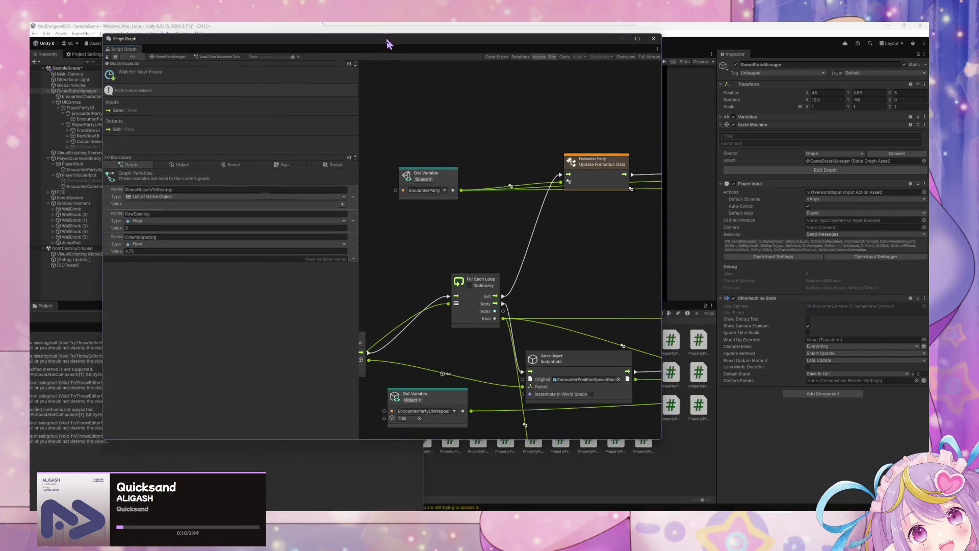
{"action": "mouse_move", "coordinate": [658, 439]}
{"action": "left_mouse_down"}
{"action": "mouse_move", "coordinate": [704, 470]}
{"action": "mouse_move", "coordinate": [837, 492]}
{"action": "left_mouse_up"}
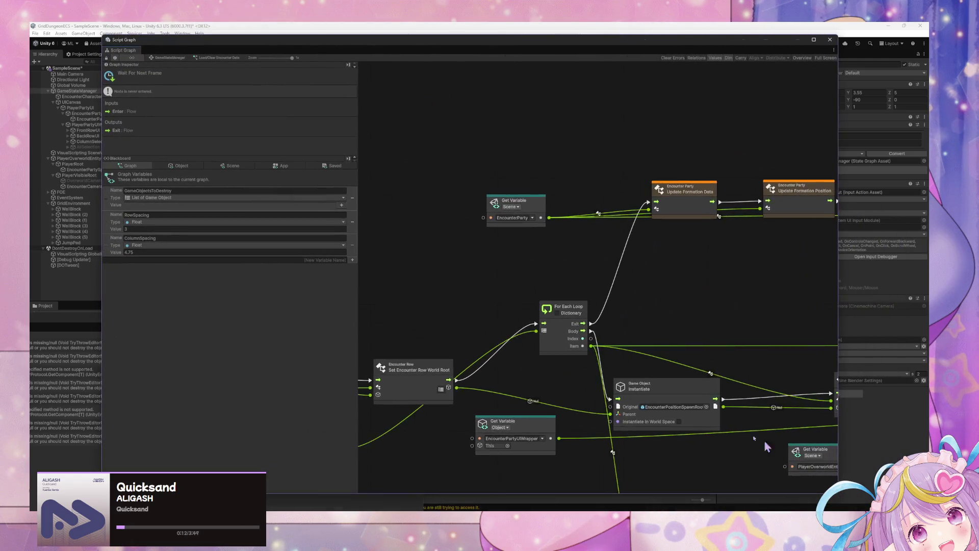
{"action": "scroll", "coordinate": [553, 283], "scroll_direction": "down", "scroll_amount": 2}
{"action": "scroll", "coordinate": [554, 283], "scroll_direction": "down", "scroll_amount": 5}
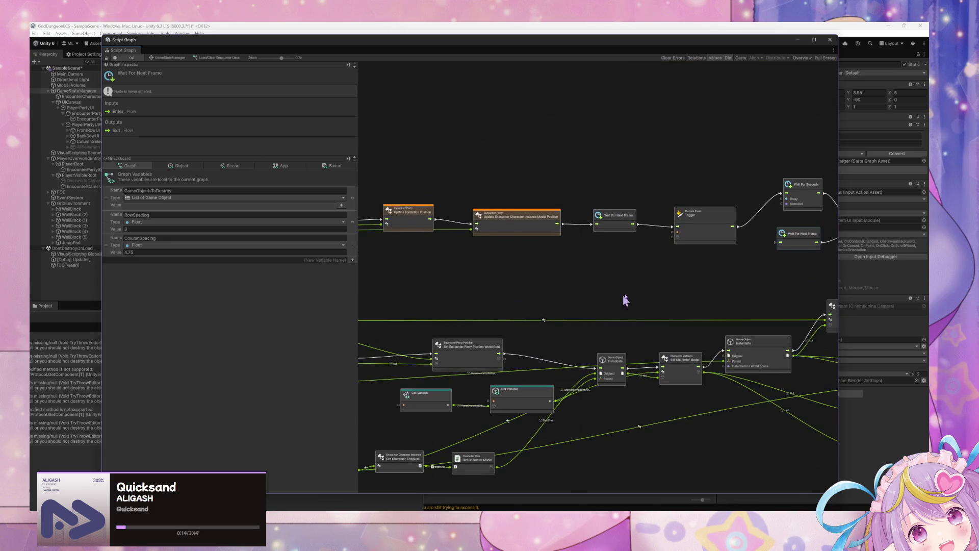
{"action": "scroll", "coordinate": [527, 306], "scroll_direction": "up", "scroll_amount": 3}
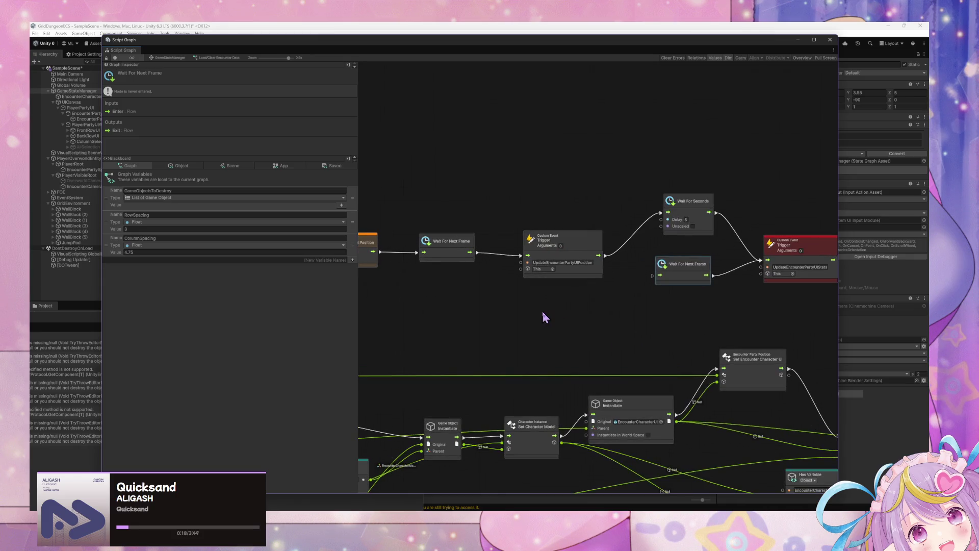
{"action": "mouse_move", "coordinate": [351, 45]}
{"action": "left_mouse_down"}
{"action": "mouse_move", "coordinate": [616, 273]}
{"action": "mouse_move", "coordinate": [568, 228]}
{"action": "left_mouse_up"}
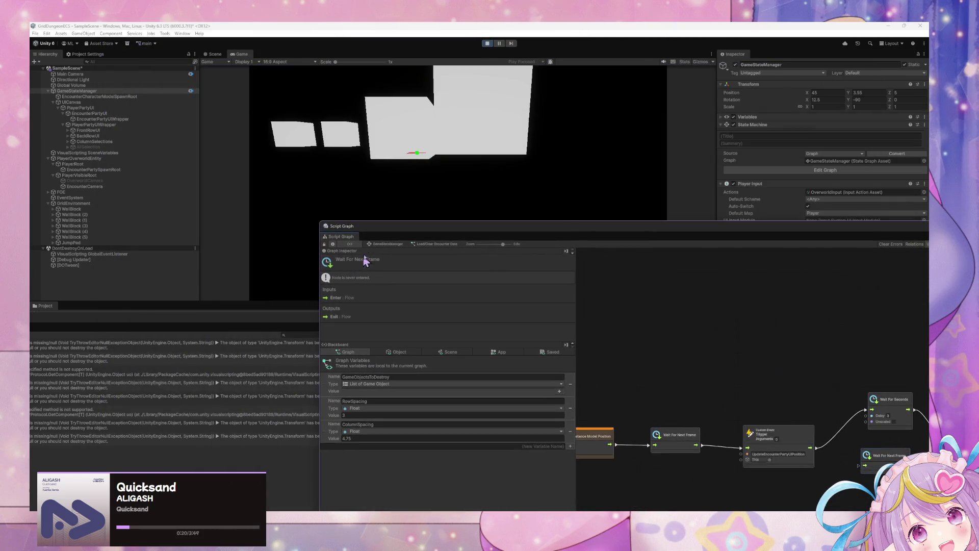
Force-enter the Test Load/Clear state to spawn two slimes and resume the game
{"action": "left_click", "coordinate": [392, 245]}
{"action": "right_click", "coordinate": [727, 424]}
{"action": "left_click", "coordinate": [765, 445]}
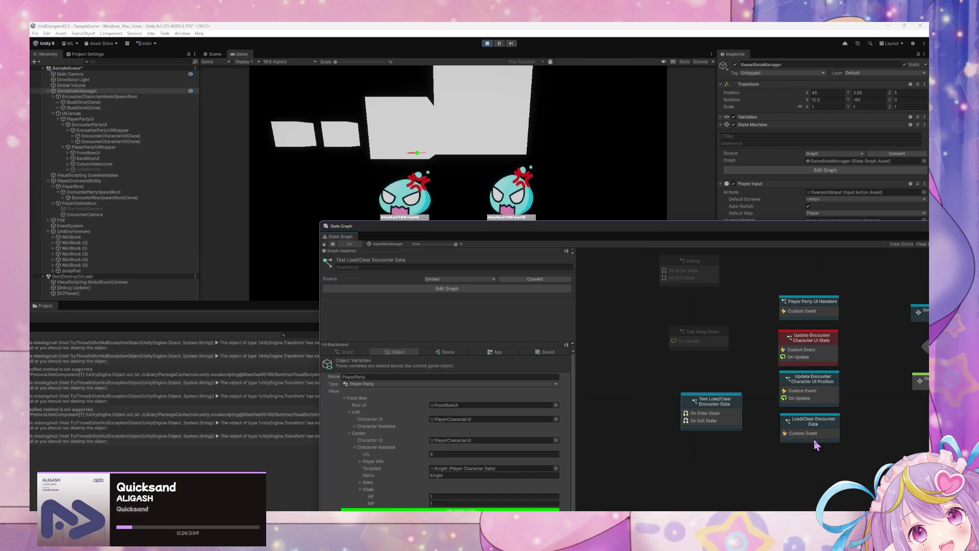
{"action": "key", "text": "ctrl+1"}
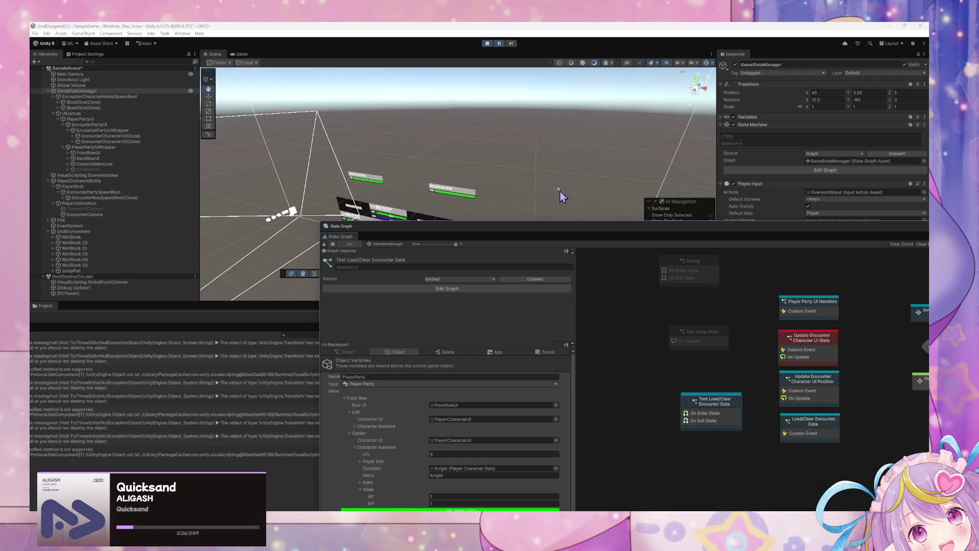
{"action": "left_click", "coordinate": [504, 43]}
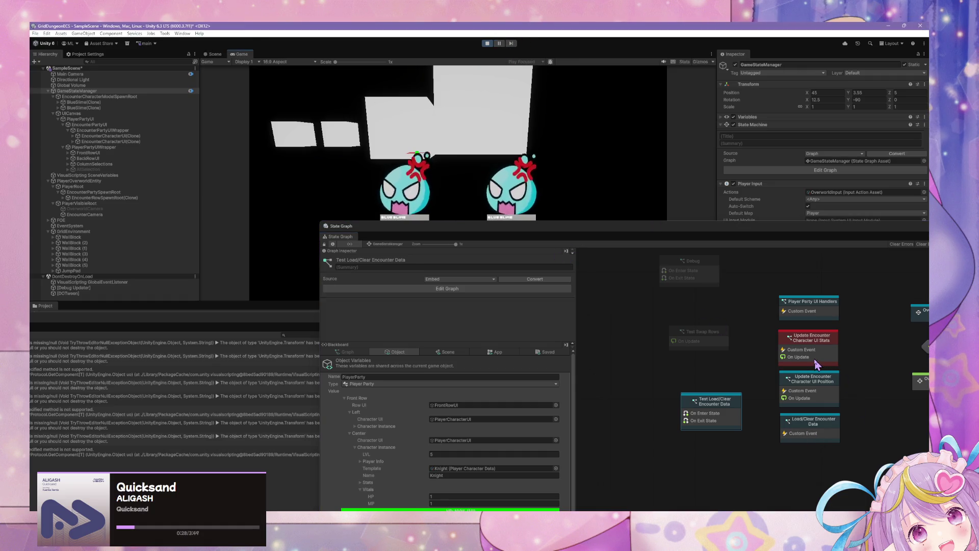
Reopen the Load/Clear Encounter Data graph, select both Wait nodes, and open the Console
{"action": "left_click", "coordinate": [823, 433]}
{"action": "double_click", "coordinate": [822, 432]}
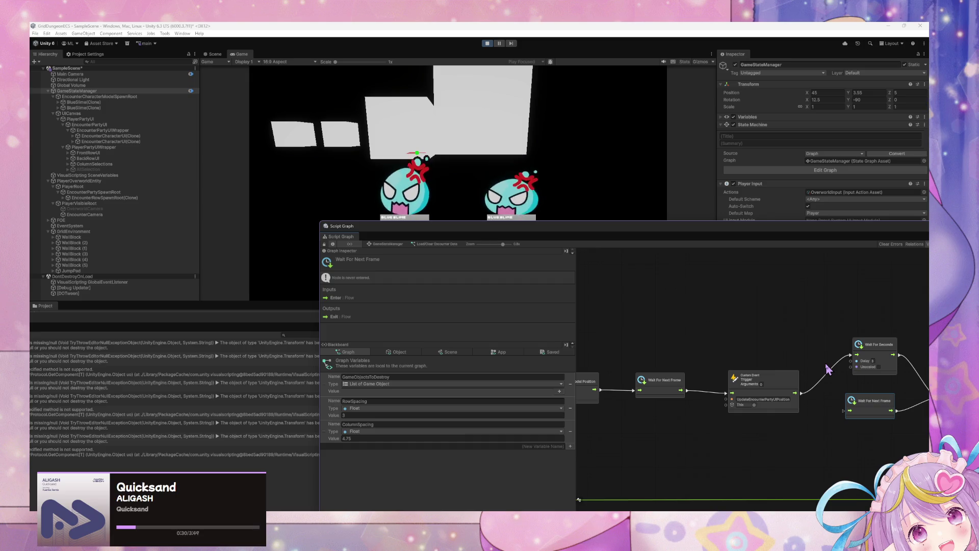
{"action": "scroll", "coordinate": [816, 370], "scroll_direction": "up", "scroll_amount": 5}
{"action": "mouse_move", "coordinate": [706, 415]}
{"action": "left_mouse_down"}
{"action": "mouse_move", "coordinate": [803, 403]}
{"action": "mouse_move", "coordinate": [784, 310]}
{"action": "left_mouse_up"}
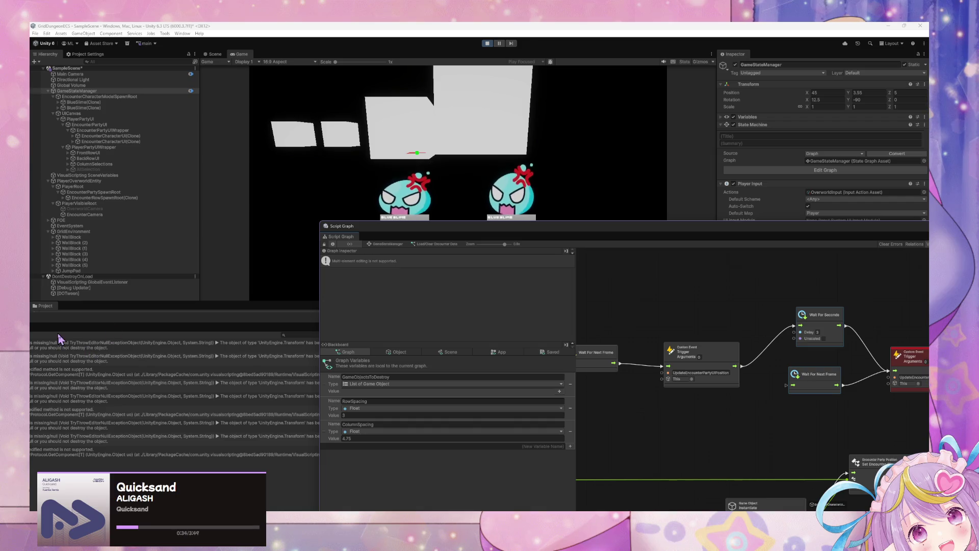
{"action": "key", "text": "ctrl+shift+c"}
Add a Debug Log node wired to the custom event trigger's flow output
{"action": "right_click", "coordinate": [733, 279]}
{"action": "type", "text": "debug log"}
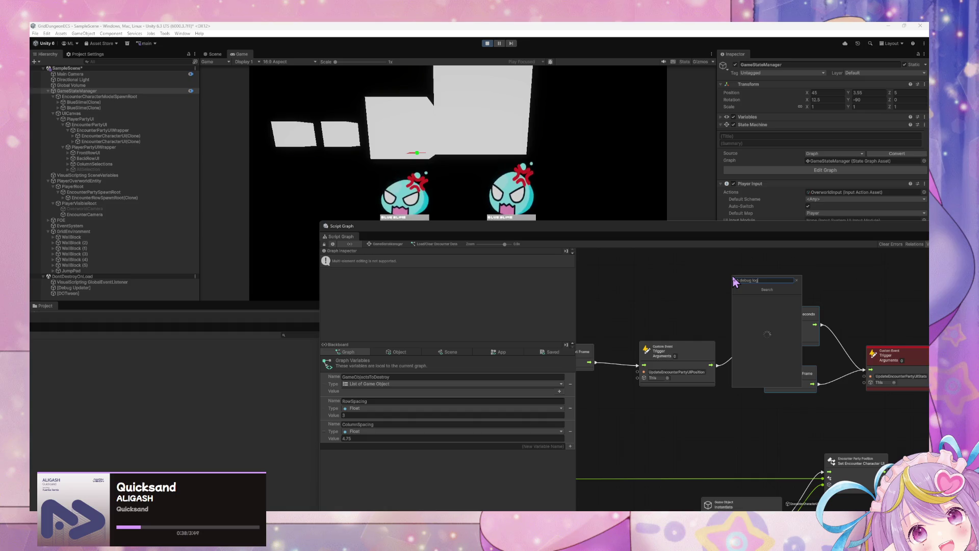
{"action": "key", "text": "Return"}
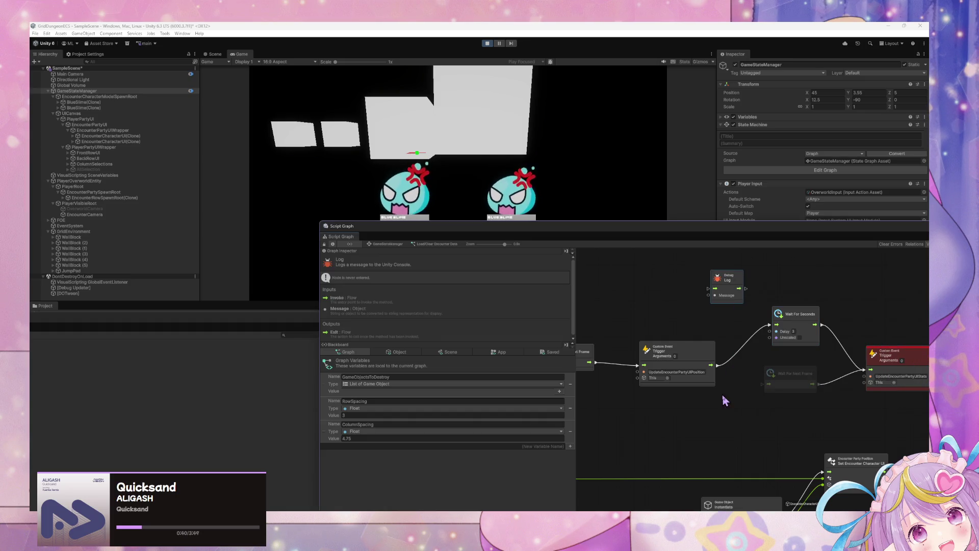
{"action": "left_click_drag", "start_coordinate": [718, 366], "coordinate": [708, 288]}
Feed a String Literal reading 'UPDATED' into the Debug Log's Message input
{"action": "right_click", "coordinate": [725, 399]}
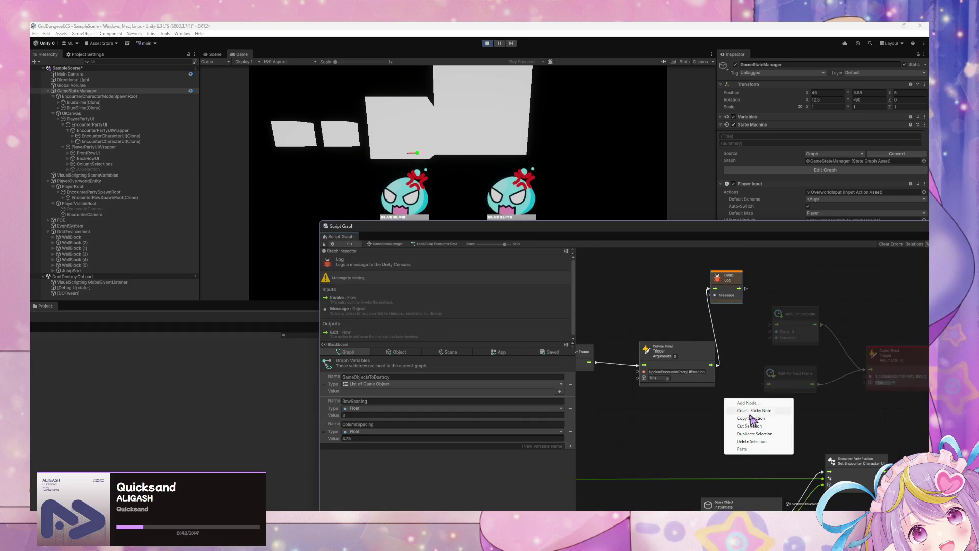
{"action": "left_click", "coordinate": [747, 403]}
{"action": "type", "text": "string"}
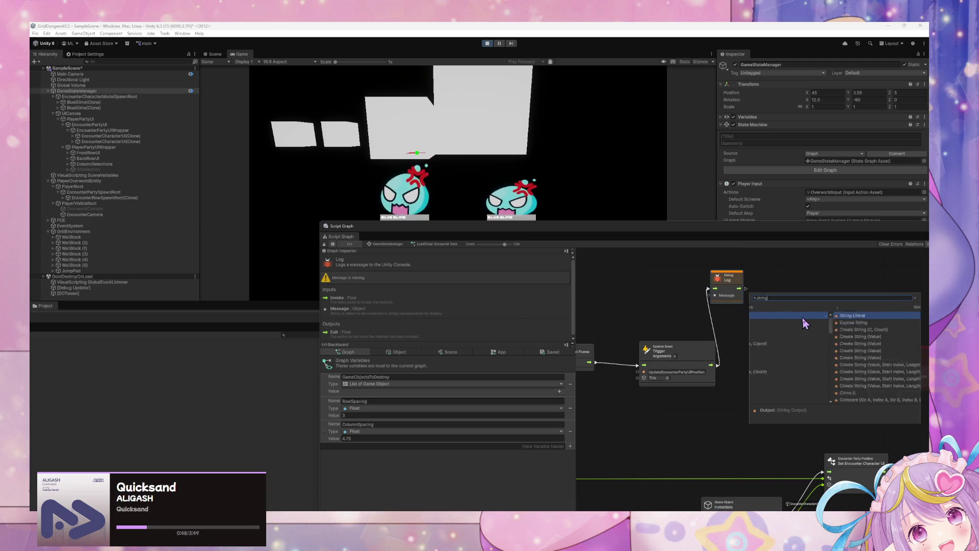
{"action": "key", "text": "Return"}
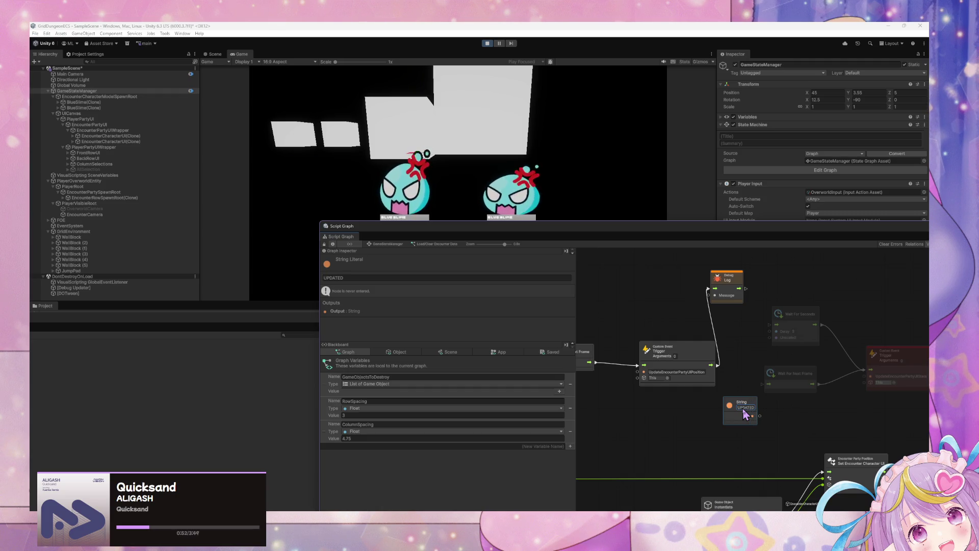
{"action": "left_click_drag", "start_coordinate": [760, 416], "coordinate": [708, 295]}
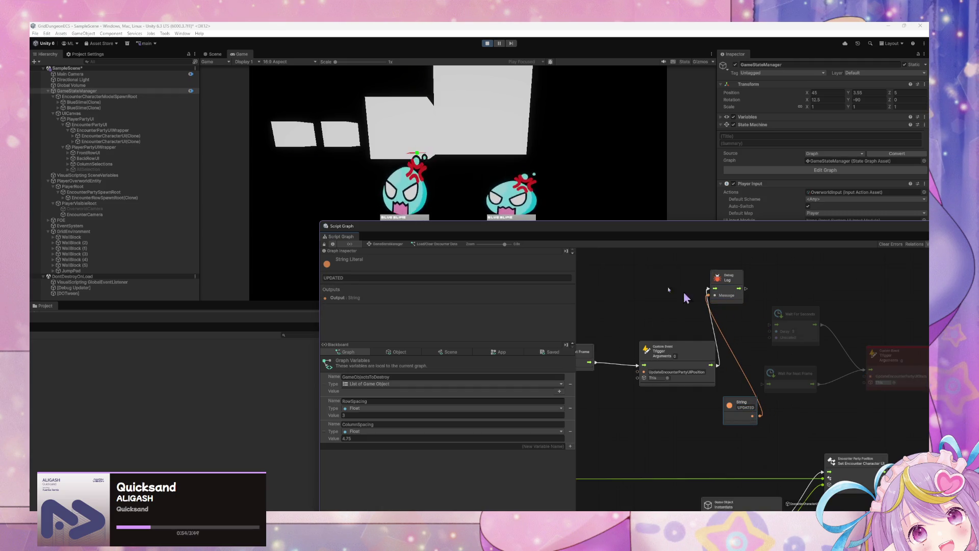
Force-exit and re-enter the Test Load/Clear state, then reopen the Load/Clear Encounter Data graph
{"action": "left_click", "coordinate": [380, 244]}
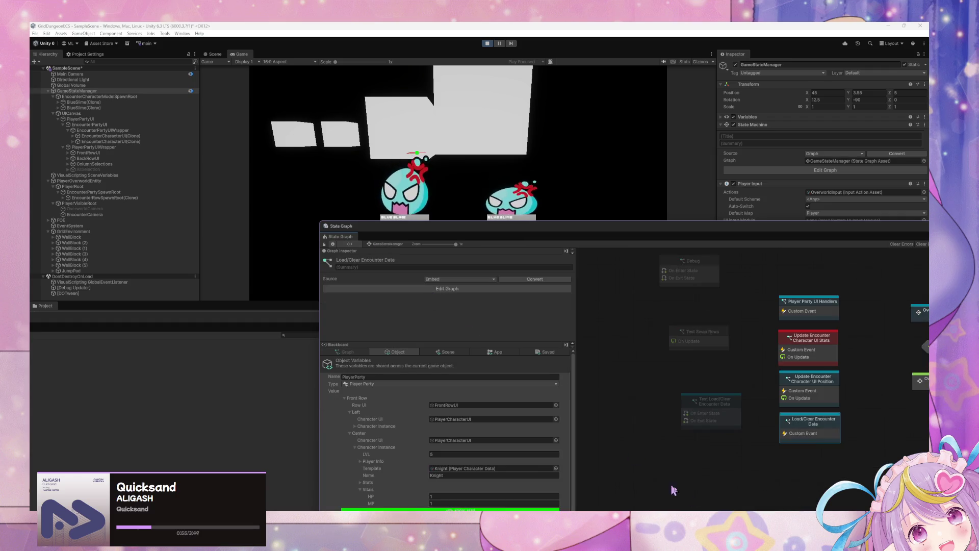
{"action": "right_click", "coordinate": [733, 401]}
{"action": "left_click", "coordinate": [760, 431]}
{"action": "right_click", "coordinate": [703, 398]}
{"action": "left_click", "coordinate": [749, 416]}
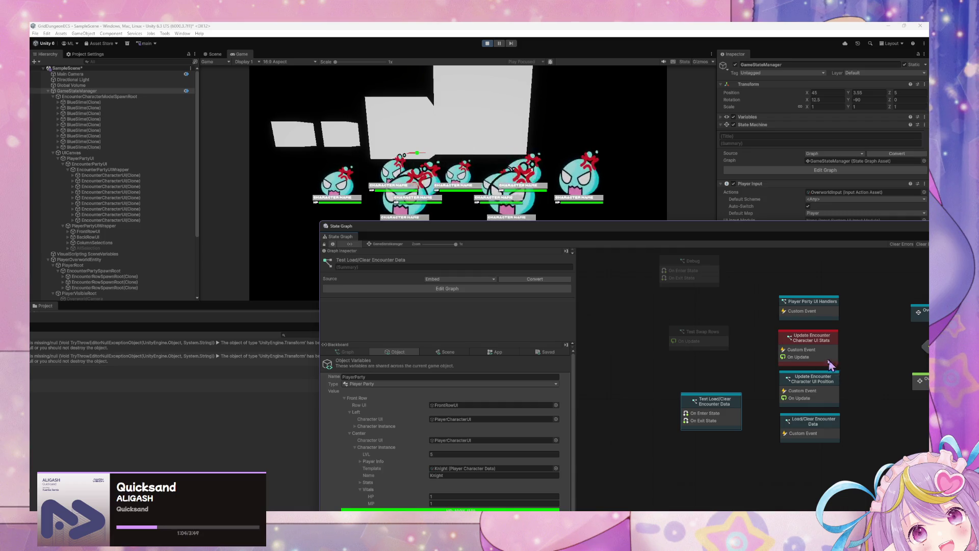
{"action": "double_click", "coordinate": [824, 425]}
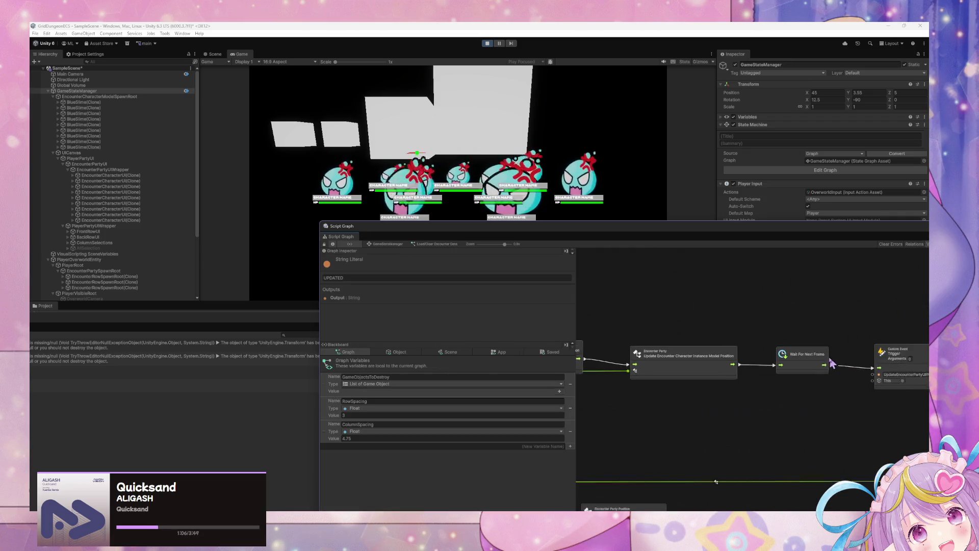
Disconnect the existing wire from the For Each Loop's Exit port
{"action": "scroll", "coordinate": [687, 366], "scroll_direction": "down", "scroll_amount": 5}
{"action": "scroll", "coordinate": [888, 382], "scroll_direction": "up", "scroll_amount": 5}
{"action": "scroll", "coordinate": [877, 373], "scroll_direction": "left", "scroll_amount": 3}
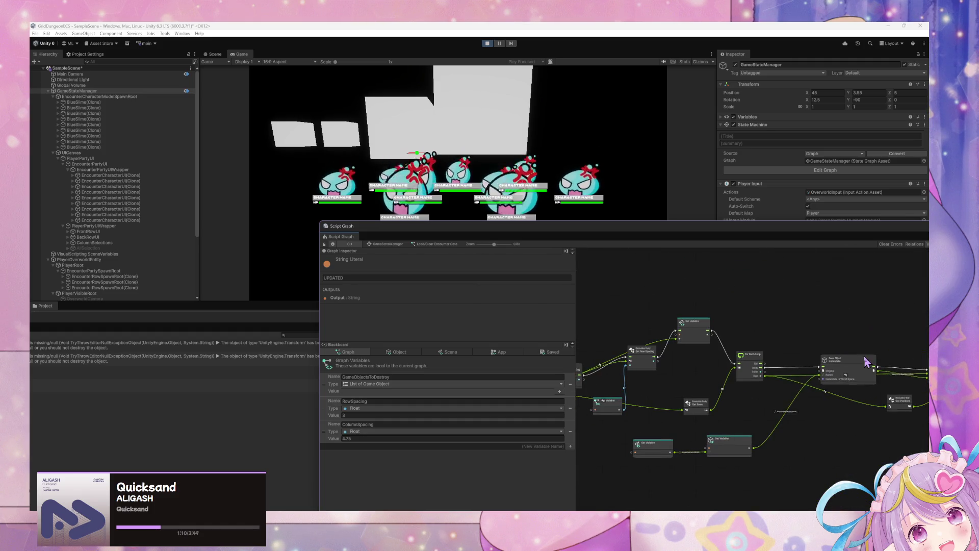
{"action": "scroll", "coordinate": [866, 362], "scroll_direction": "right", "scroll_amount": 5}
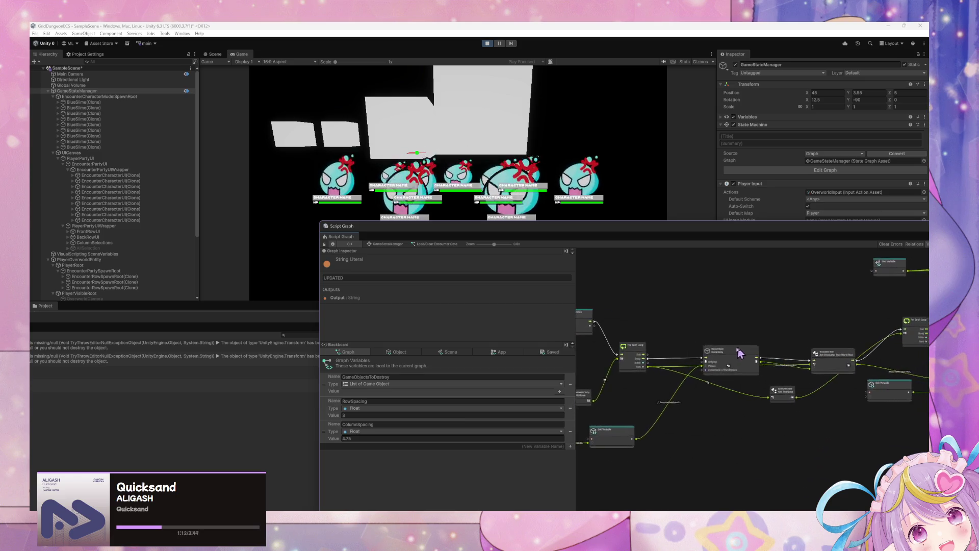
{"action": "scroll", "coordinate": [799, 355], "scroll_direction": "right", "scroll_amount": 5}
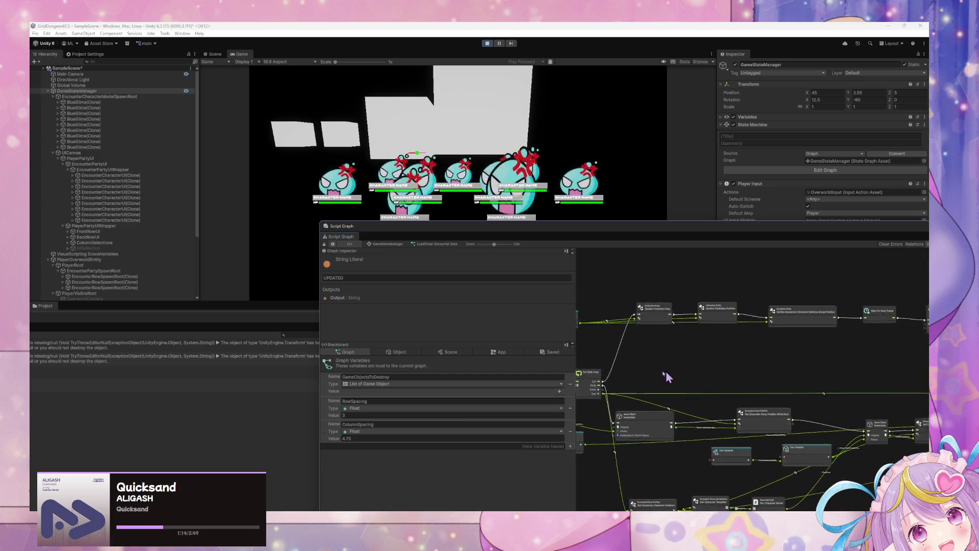
{"action": "scroll", "coordinate": [732, 353], "scroll_direction": "down", "scroll_amount": 5}
{"action": "left_click_drag", "start_coordinate": [889, 352], "coordinate": [592, 299]}
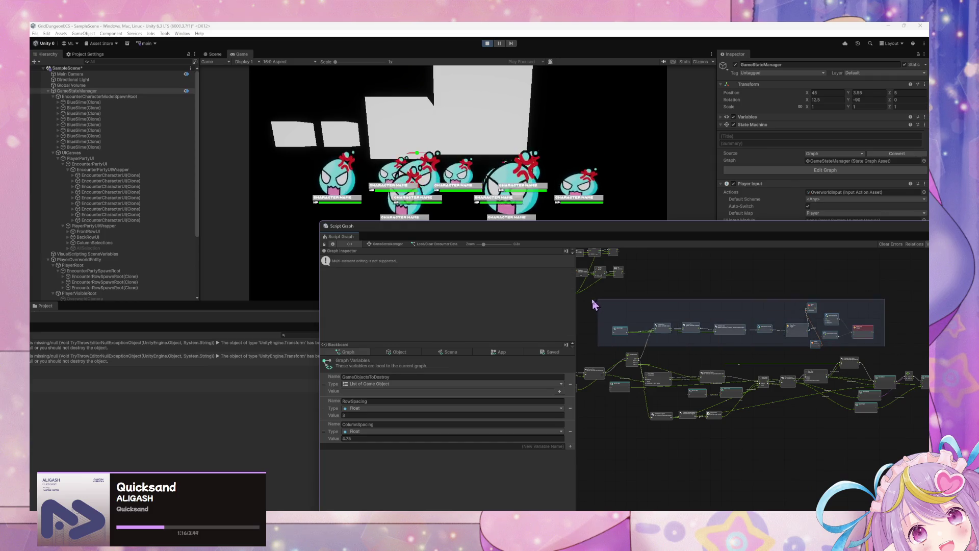
{"action": "scroll", "coordinate": [724, 322], "scroll_direction": "left", "scroll_amount": 3}
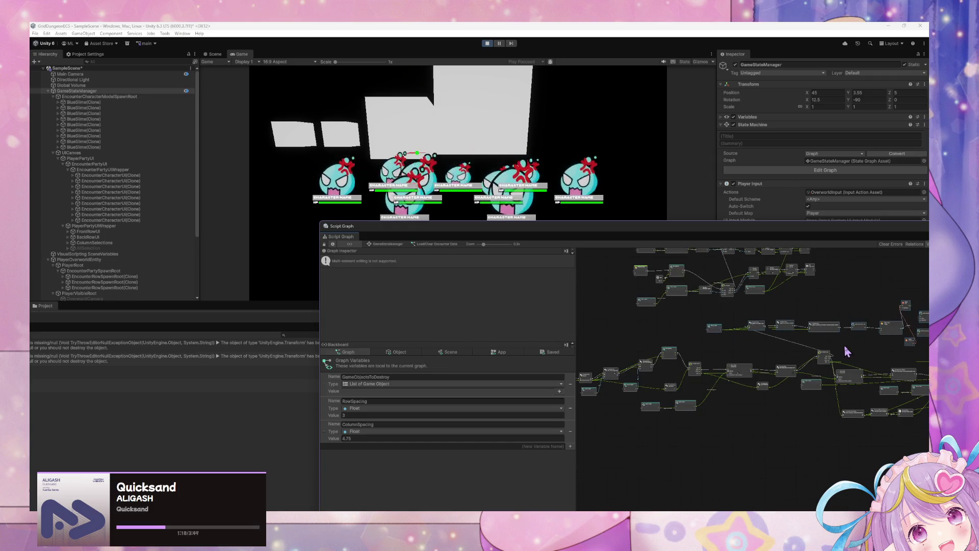
{"action": "scroll", "coordinate": [847, 355], "scroll_direction": "up", "scroll_amount": 4}
{"action": "right_click", "coordinate": [805, 376]}
{"action": "right_click", "coordinate": [806, 378]}
Connect For Each Loop Exit to Update Formation Data and delete the Wait For Seconds node
{"action": "scroll", "coordinate": [806, 377], "scroll_direction": "up", "scroll_amount": 1}
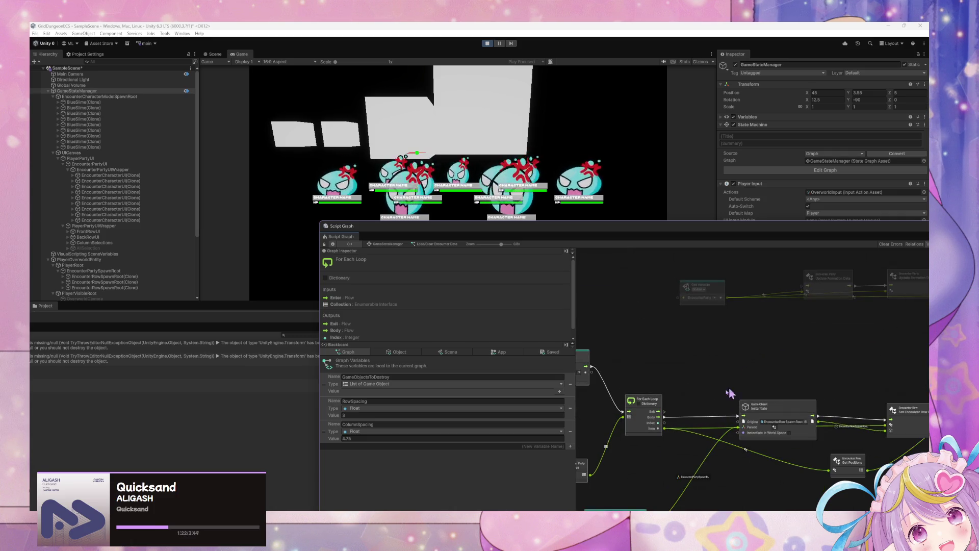
{"action": "left_click_drag", "start_coordinate": [664, 411], "coordinate": [805, 286]}
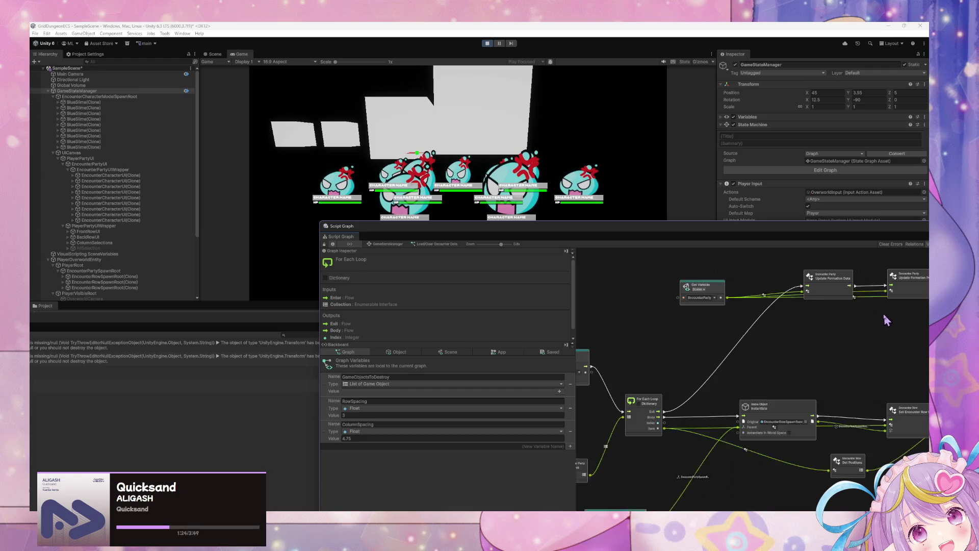
{"action": "mouse_move", "coordinate": [688, 333]}
{"action": "left_mouse_down"}
{"action": "mouse_move", "coordinate": [704, 344]}
{"action": "mouse_move", "coordinate": [833, 343]}
{"action": "mouse_move", "coordinate": [839, 333]}
{"action": "mouse_move", "coordinate": [725, 361]}
{"action": "mouse_move", "coordinate": [729, 373]}
{"action": "mouse_move", "coordinate": [734, 363]}
{"action": "mouse_move", "coordinate": [833, 352]}
{"action": "left_mouse_up"}
{"action": "key", "text": "Delete"}
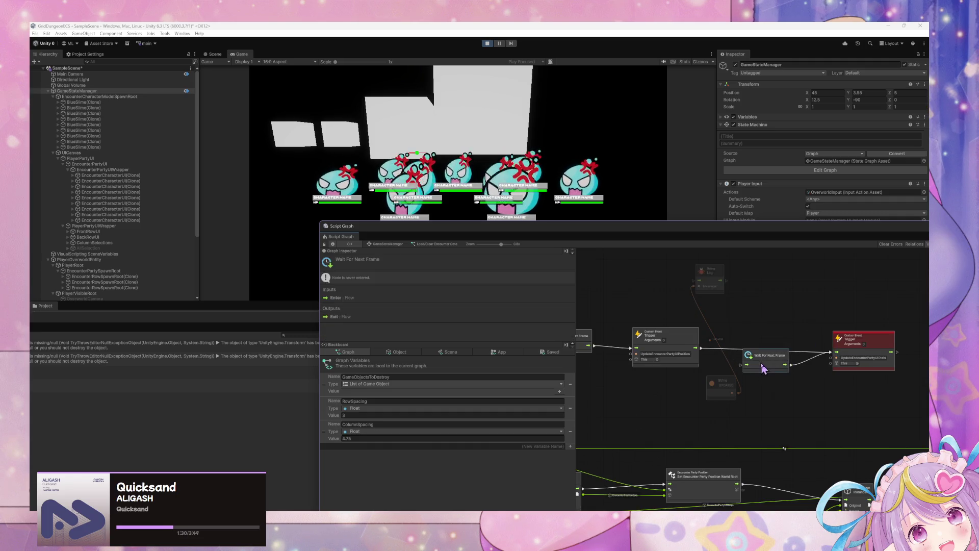
Delete the leftover Wait For Seconds and Debug Log nodes from the graph
{"action": "left_click", "coordinate": [709, 275]}
{"action": "key", "text": "Delete"}
{"action": "left_click_drag", "start_coordinate": [657, 376], "coordinate": [886, 368]}
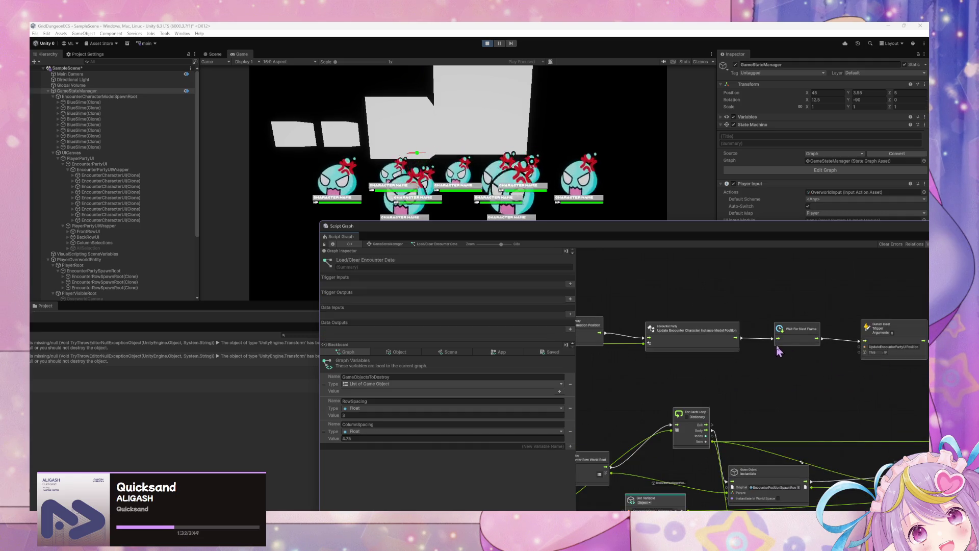
Force-exit and re-enter the test encounter state twice to respawn the slimes
{"action": "left_click", "coordinate": [381, 244]}
{"action": "right_click", "coordinate": [717, 409]}
{"action": "left_click", "coordinate": [740, 436]}
{"action": "right_click", "coordinate": [719, 400]}
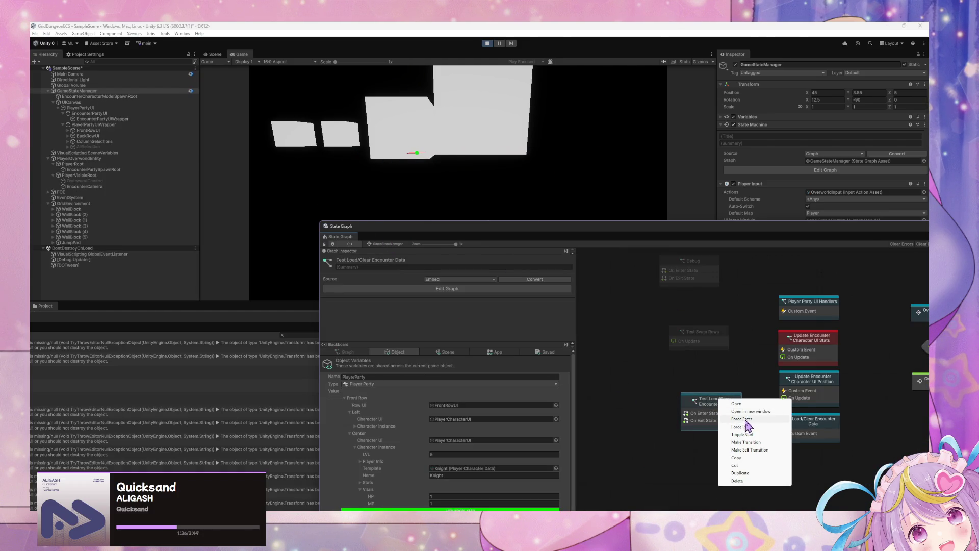
{"action": "left_click", "coordinate": [742, 419]}
{"action": "right_click", "coordinate": [708, 411]}
{"action": "left_click", "coordinate": [745, 441]}
{"action": "right_click", "coordinate": [719, 414]}
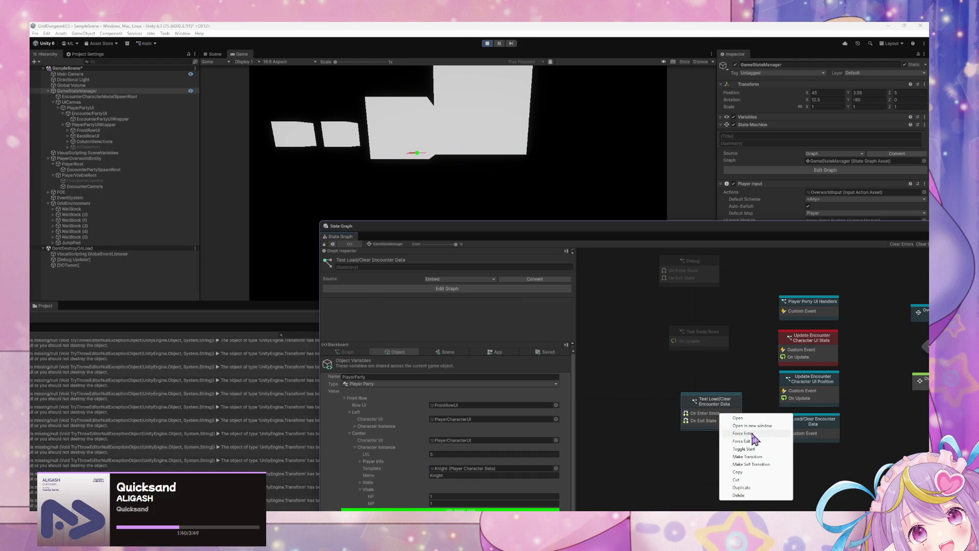
{"action": "left_click", "coordinate": [752, 433]}
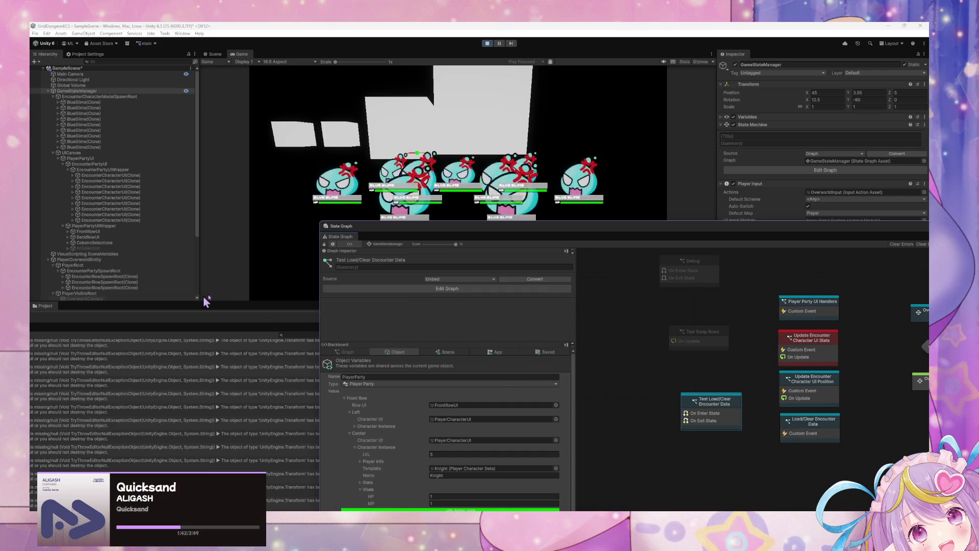
Move the player one grid step in the running game, then exit Play mode
{"action": "left_click", "coordinate": [449, 209]}
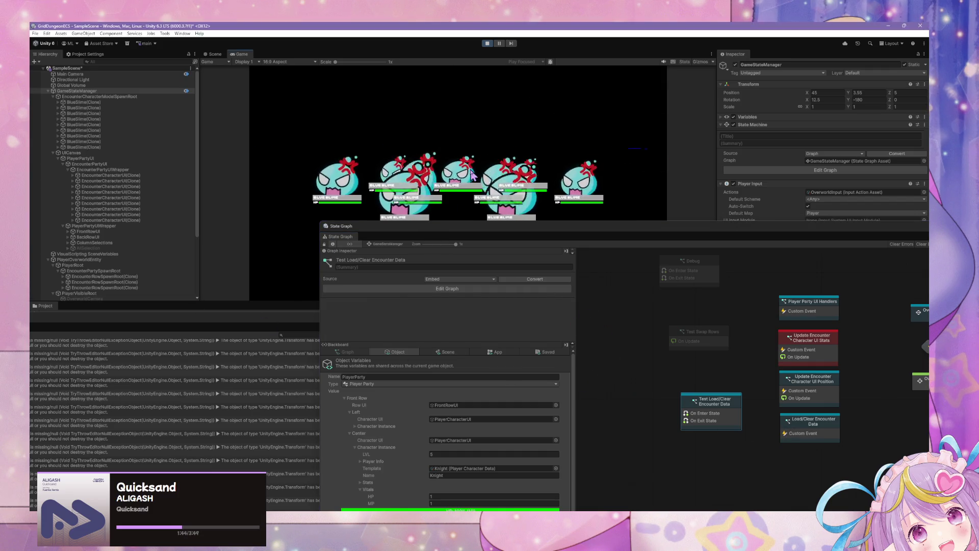
{"action": "key", "text": "s"}
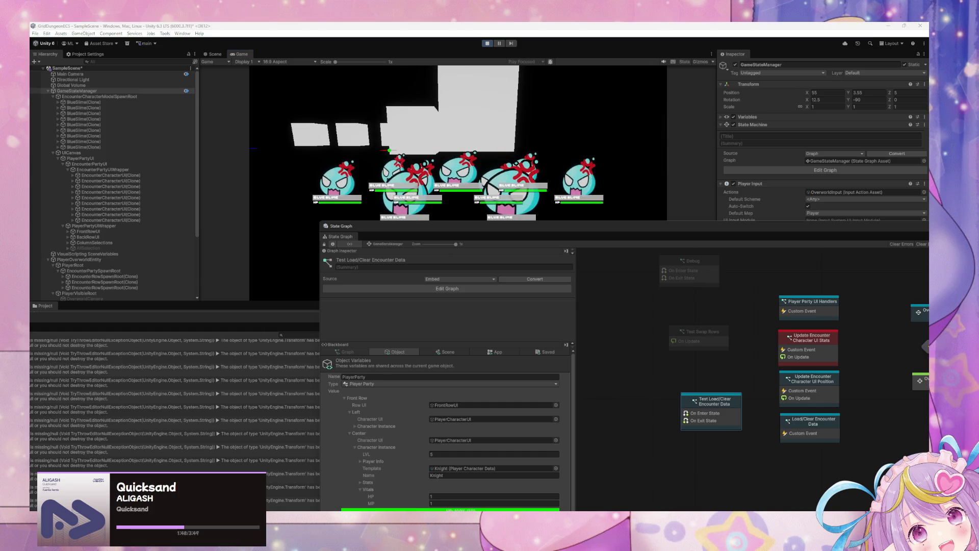
{"action": "left_click", "coordinate": [488, 44]}
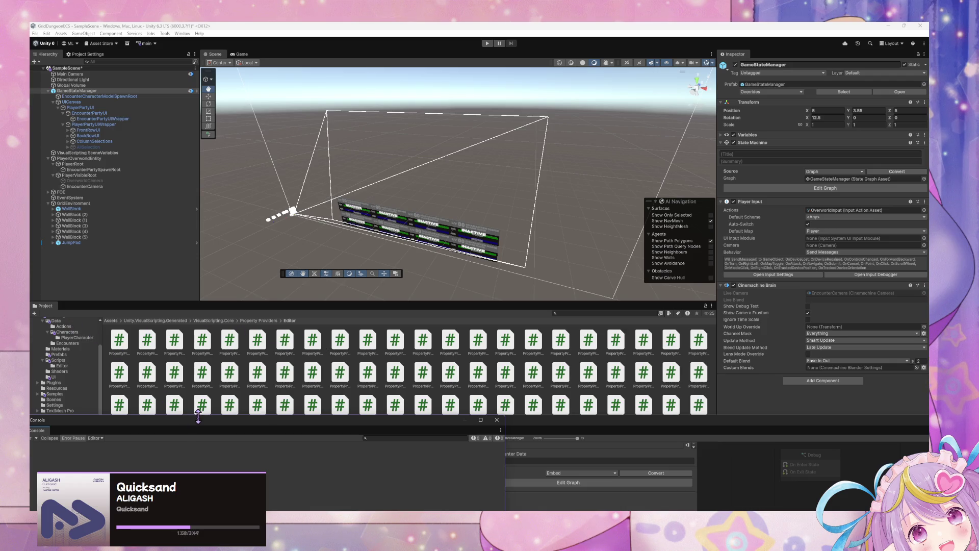
Select GameStateManager and open the Unity Version Control window from the Window menu
{"action": "scroll", "coordinate": [79, 340], "scroll_direction": "up", "scroll_amount": 3}
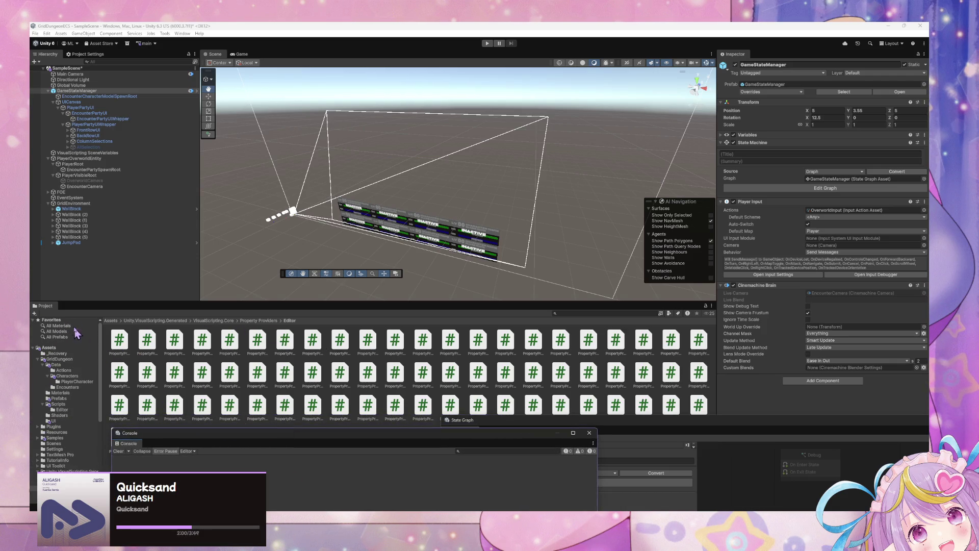
{"action": "left_click", "coordinate": [261, 239]}
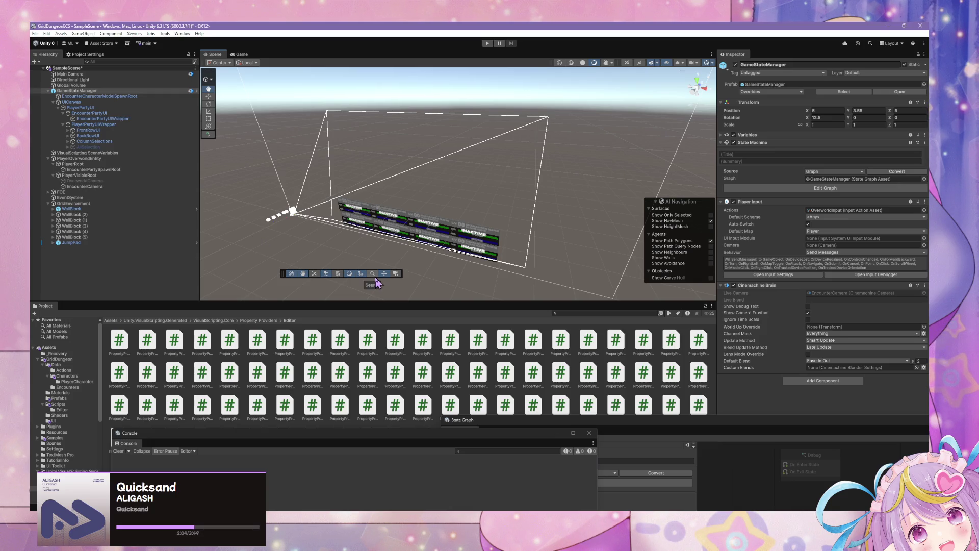
{"action": "left_click", "coordinate": [114, 92]}
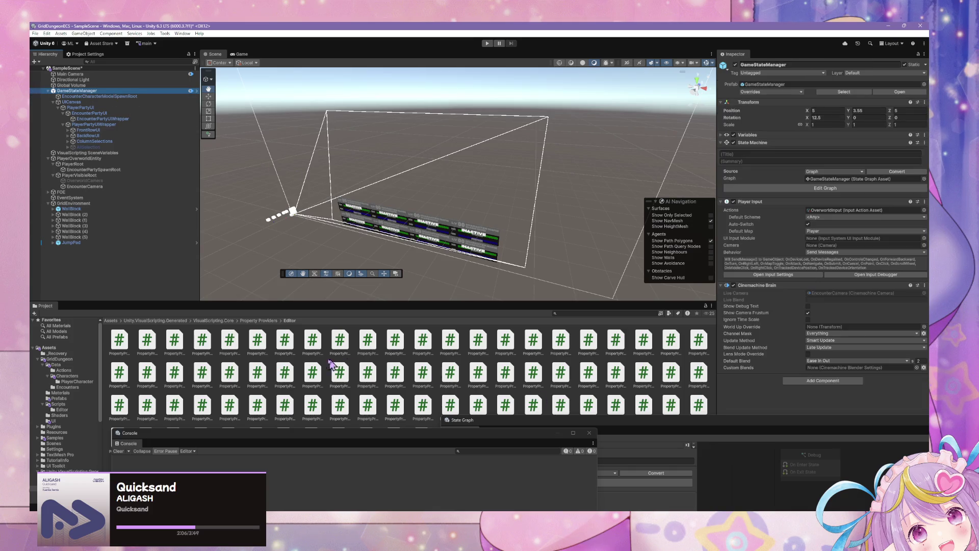
{"action": "left_click", "coordinate": [182, 33]}
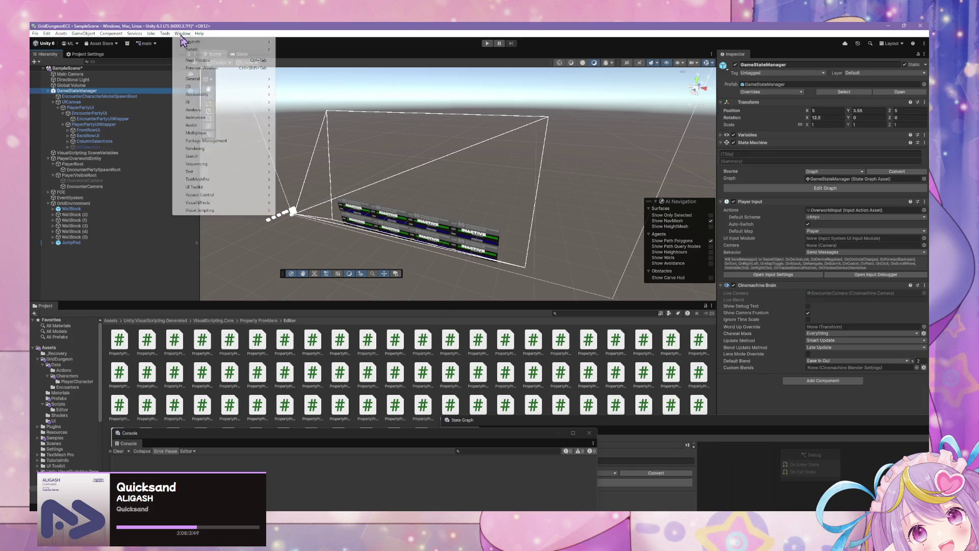
{"action": "mouse_move", "coordinate": [248, 142]}
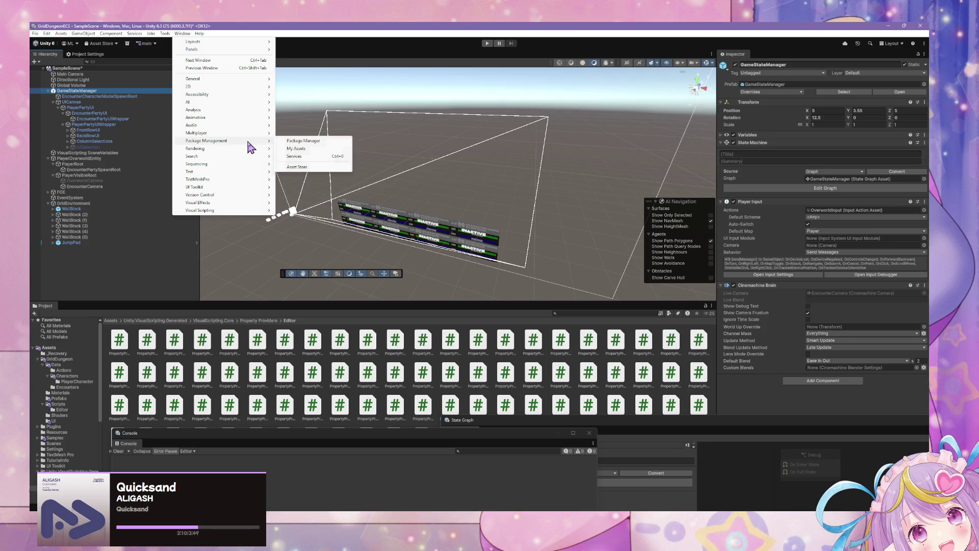
{"action": "mouse_move", "coordinate": [253, 195]}
{"action": "left_click", "coordinate": [306, 194]}
{"action": "mouse_move", "coordinate": [210, 442]}
{"action": "left_mouse_down"}
{"action": "mouse_move", "coordinate": [357, 122]}
{"action": "mouse_move", "coordinate": [379, 113]}
{"action": "left_mouse_up"}
Check in all pending changes as 'Fix Bug', saving the modified scene, creating changeset 23
{"action": "left_click", "coordinate": [580, 152]}
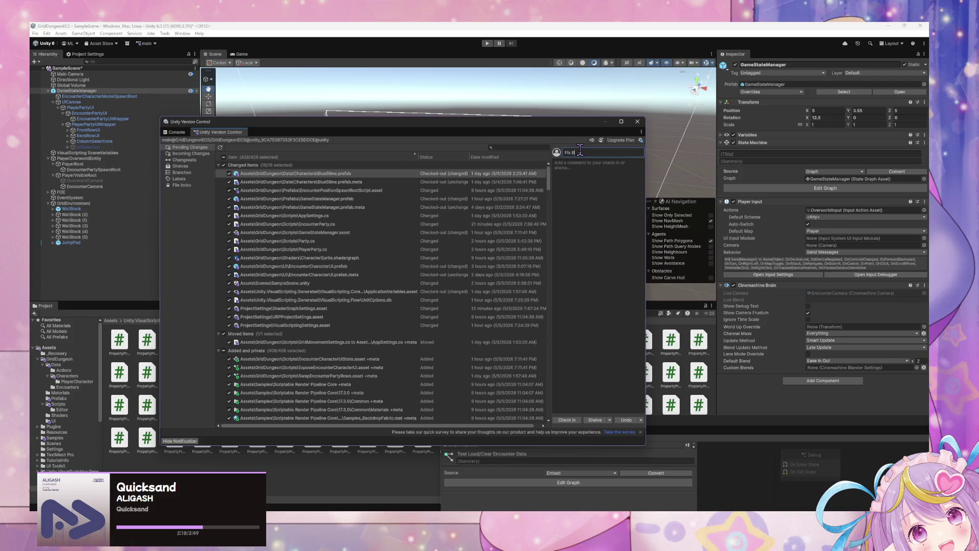
{"action": "left_click", "coordinate": [567, 420]}
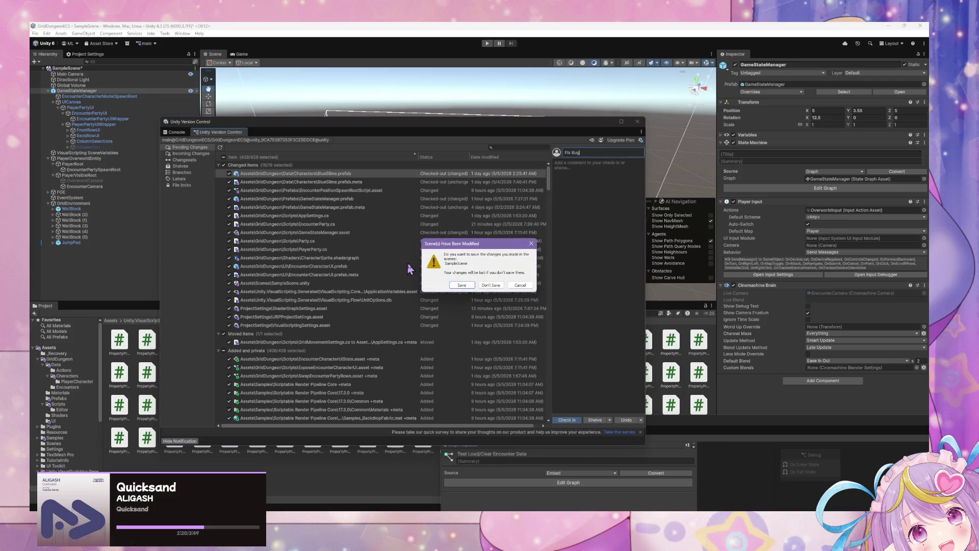
{"action": "left_click", "coordinate": [457, 286]}
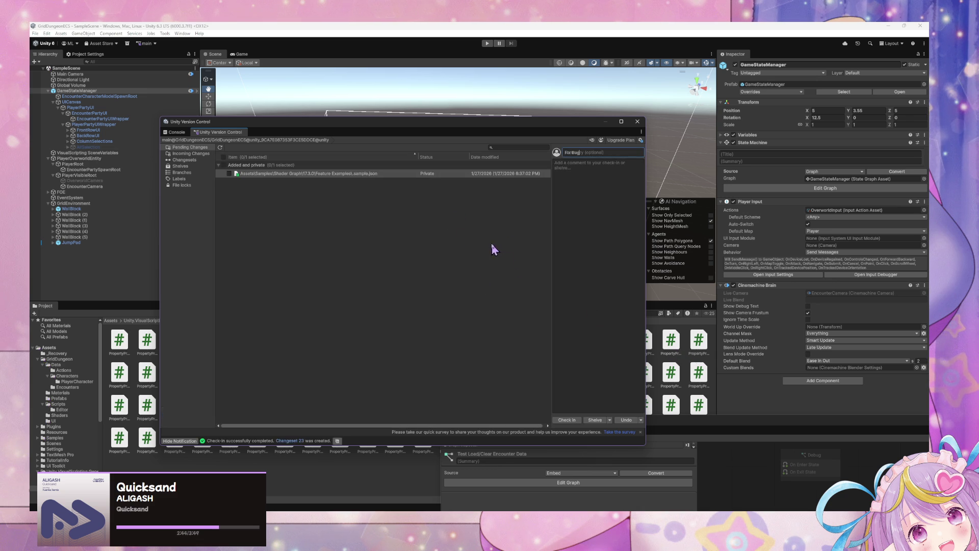
{"action": "left_click_drag", "start_coordinate": [484, 127], "coordinate": [280, 353]}
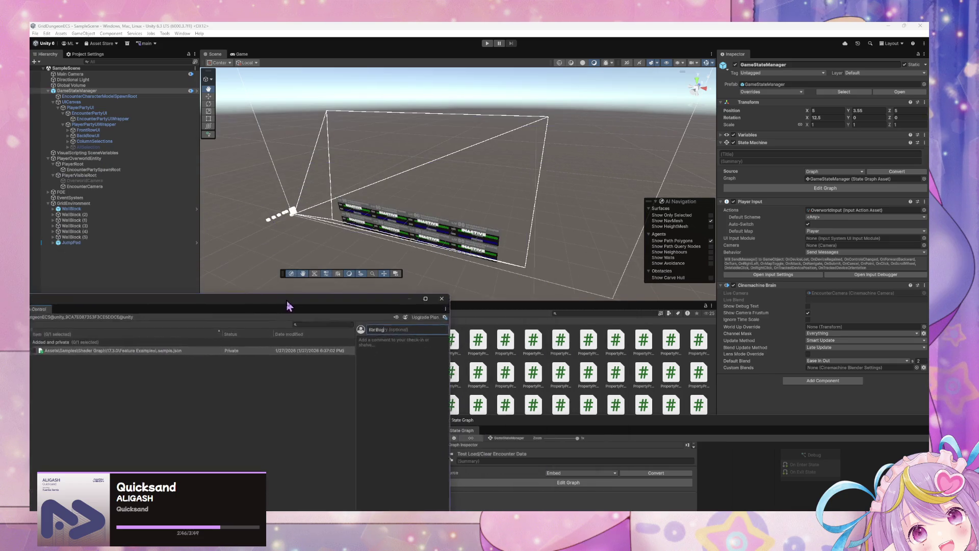
Inspect the Load/Clear Encounter Data script graph, including its Trigger Custom Event, For Each Loop and Destroy nodes
{"action": "mouse_move", "coordinate": [626, 423]}
{"action": "left_mouse_down"}
{"action": "mouse_move", "coordinate": [600, 125]}
{"action": "mouse_move", "coordinate": [426, 127]}
{"action": "left_mouse_up"}
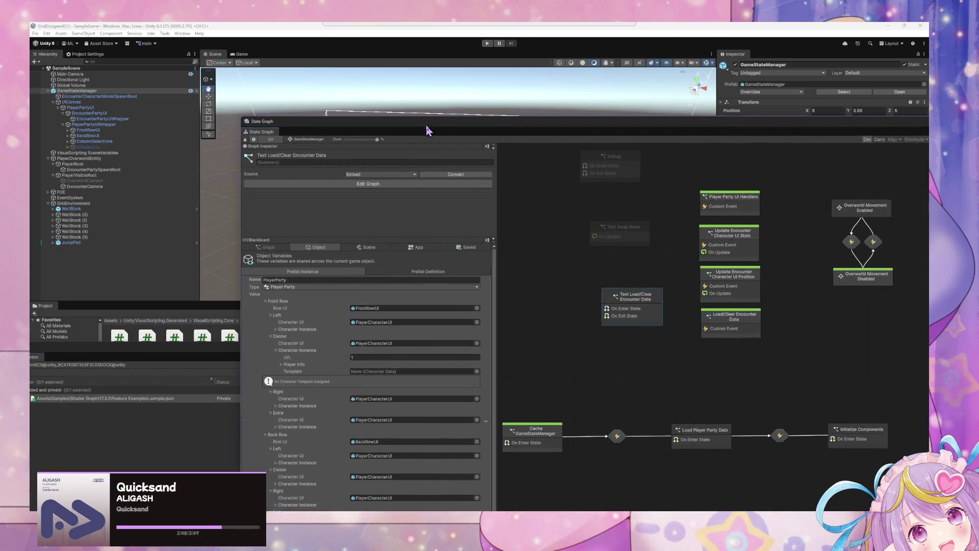
{"action": "left_click_drag", "start_coordinate": [581, 329], "coordinate": [502, 290]}
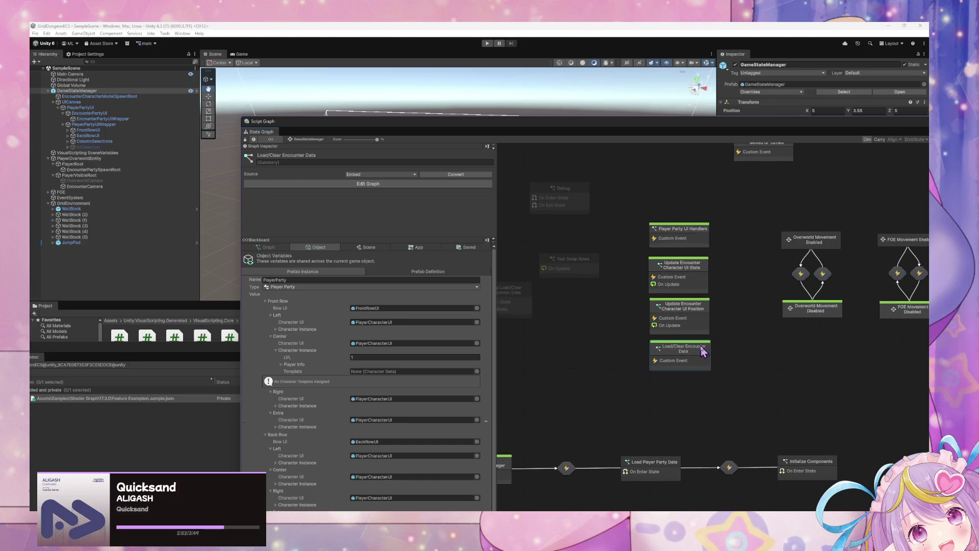
{"action": "double_click", "coordinate": [699, 351]}
{"action": "scroll", "coordinate": [713, 356], "scroll_direction": "up", "scroll_amount": 3}
{"action": "scroll", "coordinate": [713, 356], "scroll_direction": "up", "scroll_amount": 2}
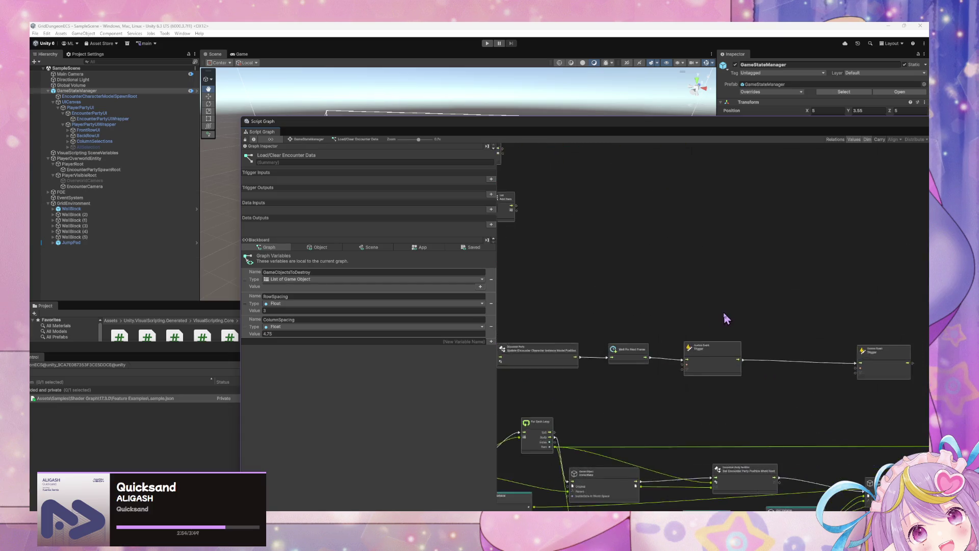
{"action": "left_click_drag", "start_coordinate": [913, 364], "coordinate": [837, 364]}
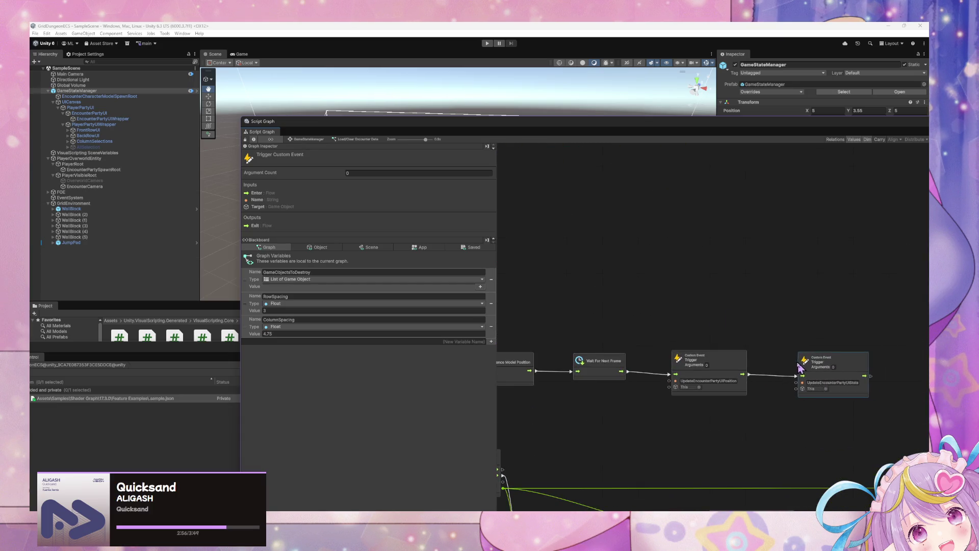
{"action": "scroll", "coordinate": [763, 333], "scroll_direction": "up", "scroll_amount": 5}
{"action": "scroll", "coordinate": [709, 319], "scroll_direction": "down", "scroll_amount": 2}
{"action": "scroll", "coordinate": [734, 337], "scroll_direction": "up", "scroll_amount": 2}
{"action": "scroll", "coordinate": [748, 321], "scroll_direction": "up", "scroll_amount": 1}
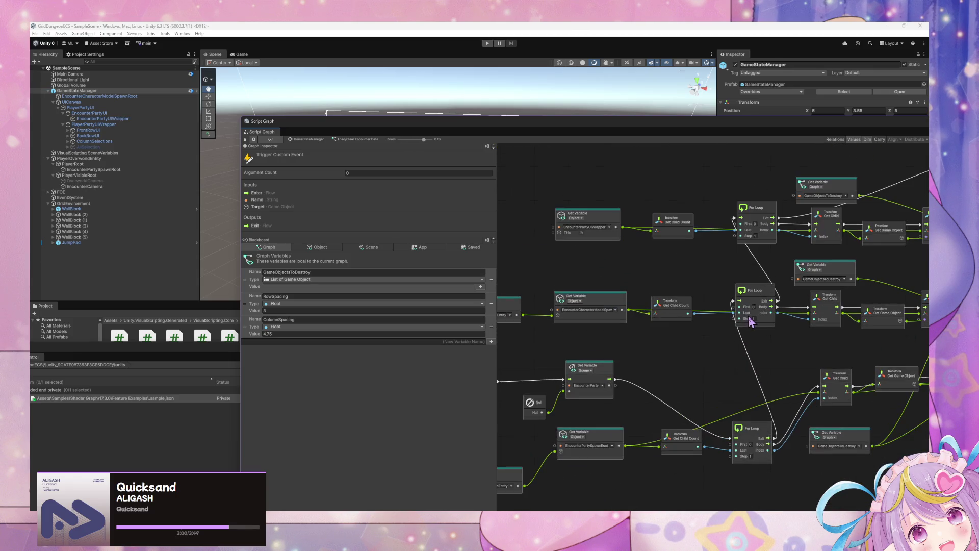
{"action": "mouse_move", "coordinate": [793, 315]}
{"action": "left_mouse_down"}
{"action": "mouse_move", "coordinate": [704, 346]}
{"action": "mouse_move", "coordinate": [770, 346]}
{"action": "mouse_move", "coordinate": [644, 357]}
{"action": "left_mouse_up"}
{"action": "scroll", "coordinate": [733, 245], "scroll_direction": "down", "scroll_amount": 5}
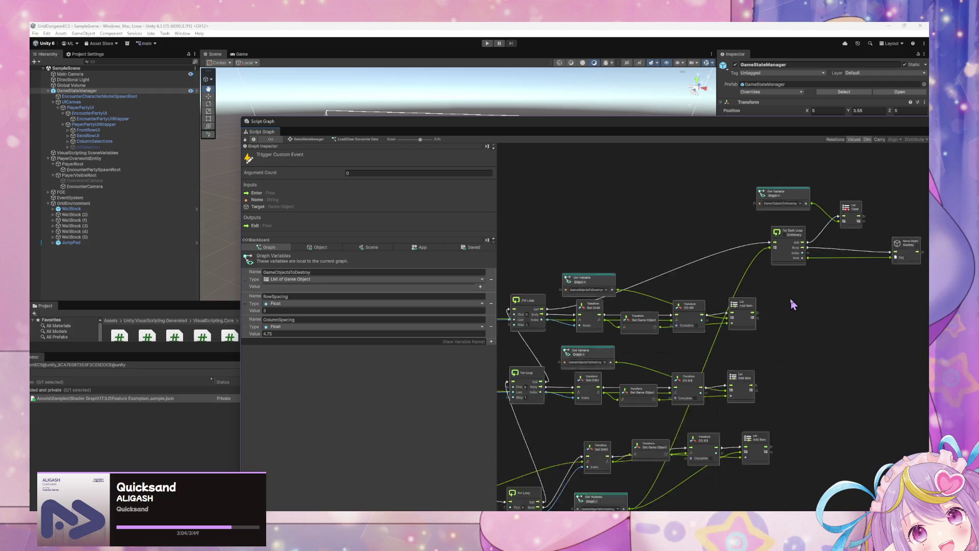
{"action": "mouse_move", "coordinate": [763, 272]}
{"action": "left_mouse_down"}
{"action": "mouse_move", "coordinate": [796, 278]}
{"action": "mouse_move", "coordinate": [664, 306]}
{"action": "left_mouse_up"}
Return to the GameStateManager graph, dock it bottom right, and set the Scene view to Top
{"action": "left_click", "coordinate": [306, 140]}
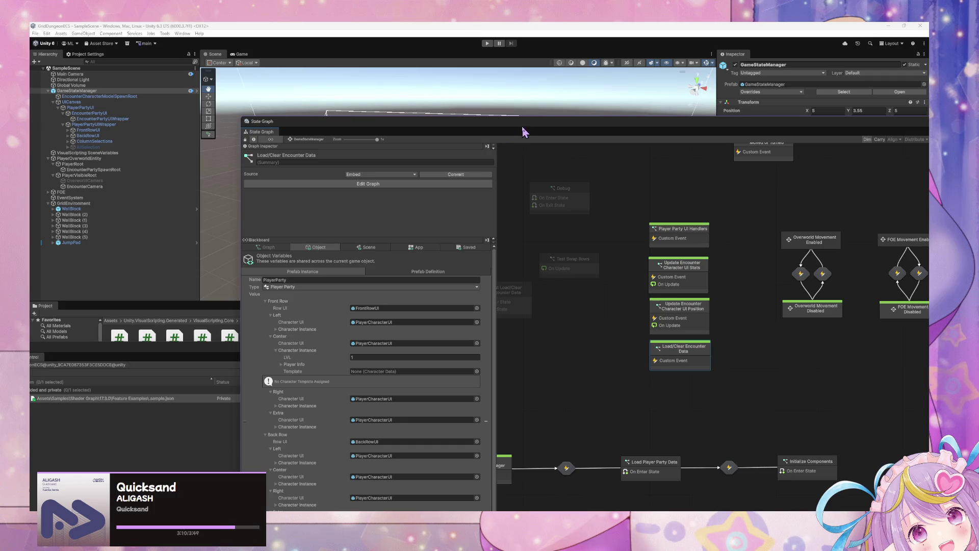
{"action": "left_click_drag", "start_coordinate": [524, 132], "coordinate": [670, 320]}
{"action": "left_click", "coordinate": [699, 84]}
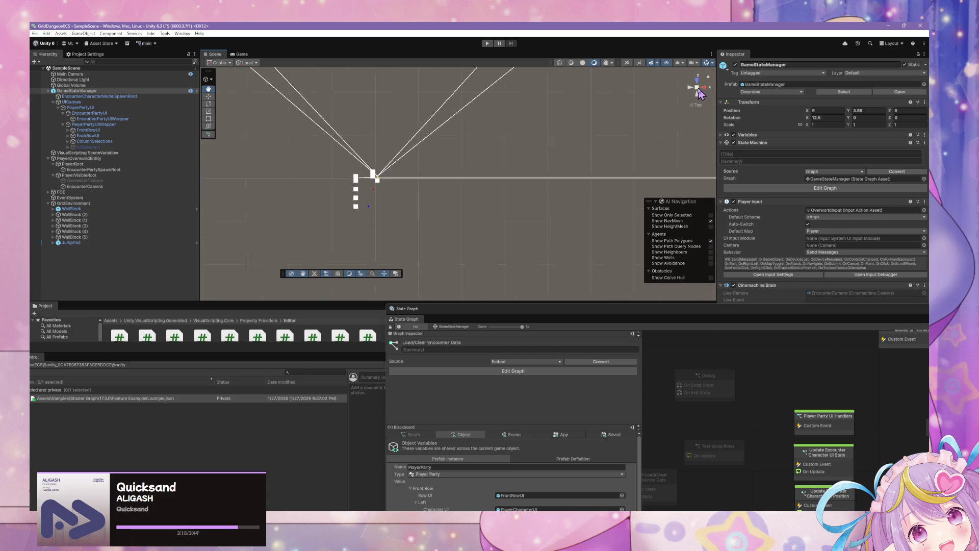
Add a new Camera as a child of PlayerVisibleRoot
{"action": "mouse_move", "coordinate": [328, 189]}
{"action": "left_mouse_down"}
{"action": "mouse_move", "coordinate": [509, 183]}
{"action": "mouse_move", "coordinate": [415, 183]}
{"action": "mouse_move", "coordinate": [436, 193]}
{"action": "left_mouse_up"}
{"action": "scroll", "coordinate": [415, 184], "scroll_direction": "up", "scroll_amount": 3}
{"action": "scroll", "coordinate": [436, 193], "scroll_direction": "up", "scroll_amount": 5}
{"action": "left_click_drag", "start_coordinate": [523, 249], "coordinate": [463, 217]}
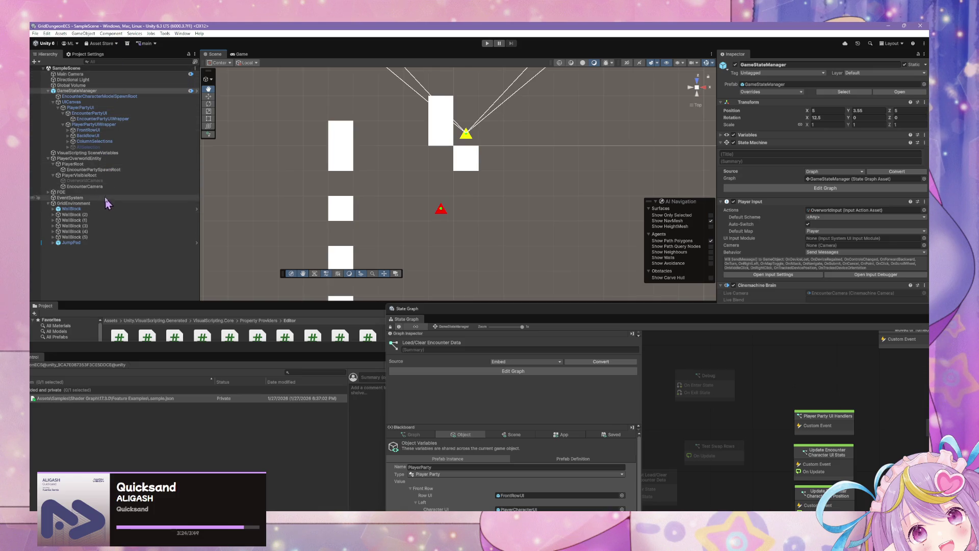
{"action": "left_click", "coordinate": [105, 176]}
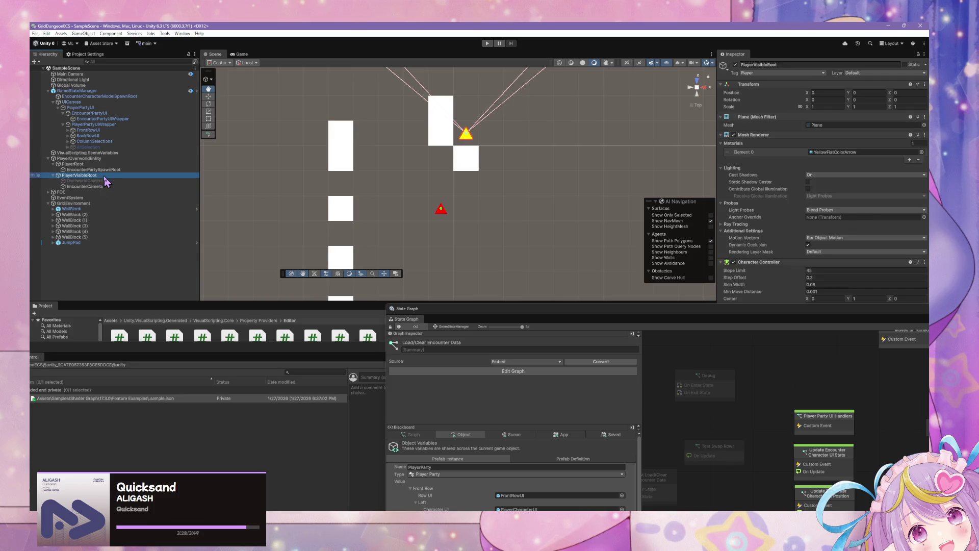
{"action": "right_click", "coordinate": [101, 182]}
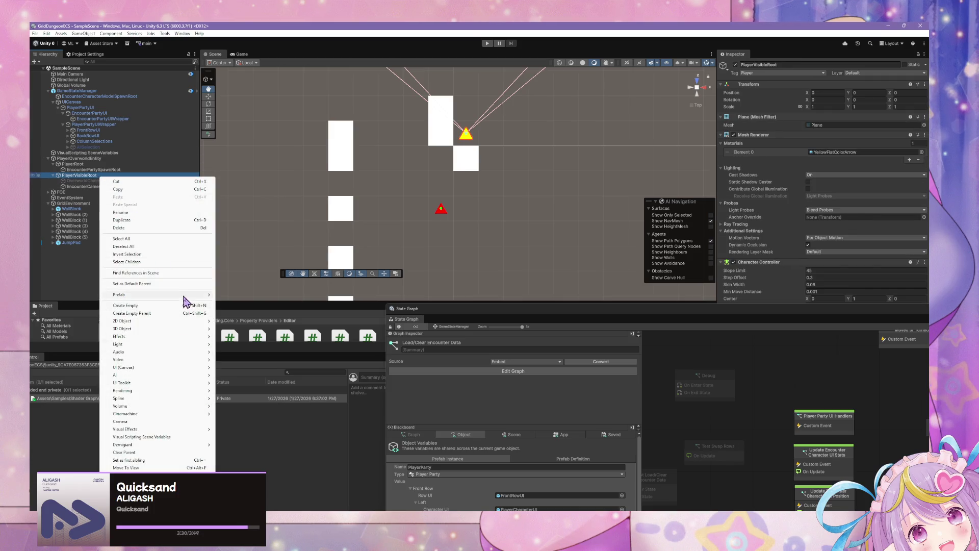
{"action": "mouse_move", "coordinate": [186, 329]}
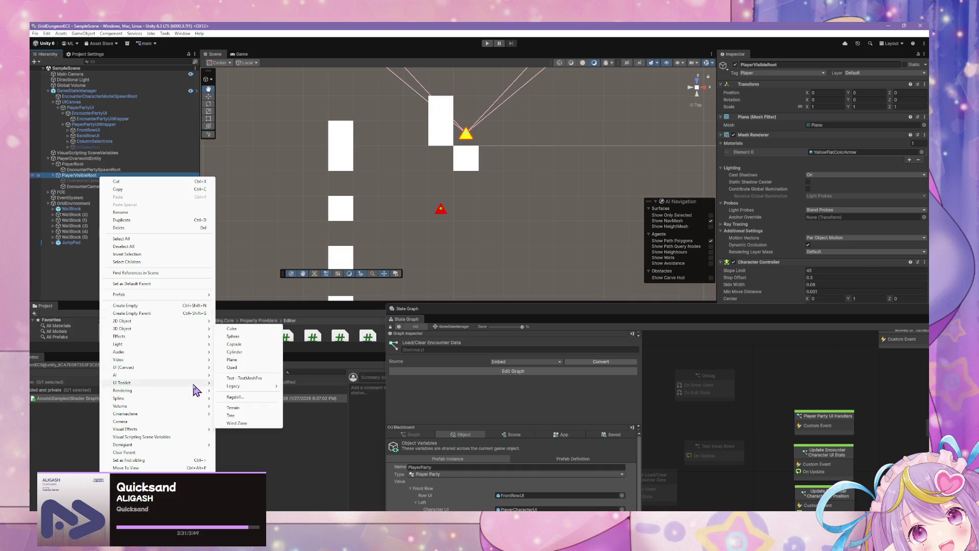
{"action": "left_click", "coordinate": [183, 421]}
Rename the new camera to MinimapCamera
{"action": "left_click_drag", "start_coordinate": [477, 200], "coordinate": [424, 277]}
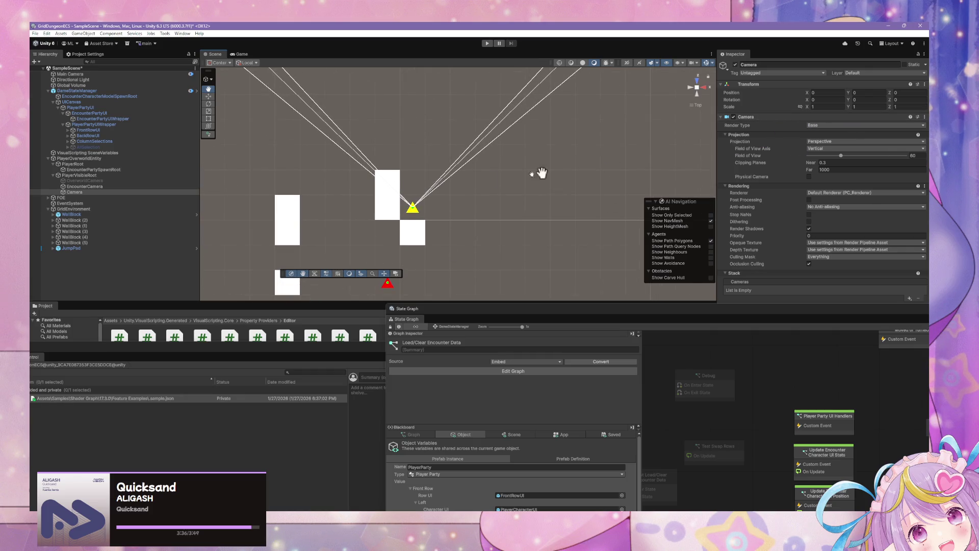
{"action": "left_click_drag", "start_coordinate": [459, 166], "coordinate": [487, 185]}
{"action": "left_click", "coordinate": [92, 193]}
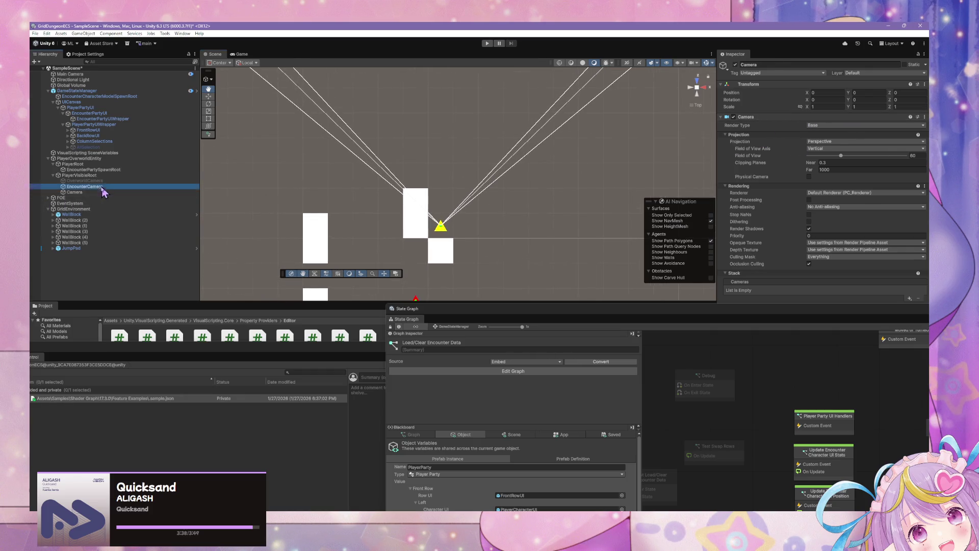
{"action": "left_click", "coordinate": [91, 192]}
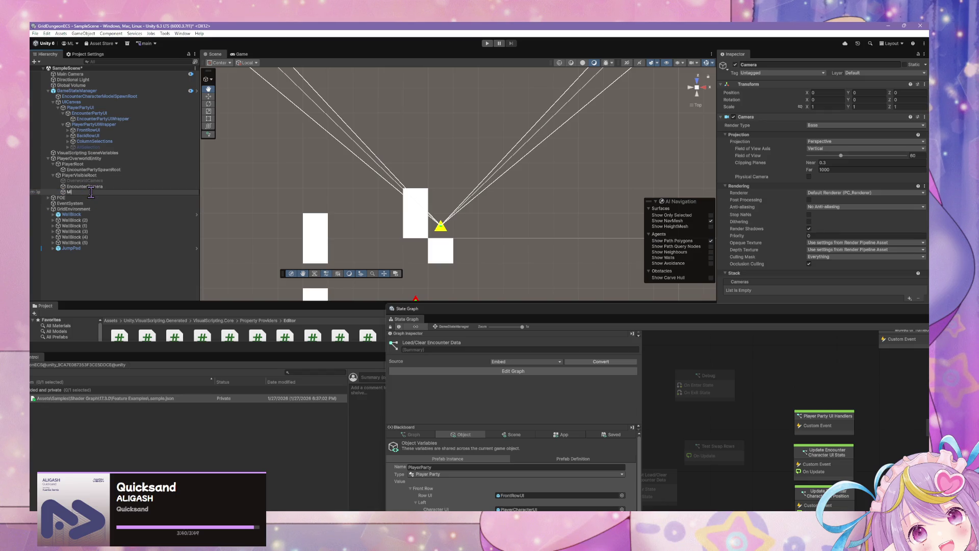
{"action": "key", "text": "Return"}
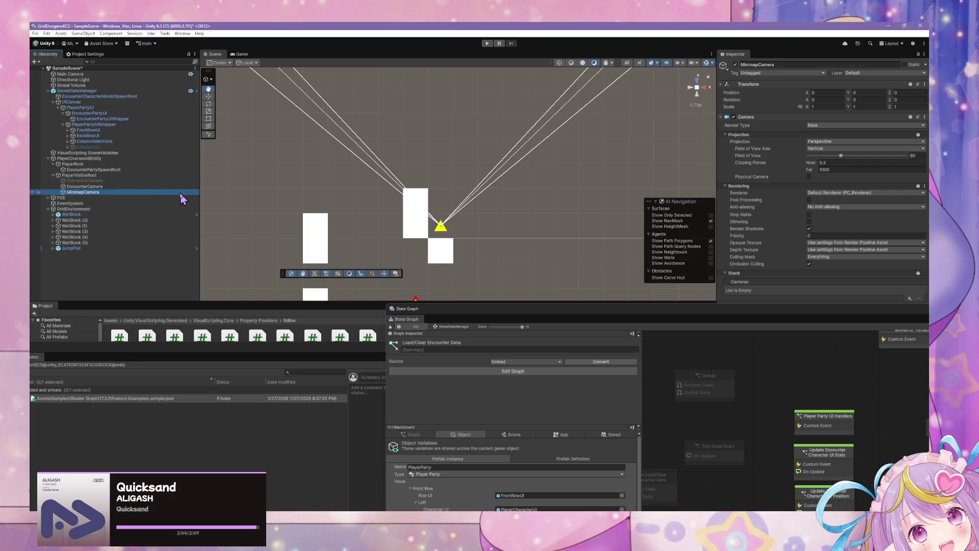
Align MinimapCamera to the top-down Scene view with Ctrl+Shift+F
{"action": "scroll", "coordinate": [316, 182], "scroll_direction": "up", "scroll_amount": 1}
{"action": "scroll", "coordinate": [357, 179], "scroll_direction": "up", "scroll_amount": 1}
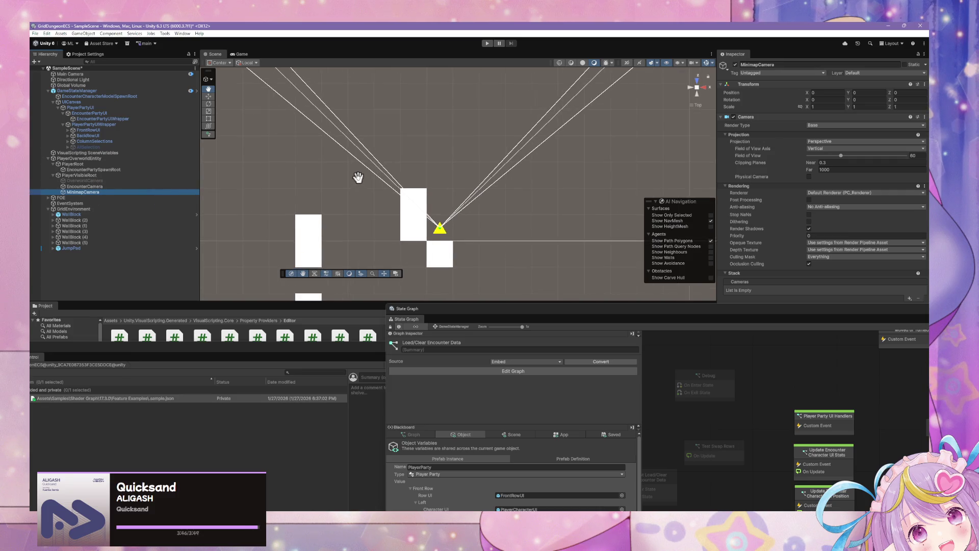
{"action": "scroll", "coordinate": [358, 179], "scroll_direction": "down", "scroll_amount": 4}
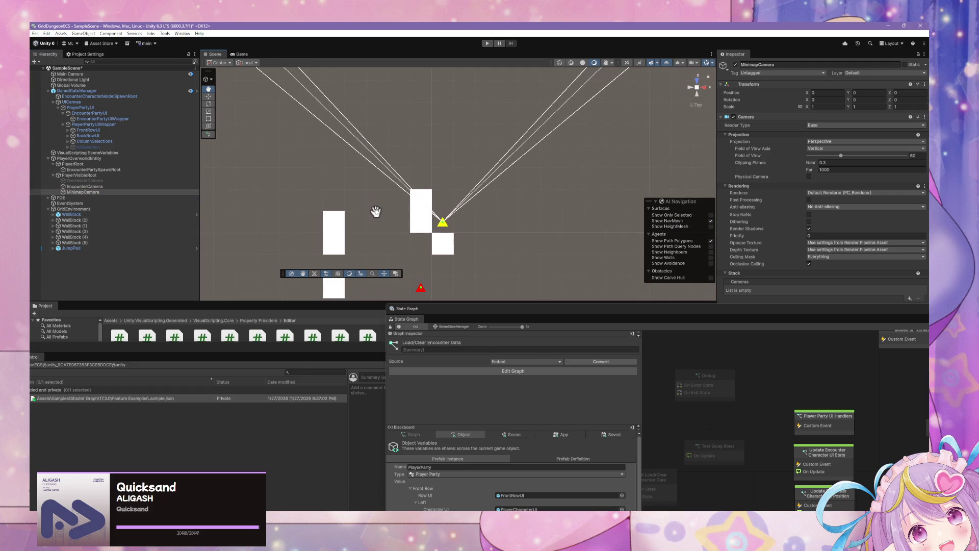
{"action": "key", "text": "ctrl+shift+f"}
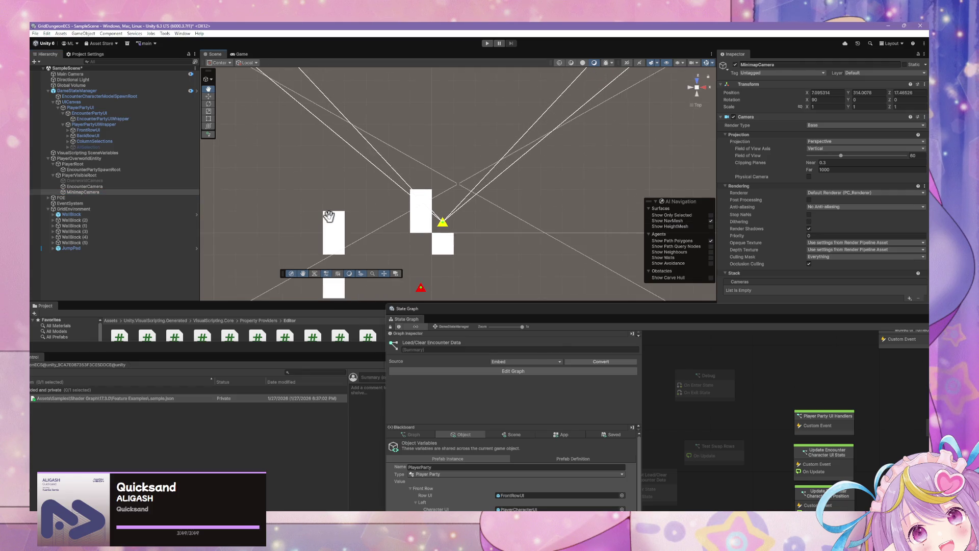
{"action": "left_click_drag", "start_coordinate": [451, 192], "coordinate": [466, 195]}
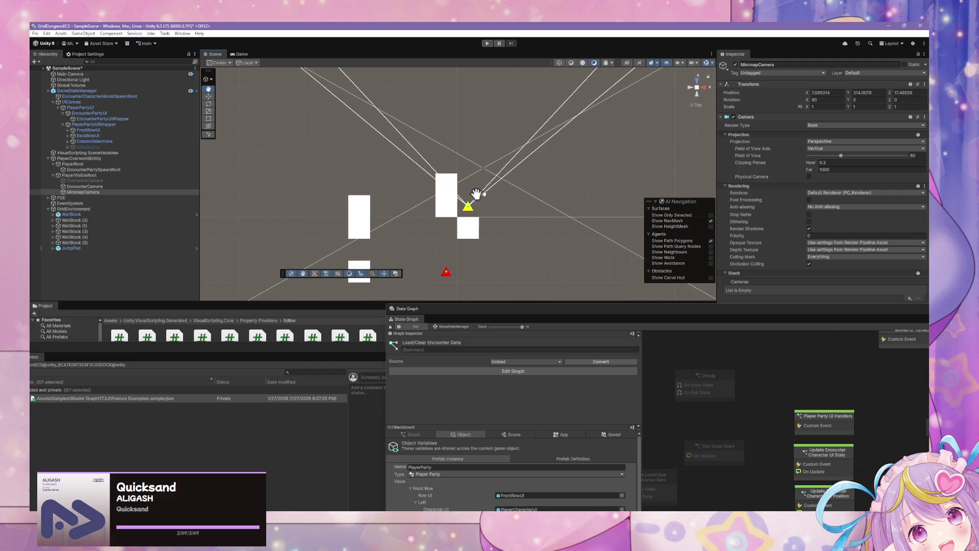
Set the camera's position to 0, 0, 0 and its projection to Orthographic
{"action": "double_click", "coordinate": [824, 94]}
{"action": "type", "text": "0"}
{"action": "key", "text": "Tab"}
{"action": "type", "text": "0"}
{"action": "key", "text": "Tab"}
{"action": "type", "text": "0"}
{"action": "left_click", "coordinate": [837, 142]}
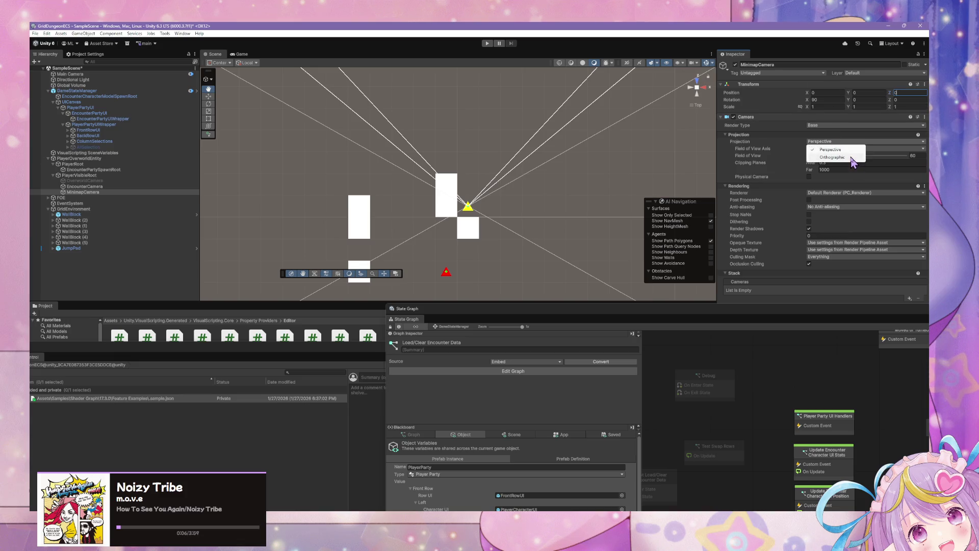
{"action": "left_click", "coordinate": [851, 159]}
Float the version control panel and open the Assets/GridDungeon/UI folder in the Project window
{"action": "scroll", "coordinate": [557, 191], "scroll_direction": "up", "scroll_amount": 2}
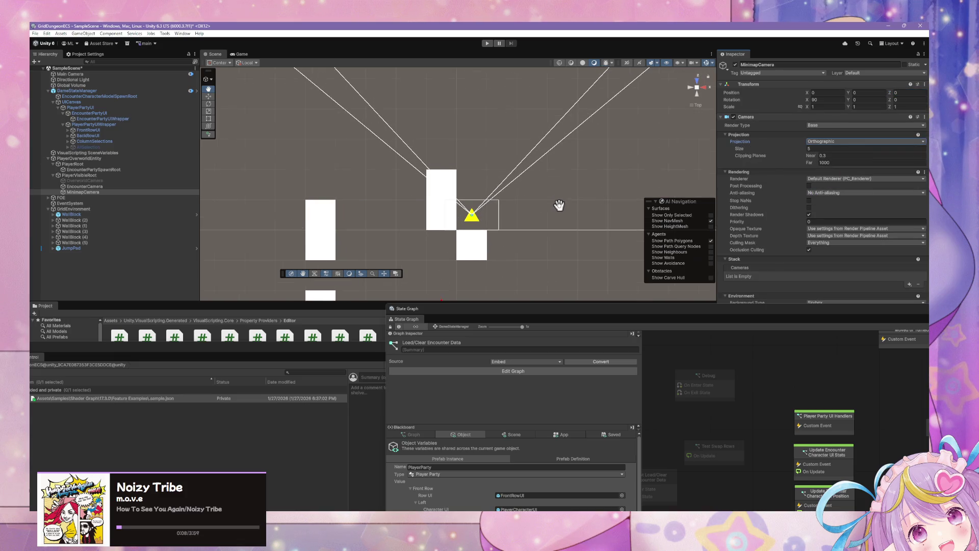
{"action": "scroll", "coordinate": [557, 179], "scroll_direction": "up", "scroll_amount": 1}
{"action": "scroll", "coordinate": [597, 209], "scroll_direction": "up", "scroll_amount": 2}
{"action": "scroll", "coordinate": [599, 209], "scroll_direction": "up", "scroll_amount": 1}
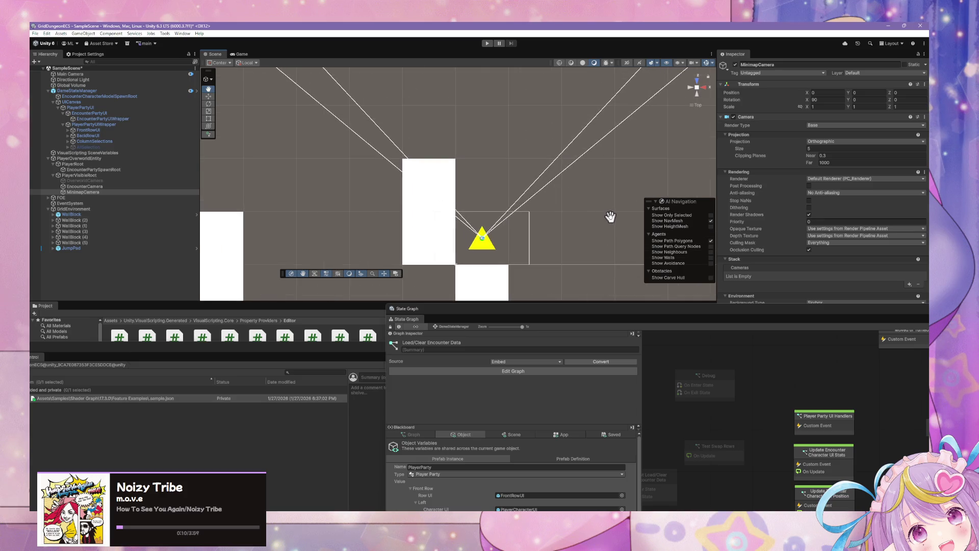
{"action": "scroll", "coordinate": [568, 164], "scroll_direction": "up", "scroll_amount": 2}
{"action": "scroll", "coordinate": [542, 160], "scroll_direction": "up", "scroll_amount": 1}
{"action": "scroll", "coordinate": [502, 158], "scroll_direction": "up", "scroll_amount": 2}
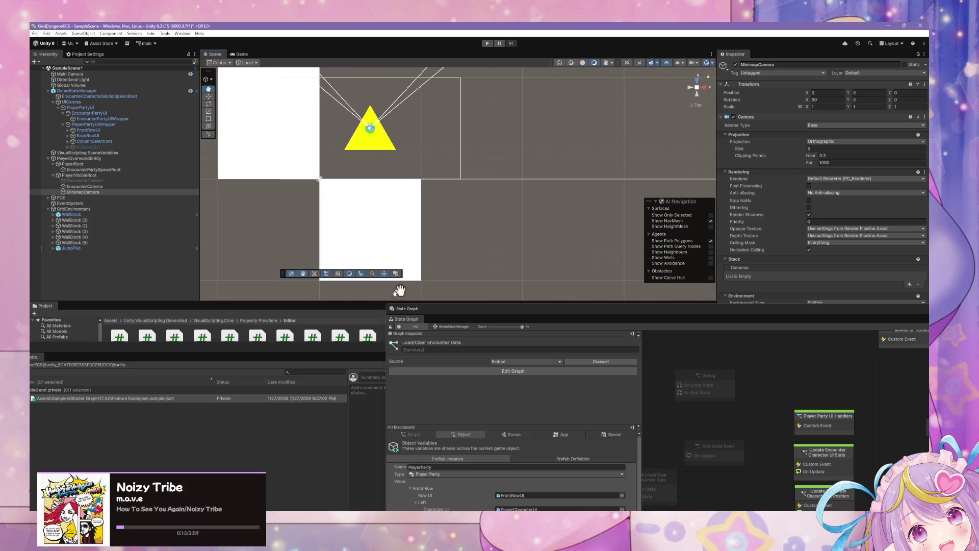
{"action": "left_click_drag", "start_coordinate": [280, 354], "coordinate": [593, 372]}
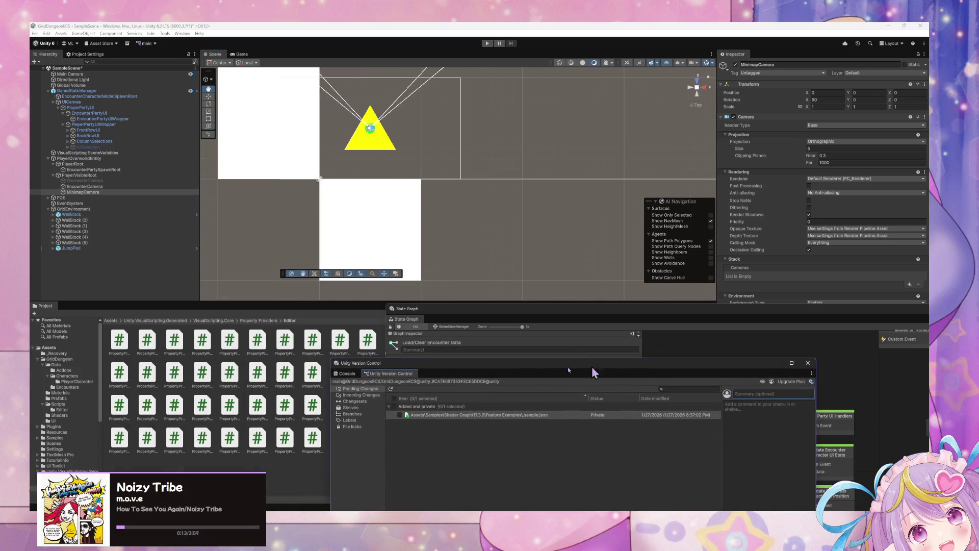
{"action": "left_click", "coordinate": [66, 409]}
{"action": "key", "text": "Up"}
{"action": "key", "text": "Up"}
{"action": "key", "text": "Up"}
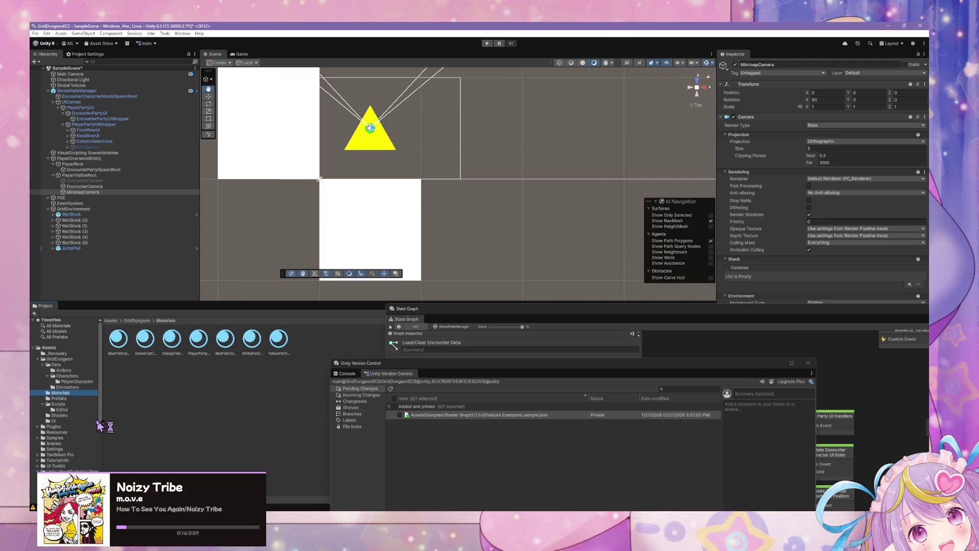
{"action": "left_click", "coordinate": [63, 421]}
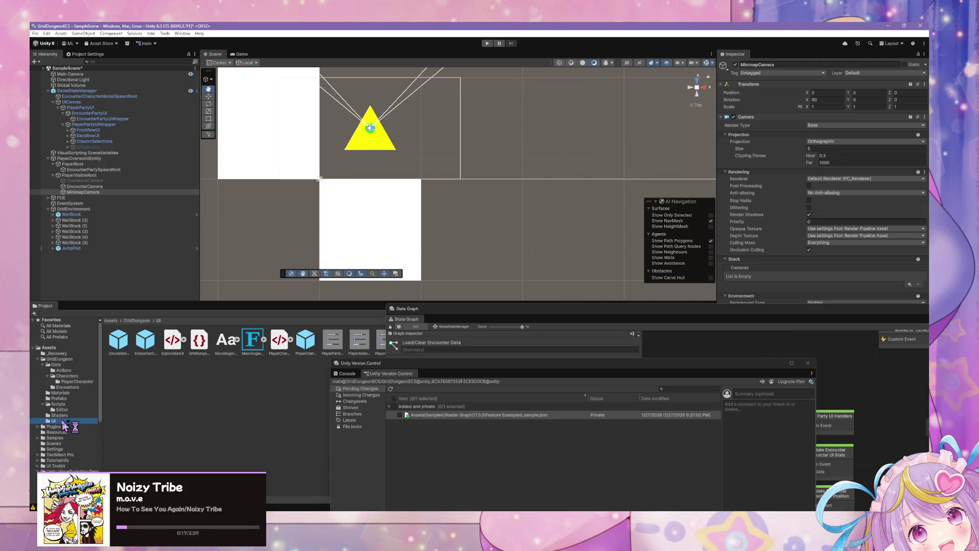
Create a Custom Render Texture named MinimapTexture in the UI folder, then reselect MinimapCamera
{"action": "right_click", "coordinate": [242, 376]}
{"action": "mouse_move", "coordinate": [262, 174]}
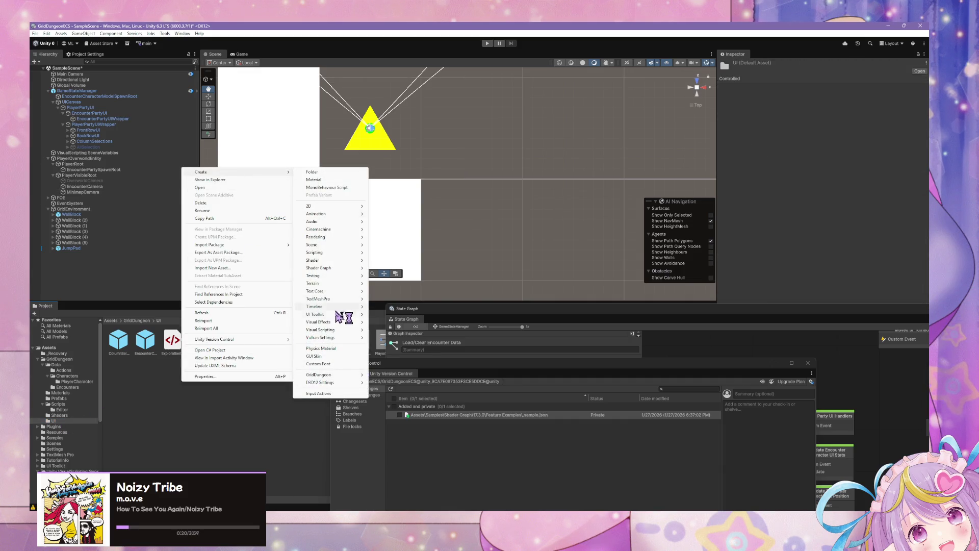
{"action": "mouse_move", "coordinate": [350, 237]}
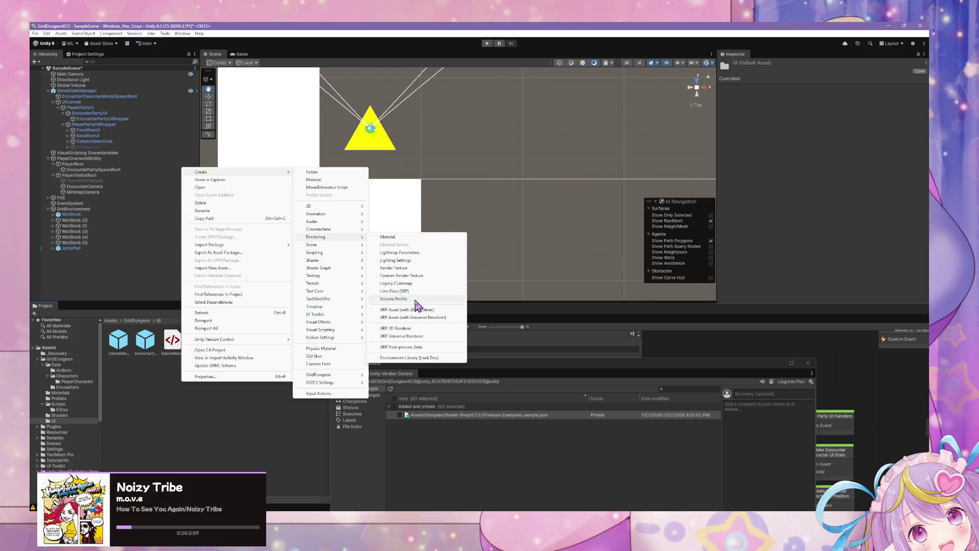
{"action": "left_click", "coordinate": [437, 276]}
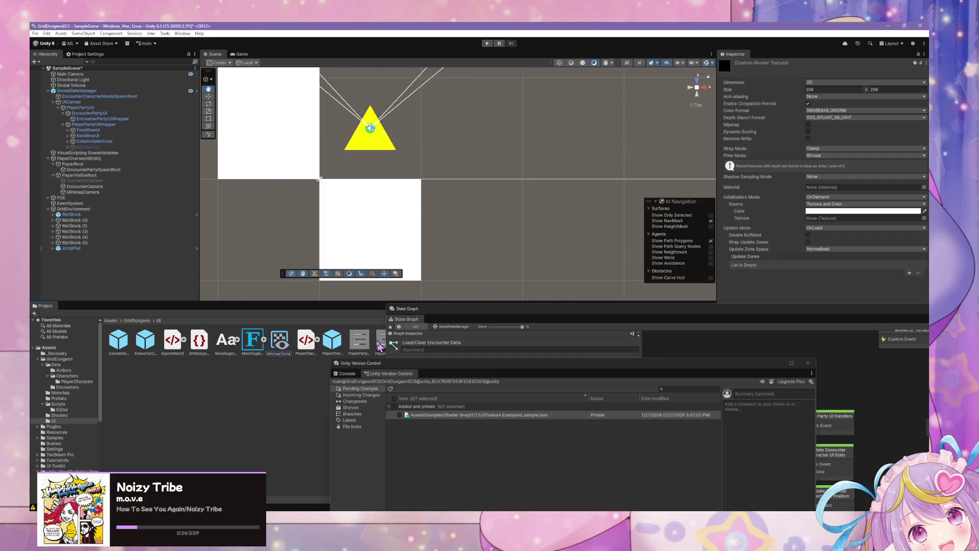
{"action": "key", "text": "Return"}
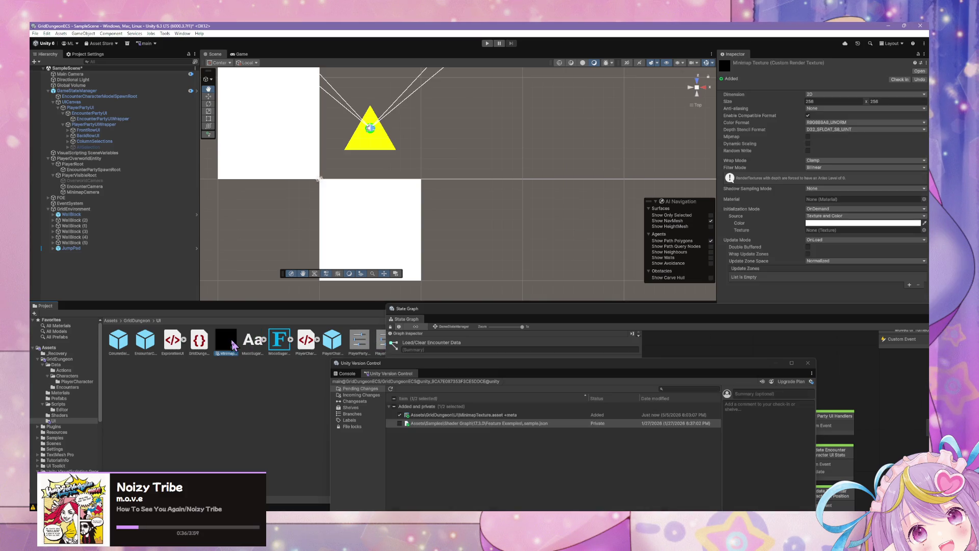
{"action": "left_click_drag", "start_coordinate": [403, 234], "coordinate": [436, 255]}
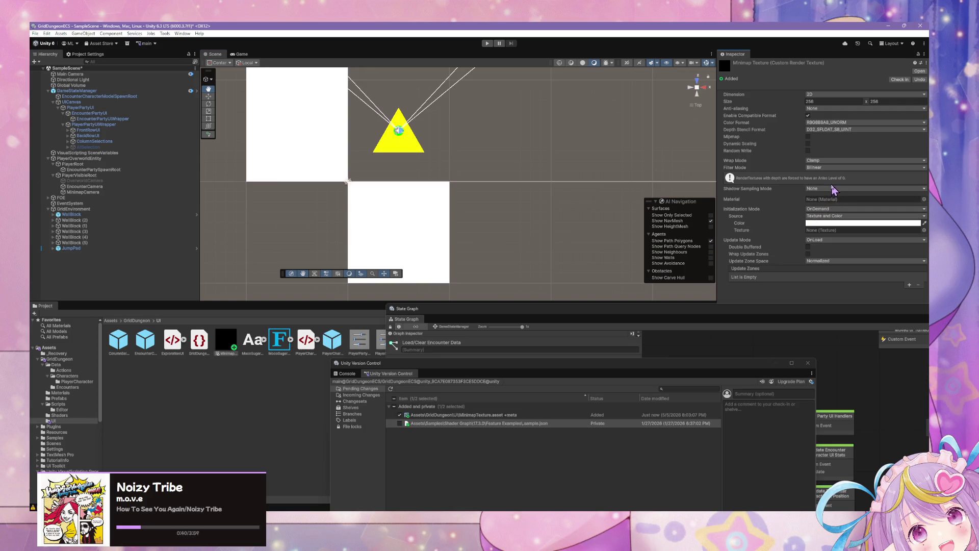
{"action": "left_click", "coordinate": [102, 192]}
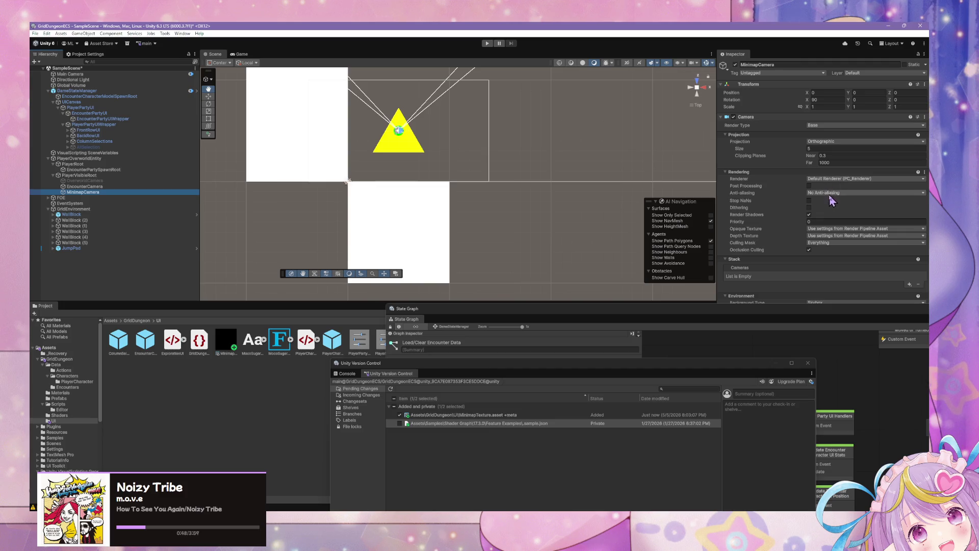
Keep MinimapCamera's default renderer and turn off Render Shadows
{"action": "left_click", "coordinate": [824, 141]}
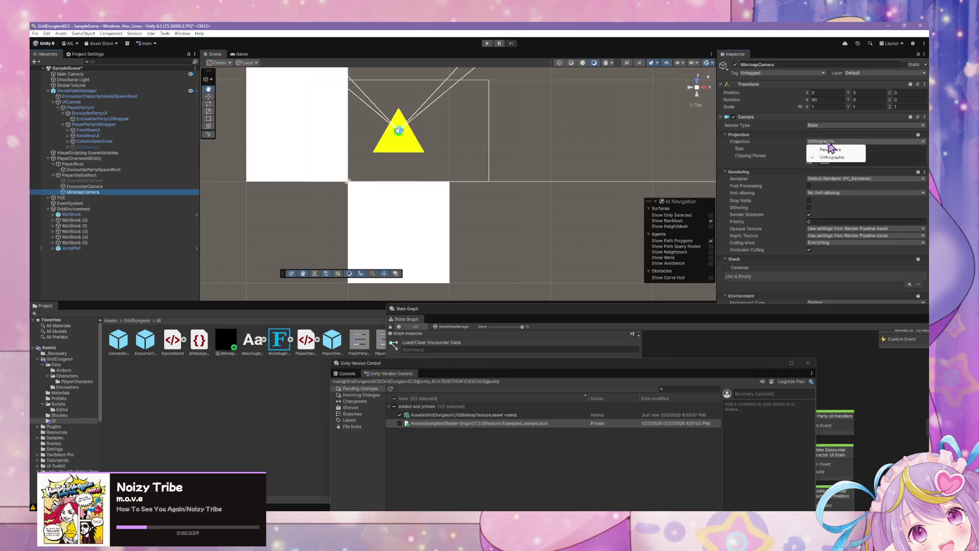
{"action": "scroll", "coordinate": [480, 149], "scroll_direction": "down", "scroll_amount": 2}
{"action": "scroll", "coordinate": [480, 149], "scroll_direction": "up", "scroll_amount": 1}
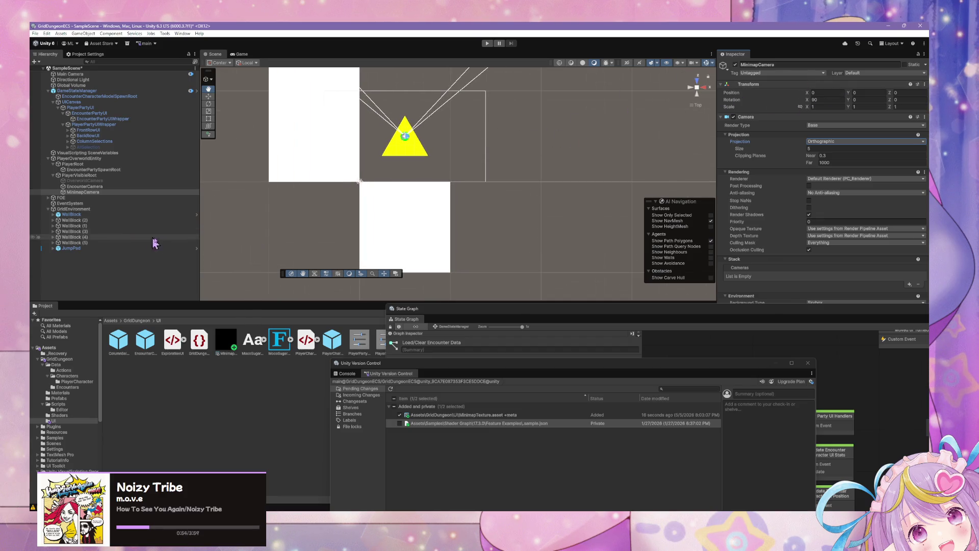
{"action": "left_click", "coordinate": [728, 323]}
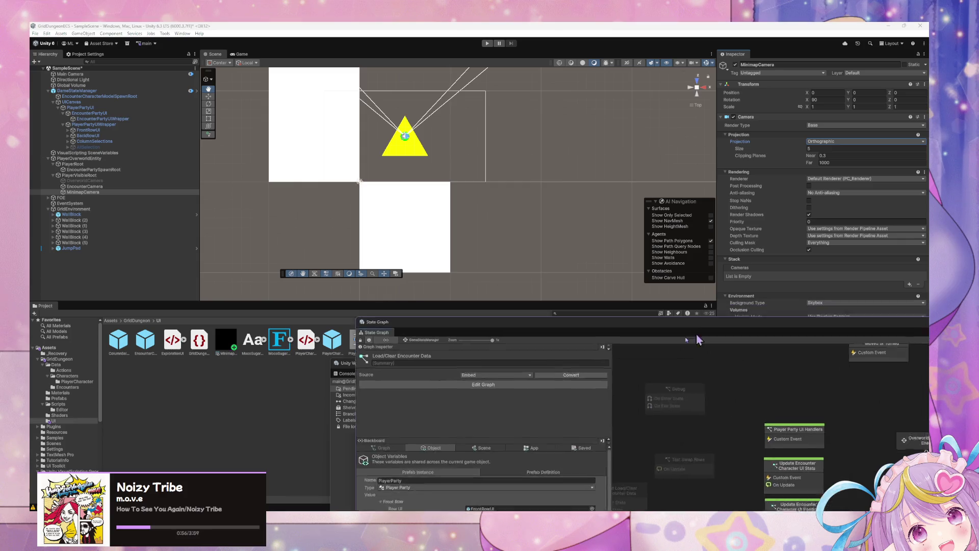
{"action": "left_click", "coordinate": [758, 359]}
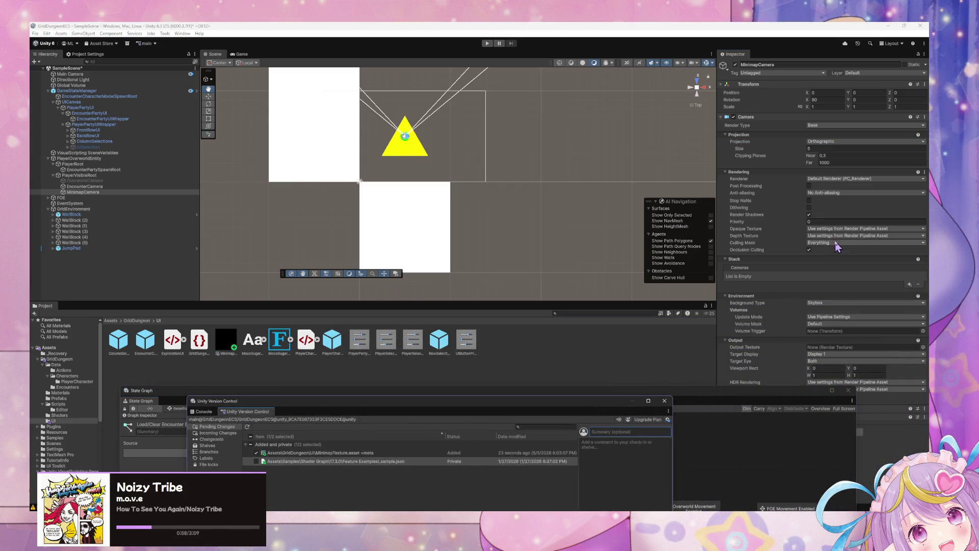
{"action": "left_click", "coordinate": [826, 182]}
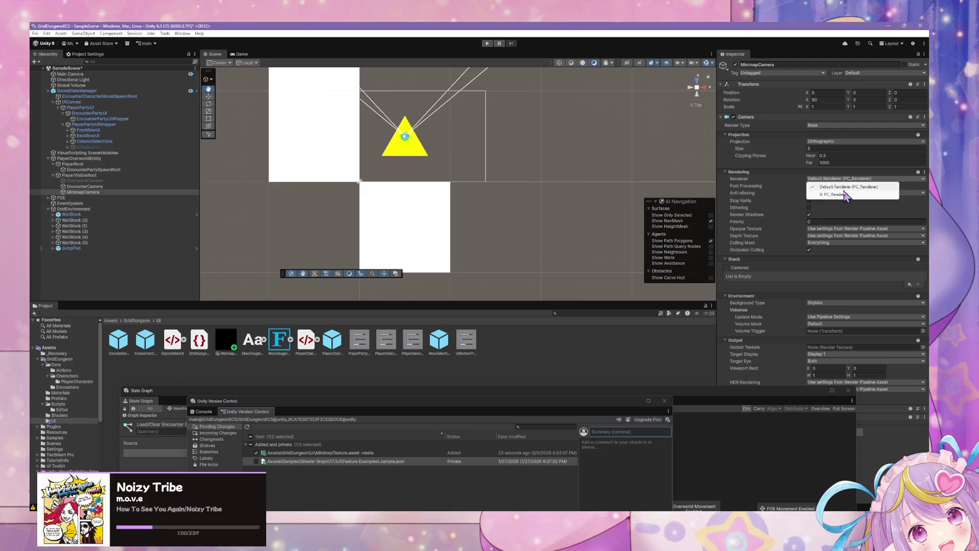
{"action": "left_click", "coordinate": [840, 189]}
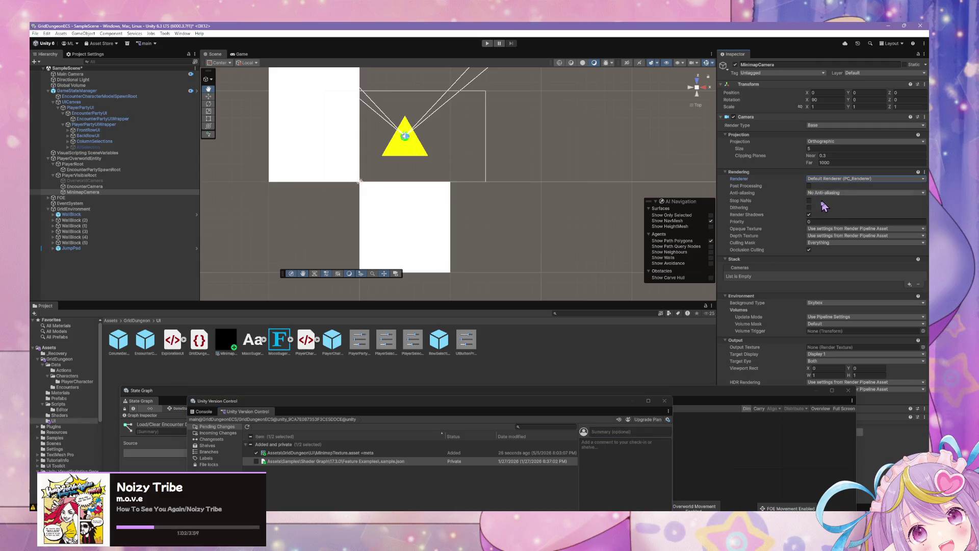
{"action": "left_click", "coordinate": [810, 214]}
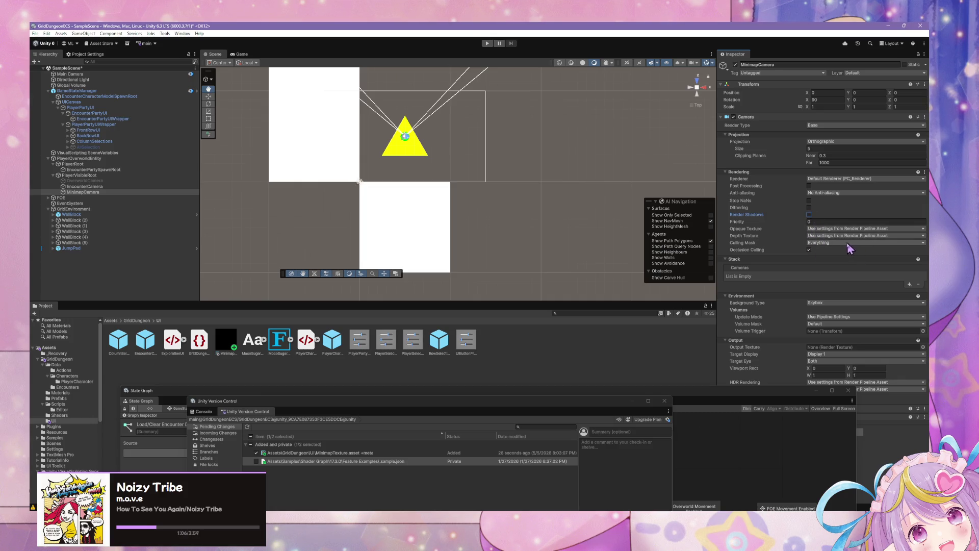
Set the camera Background Type to Solid Color with a near-black colour
{"action": "left_click", "coordinate": [837, 303]}
{"action": "left_click", "coordinate": [842, 317]}
{"action": "left_click", "coordinate": [847, 309]}
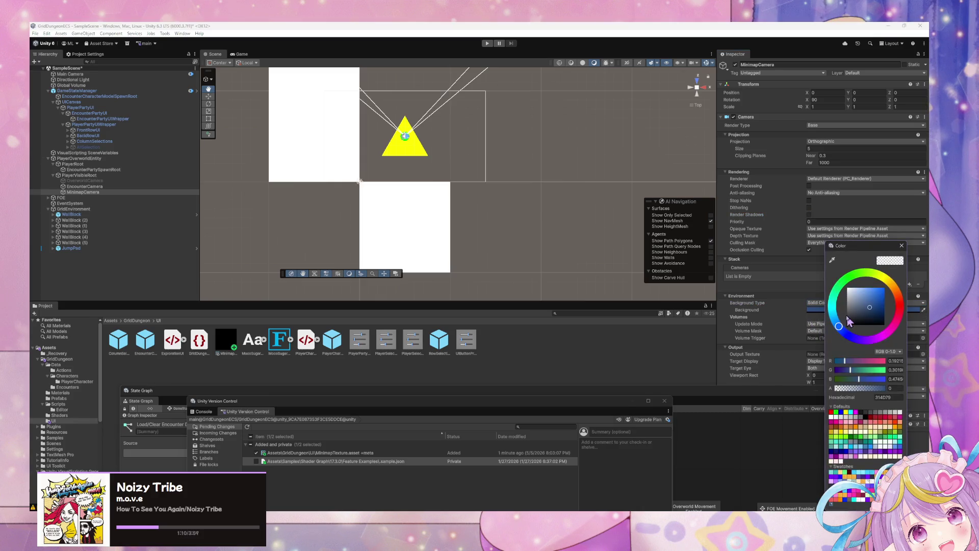
{"action": "left_click", "coordinate": [857, 324]}
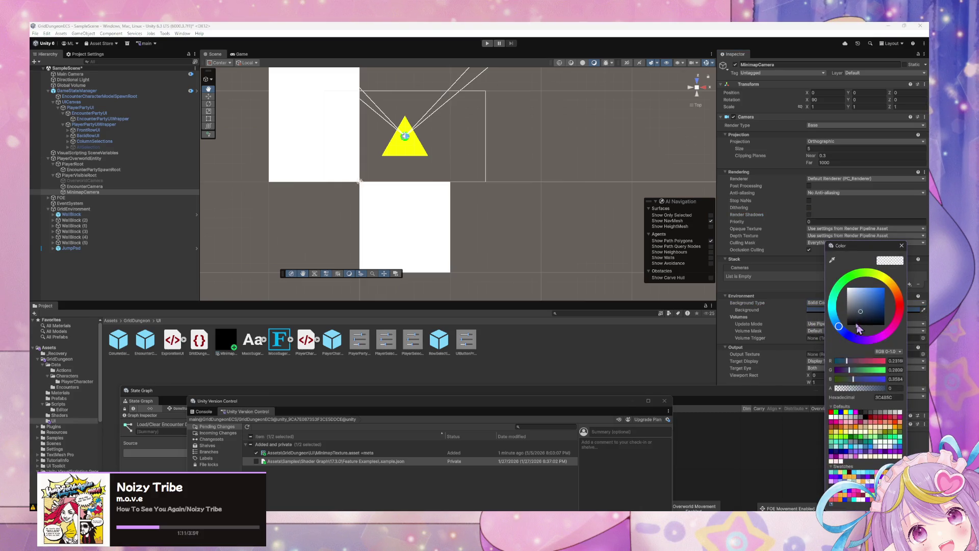
{"action": "left_click", "coordinate": [902, 245]}
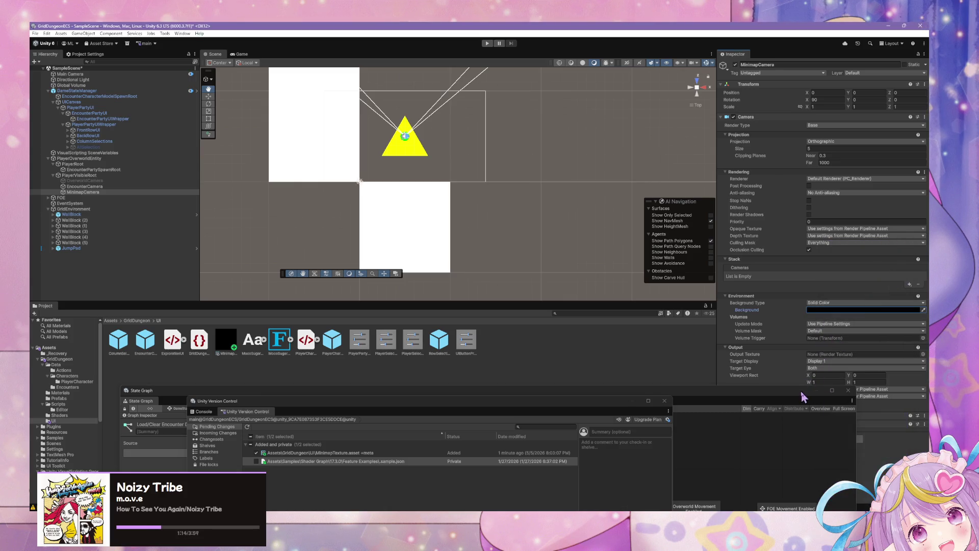
Assign MinimapTexture as the camera's Output Texture
{"action": "left_click", "coordinate": [923, 354]}
{"action": "left_click", "coordinate": [923, 354]}
{"action": "double_click", "coordinate": [497, 376]}
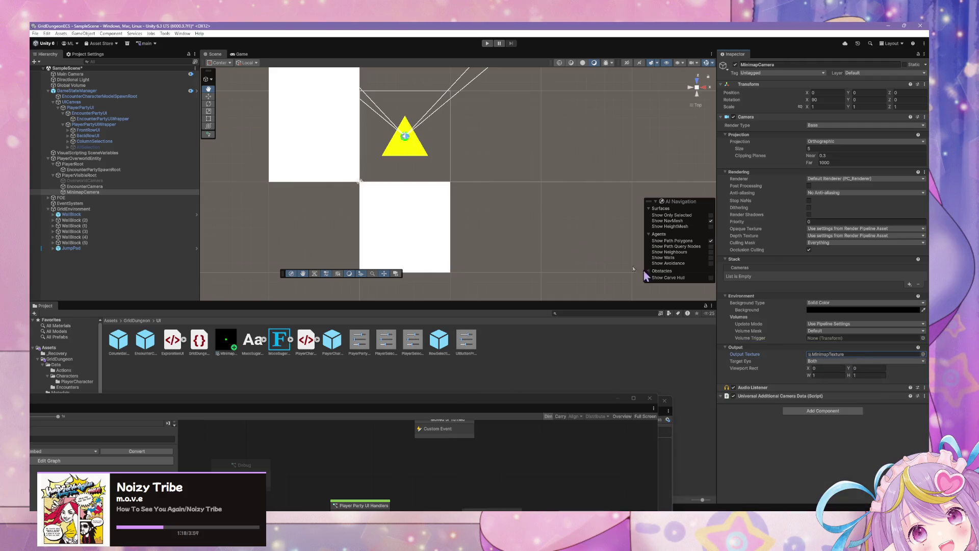
Select MinimapCamera and raise its Transform Position Y to 20, viewing the scene in perspective
{"action": "scroll", "coordinate": [556, 208], "scroll_direction": "down", "scroll_amount": 2}
{"action": "scroll", "coordinate": [556, 207], "scroll_direction": "up", "scroll_amount": 1}
{"action": "scroll", "coordinate": [555, 207], "scroll_direction": "down", "scroll_amount": 3}
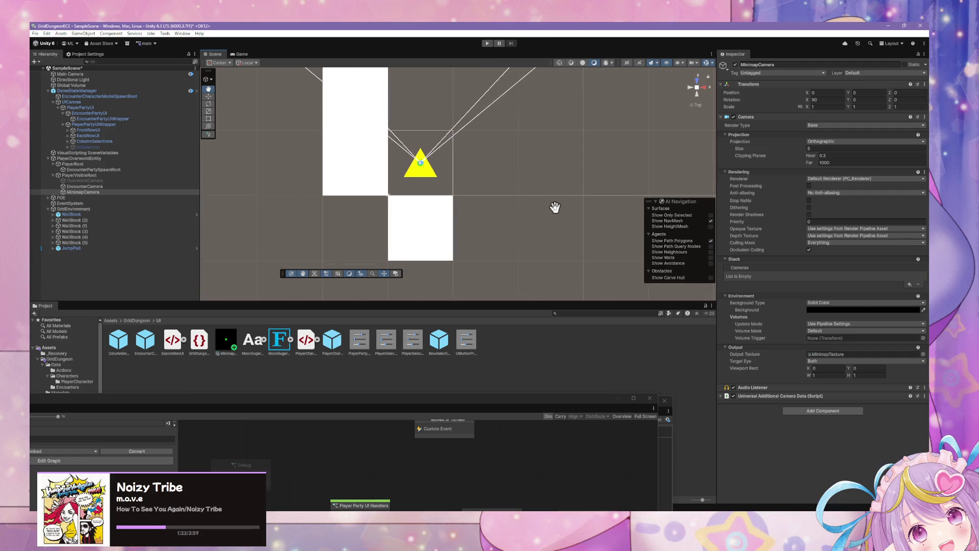
{"action": "scroll", "coordinate": [555, 216], "scroll_direction": "up", "scroll_amount": 2}
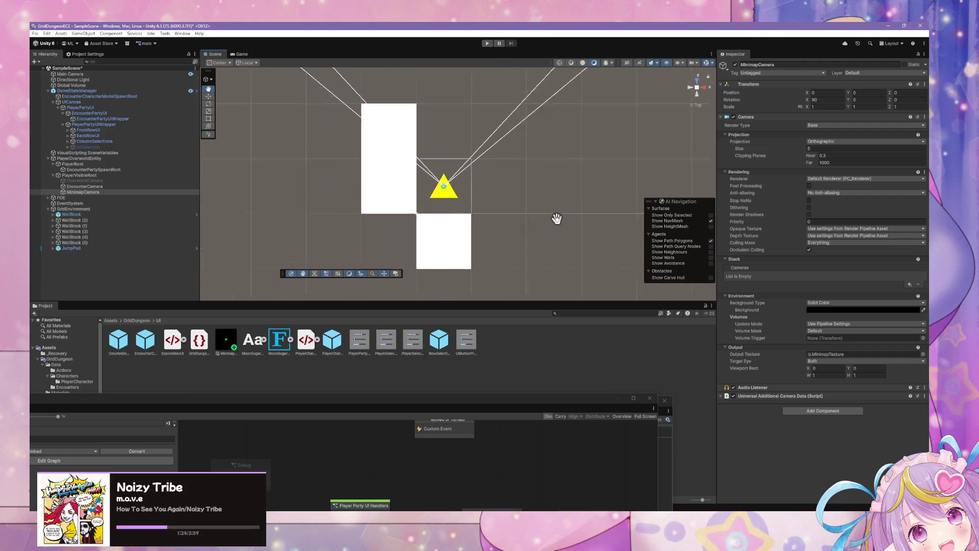
{"action": "left_click", "coordinate": [110, 193]}
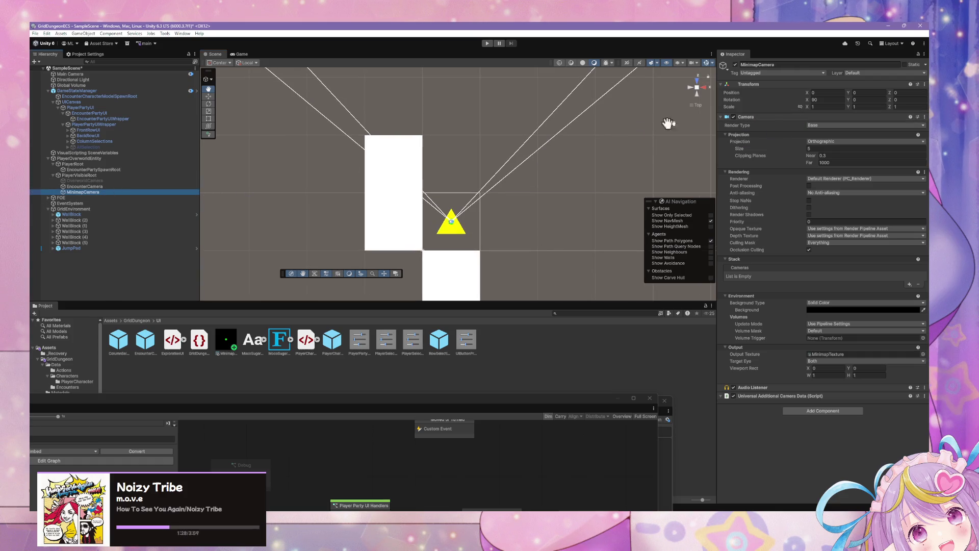
{"action": "left_click_drag", "start_coordinate": [589, 152], "coordinate": [581, 131]}
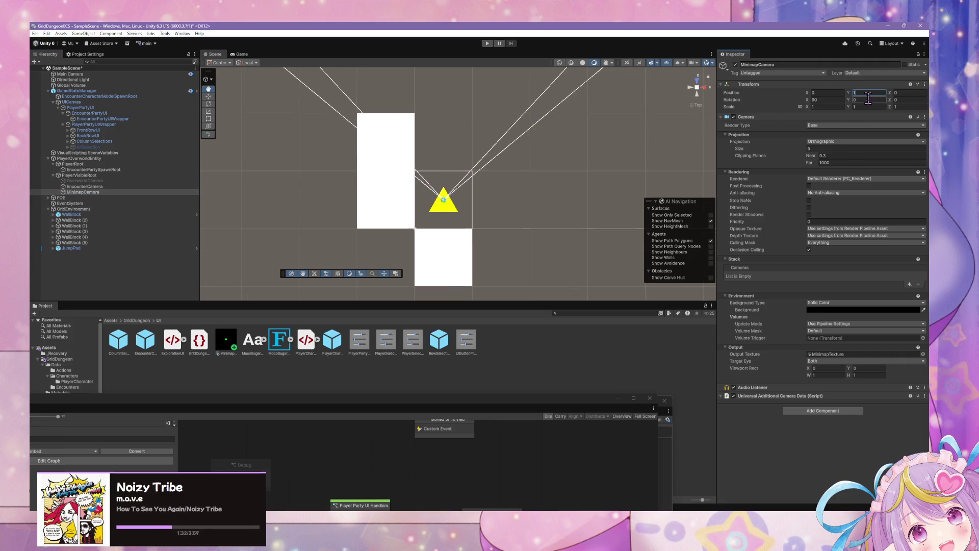
{"action": "mouse_move", "coordinate": [489, 160]}
{"action": "left_mouse_down"}
{"action": "mouse_move", "coordinate": [555, 199]}
{"action": "mouse_move", "coordinate": [516, 164]}
{"action": "mouse_move", "coordinate": [520, 179]}
{"action": "mouse_move", "coordinate": [505, 72]}
{"action": "mouse_move", "coordinate": [507, 178]}
{"action": "mouse_move", "coordinate": [522, 212]}
{"action": "mouse_move", "coordinate": [501, 177]}
{"action": "mouse_move", "coordinate": [513, 165]}
{"action": "mouse_move", "coordinate": [479, 124]}
{"action": "mouse_move", "coordinate": [475, 175]}
{"action": "mouse_move", "coordinate": [551, 167]}
{"action": "left_mouse_up"}
{"action": "scroll", "coordinate": [551, 167], "scroll_direction": "down", "scroll_amount": 5}
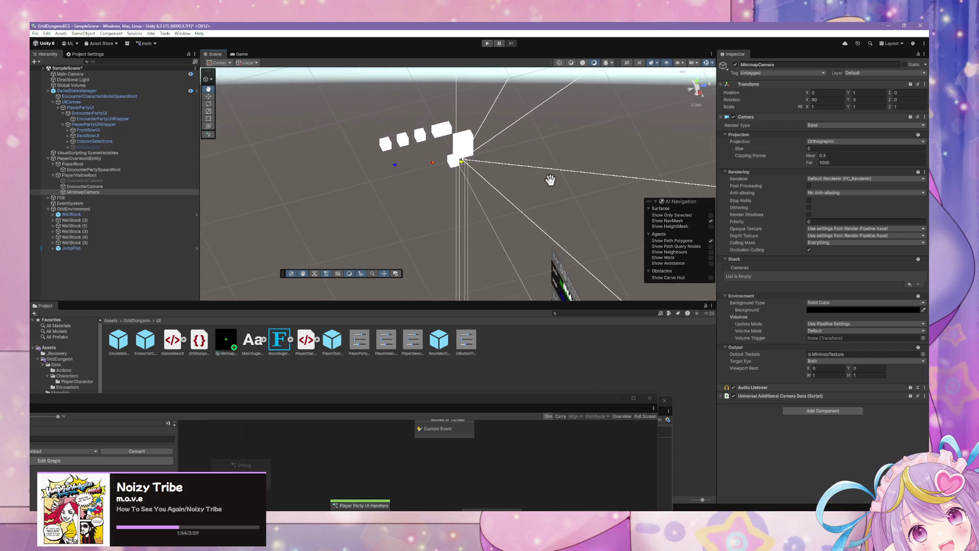
{"action": "scroll", "coordinate": [532, 165], "scroll_direction": "up", "scroll_amount": 3}
{"action": "scroll", "coordinate": [716, 102], "scroll_direction": "up", "scroll_amount": 2}
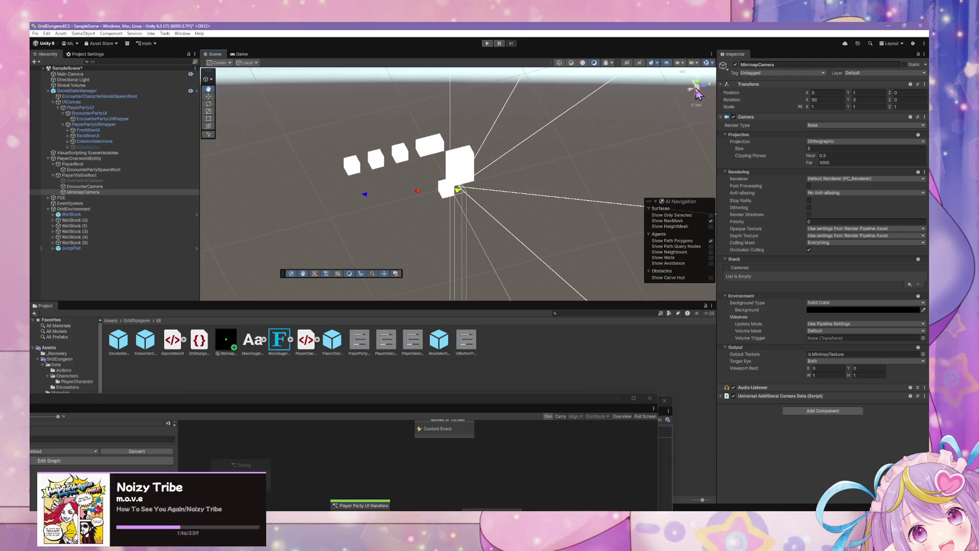
{"action": "left_click", "coordinate": [697, 88]}
{"action": "left_click_drag", "start_coordinate": [514, 245], "coordinate": [515, 242]}
{"action": "scroll", "coordinate": [517, 251], "scroll_direction": "up", "scroll_amount": 10}
{"action": "type", "text": "20"}
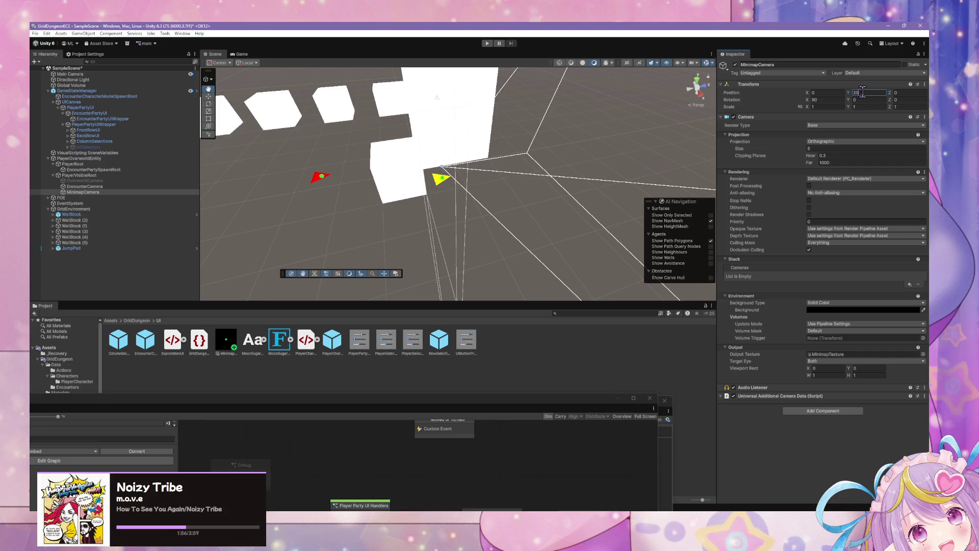
{"action": "key", "text": "Return"}
Set MinimapCamera's orthographic Size to 20 and check its coverage over the wall blocks
{"action": "scroll", "coordinate": [510, 168], "scroll_direction": "up", "scroll_amount": 10}
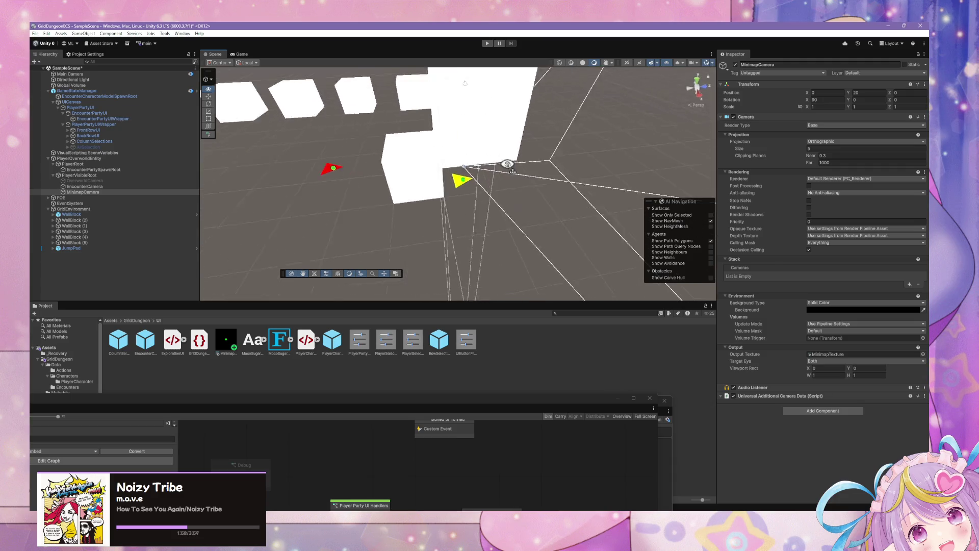
{"action": "mouse_move", "coordinate": [569, 247]}
{"action": "left_mouse_down"}
{"action": "mouse_move", "coordinate": [584, 258]}
{"action": "mouse_move", "coordinate": [640, 261]}
{"action": "left_mouse_up"}
{"action": "scroll", "coordinate": [639, 261], "scroll_direction": "up", "scroll_amount": 3}
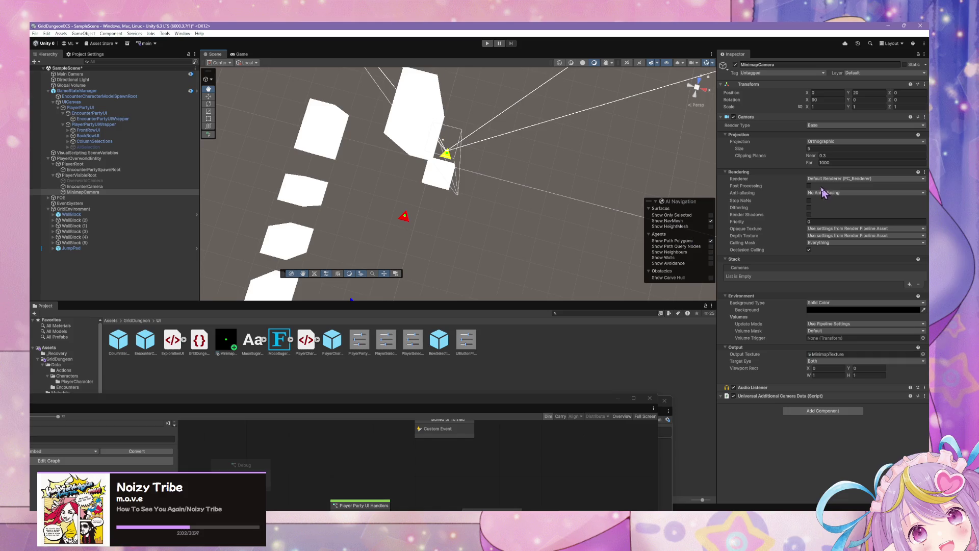
{"action": "mouse_move", "coordinate": [808, 149]}
{"action": "left_mouse_down"}
{"action": "mouse_move", "coordinate": [61, 145]}
{"action": "mouse_move", "coordinate": [153, 146]}
{"action": "mouse_move", "coordinate": [247, 177]}
{"action": "left_mouse_up"}
{"action": "type", "text": "20"}
{"action": "mouse_move", "coordinate": [597, 173]}
{"action": "left_mouse_down"}
{"action": "mouse_move", "coordinate": [517, 177]}
{"action": "mouse_move", "coordinate": [513, 149]}
{"action": "mouse_move", "coordinate": [519, 142]}
{"action": "mouse_move", "coordinate": [554, 280]}
{"action": "left_mouse_up"}
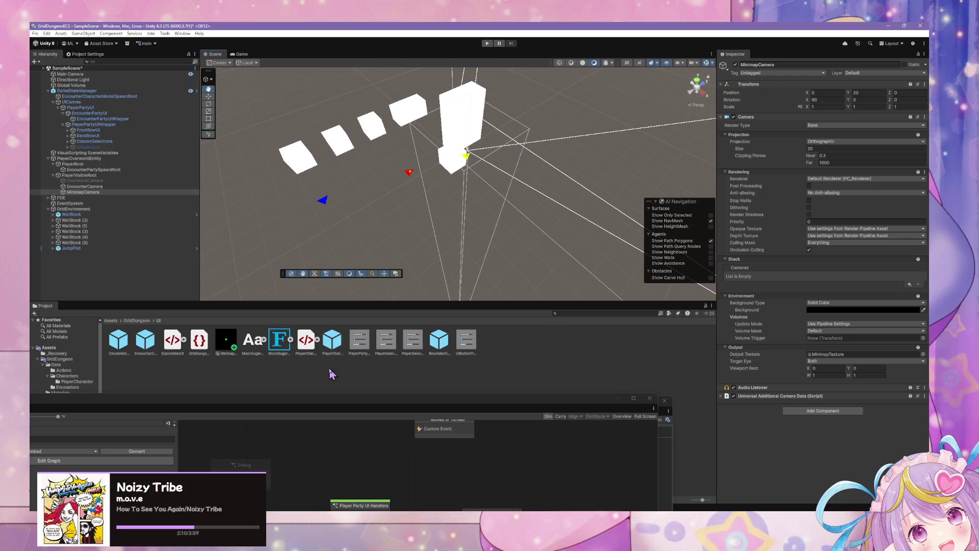
{"action": "left_click_drag", "start_coordinate": [210, 410], "coordinate": [337, 436]}
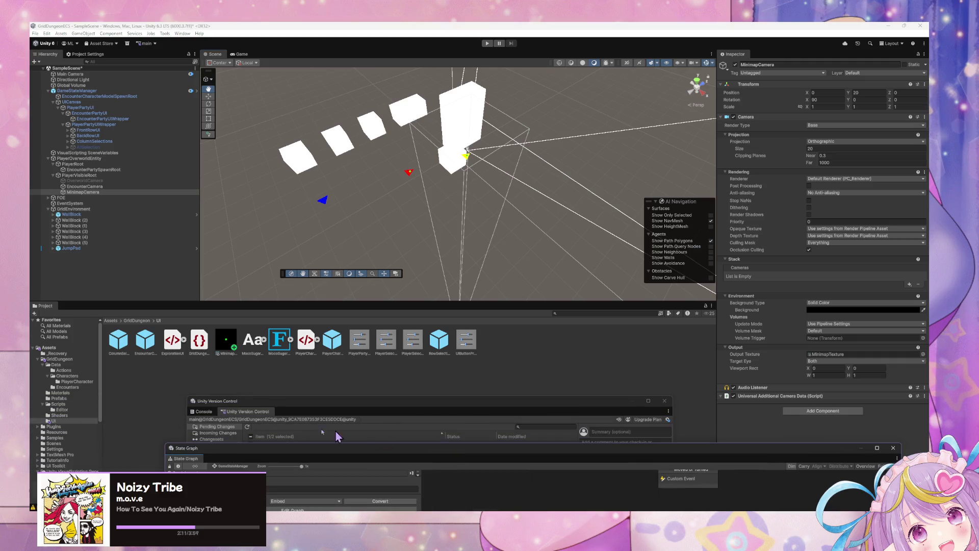
Select the Shaders folder and dismiss its context menu without choosing an action
{"action": "left_click", "coordinate": [59, 415]}
{"action": "right_click", "coordinate": [465, 357]}
{"action": "mouse_move", "coordinate": [540, 148]}
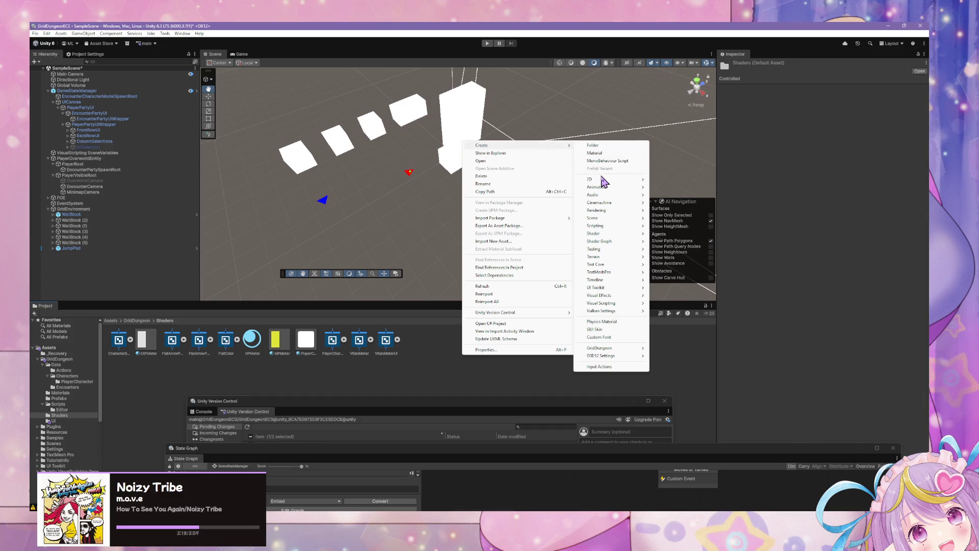
{"action": "left_click", "coordinate": [527, 404]}
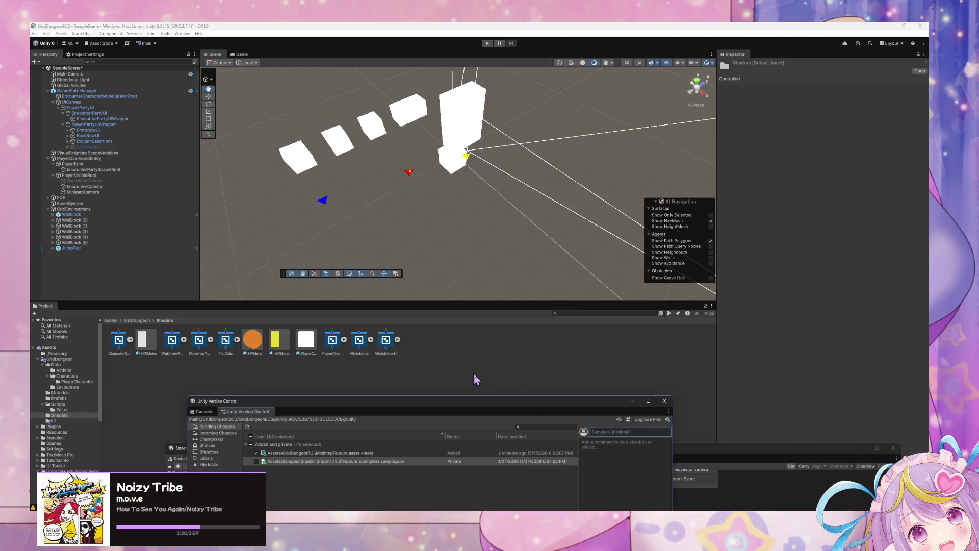
In the maximised GridTestScene project, search the Project window and select MinimapShader
{"action": "mouse_move", "coordinate": [584, 492]}
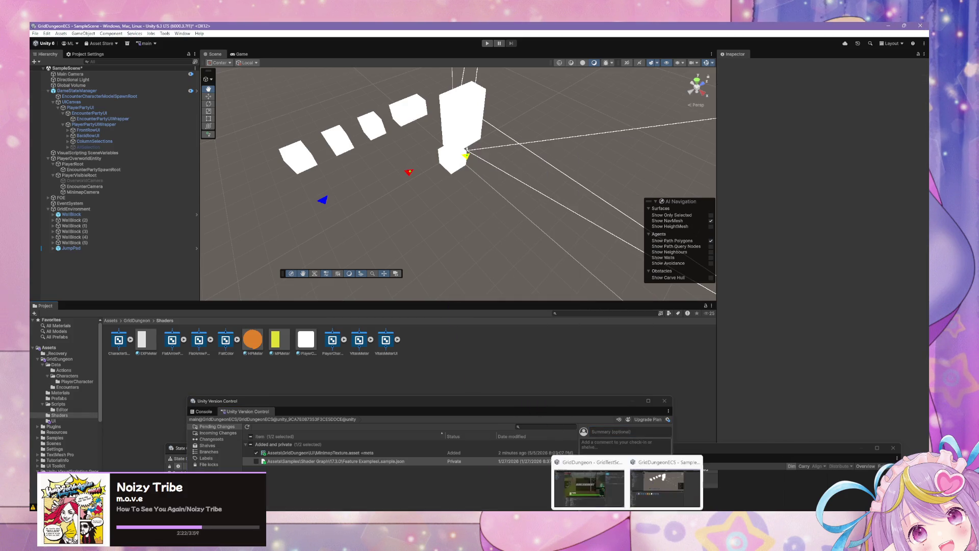
{"action": "left_click", "coordinate": [620, 489]}
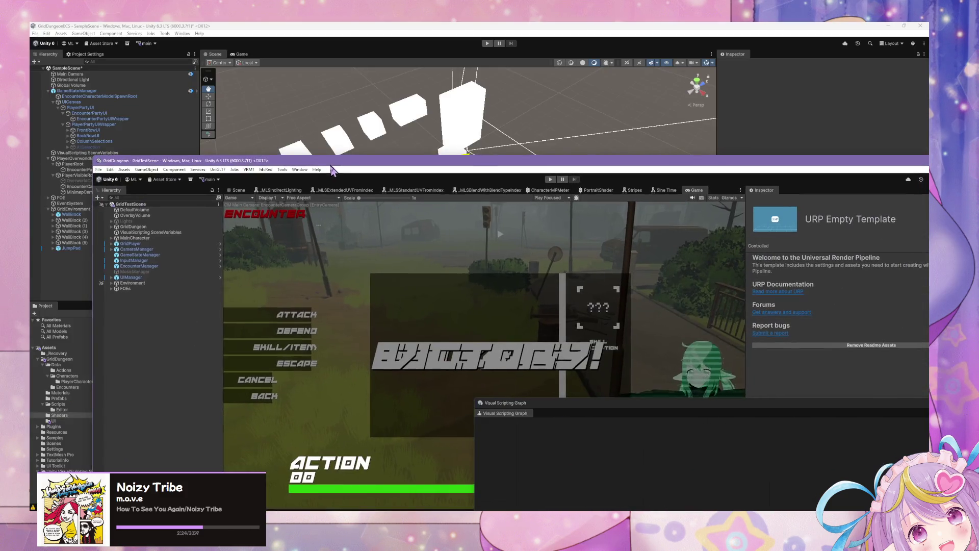
{"action": "left_click", "coordinate": [239, 190]}
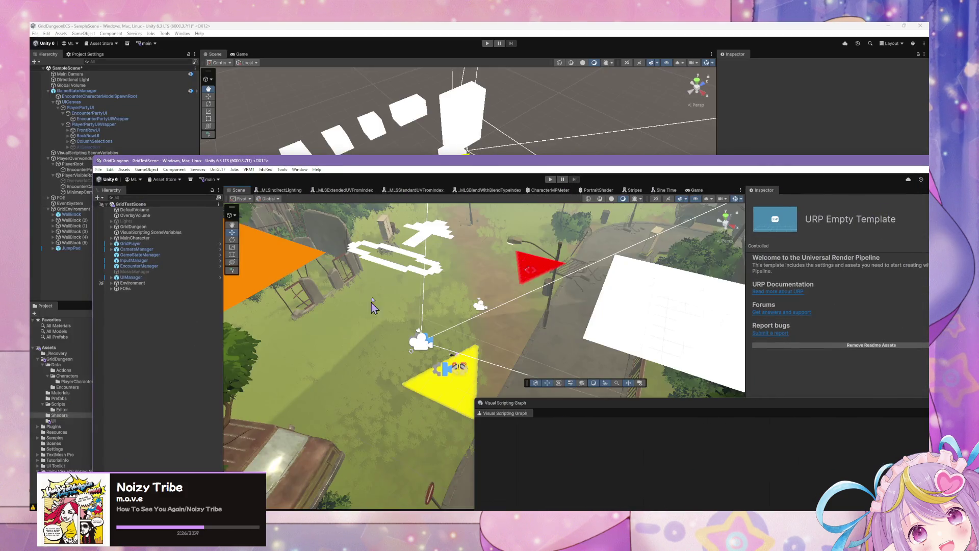
{"action": "key", "text": "super+Up"}
{"action": "left_click", "coordinate": [586, 386]}
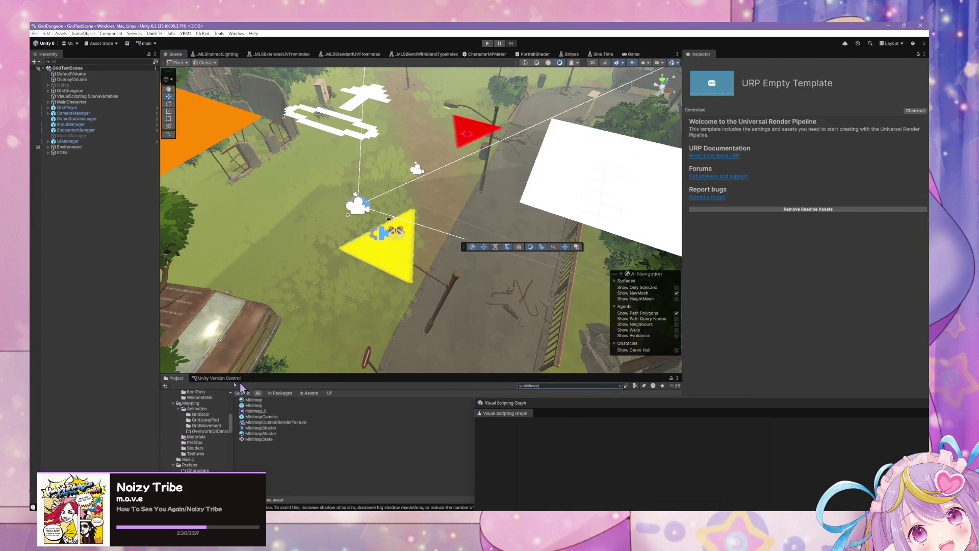
{"action": "left_click", "coordinate": [271, 429]}
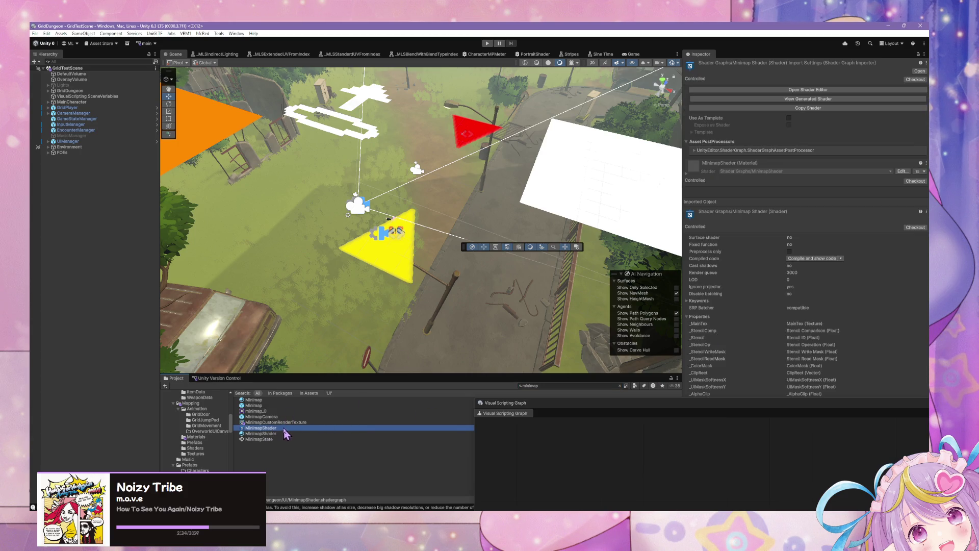
Open MinimapShader in Shader Graph and delete its Texture 2D Asset node
{"action": "double_click", "coordinate": [276, 428]}
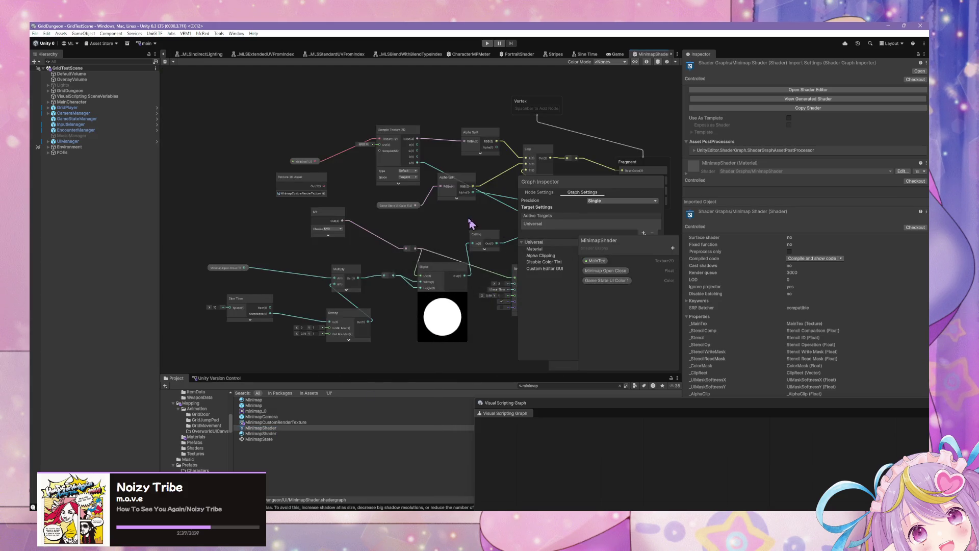
{"action": "left_click_drag", "start_coordinate": [470, 219], "coordinate": [411, 220]}
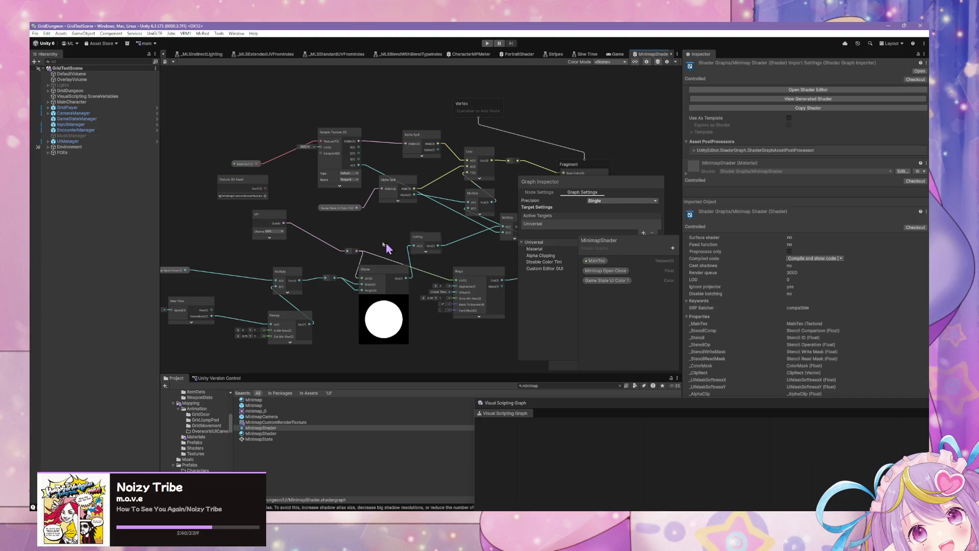
{"action": "left_click", "coordinate": [253, 188]}
{"action": "key", "text": "Delete"}
Pan and zoom around the MinimapShader graph to study its nodes
{"action": "left_click_drag", "start_coordinate": [342, 221], "coordinate": [233, 194]}
{"action": "scroll", "coordinate": [310, 192], "scroll_direction": "down", "scroll_amount": 3}
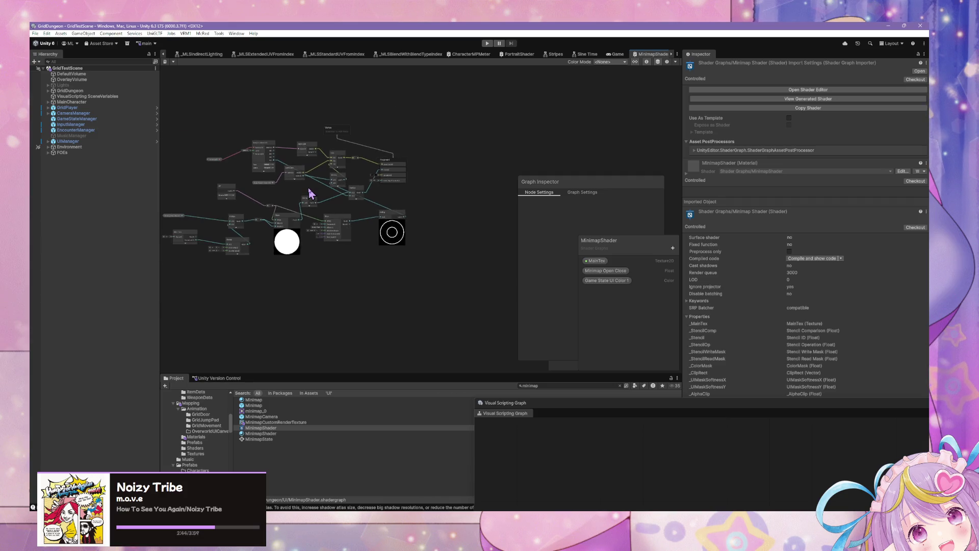
{"action": "scroll", "coordinate": [411, 227], "scroll_direction": "up", "scroll_amount": 2}
{"action": "scroll", "coordinate": [408, 227], "scroll_direction": "down", "scroll_amount": 1}
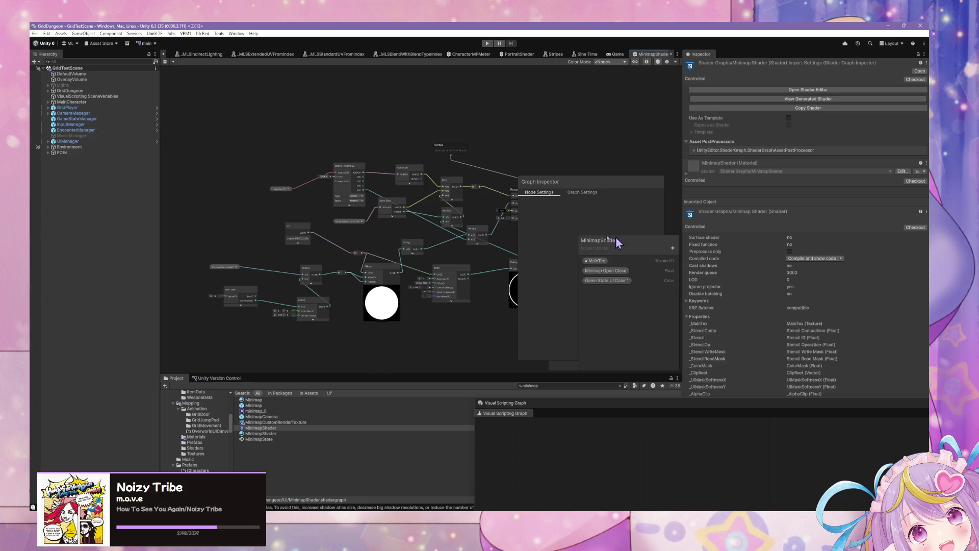
{"action": "scroll", "coordinate": [457, 219], "scroll_direction": "up", "scroll_amount": 2}
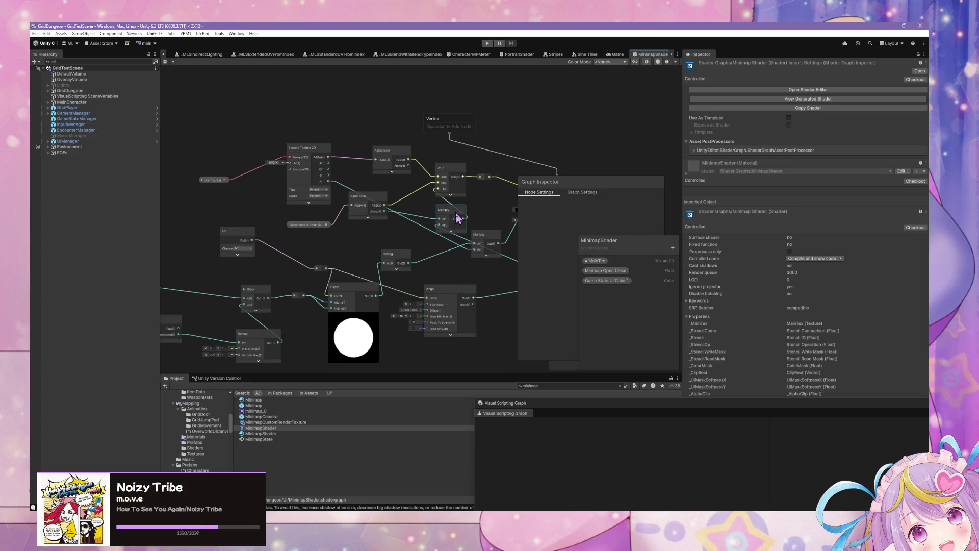
{"action": "scroll", "coordinate": [424, 218], "scroll_direction": "down", "scroll_amount": 3}
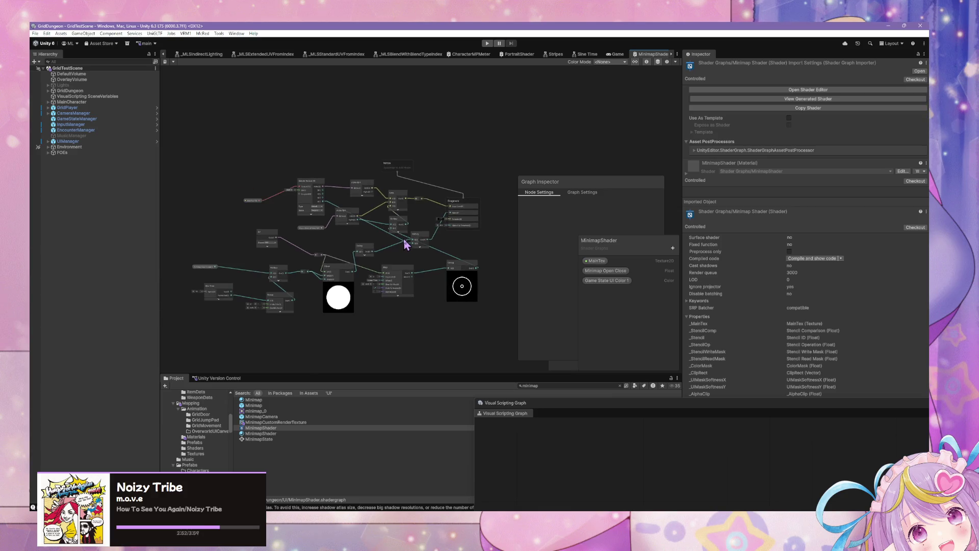
Reveal the GridDungeonECS Shaders folder in File Explorer
{"action": "left_click", "coordinate": [260, 427]}
{"action": "right_click", "coordinate": [281, 475]}
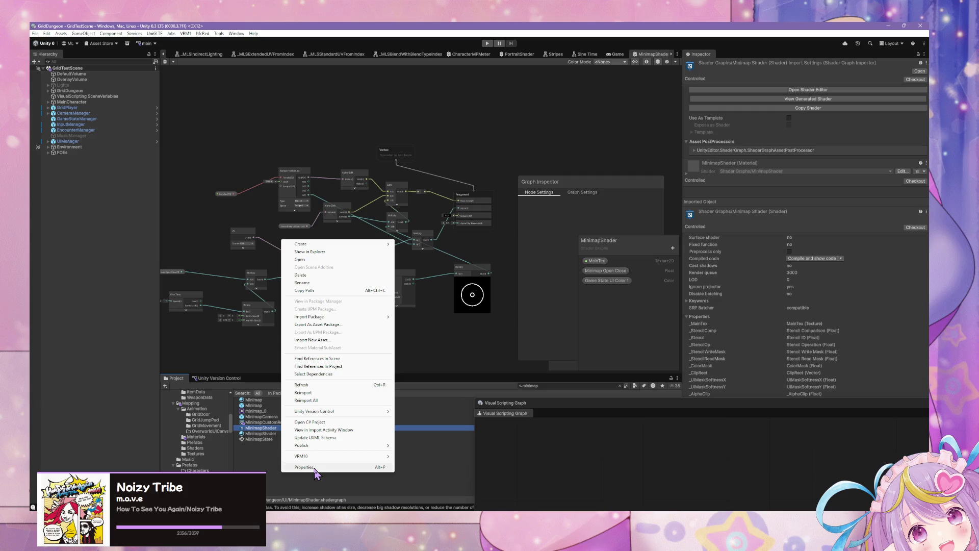
{"action": "left_click", "coordinate": [287, 475]}
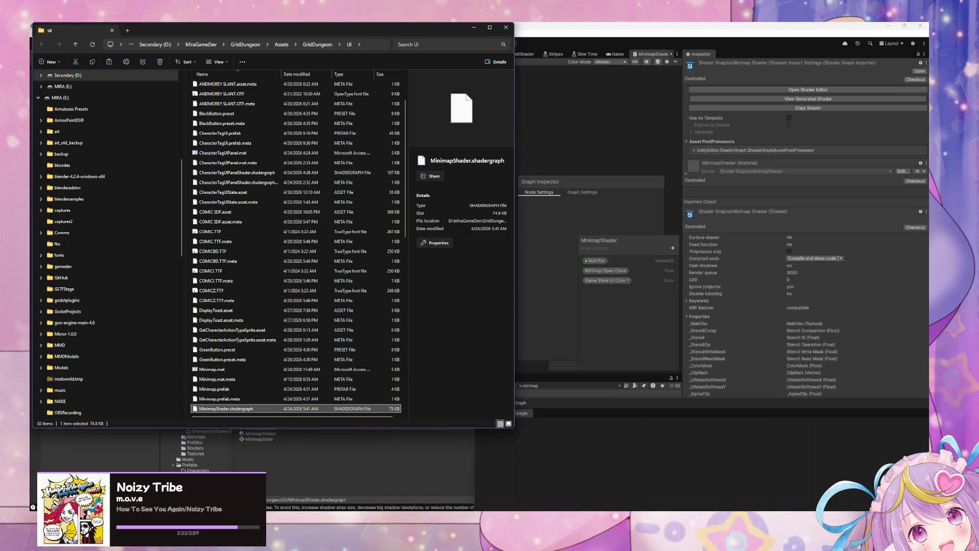
{"action": "mouse_move", "coordinate": [627, 510]}
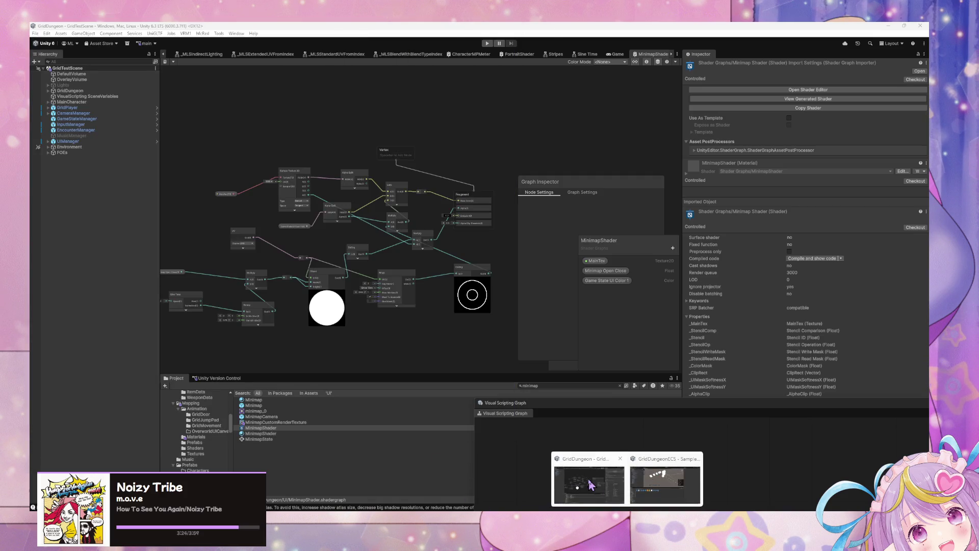
{"action": "mouse_move", "coordinate": [653, 492]}
{"action": "right_click", "coordinate": [332, 380]}
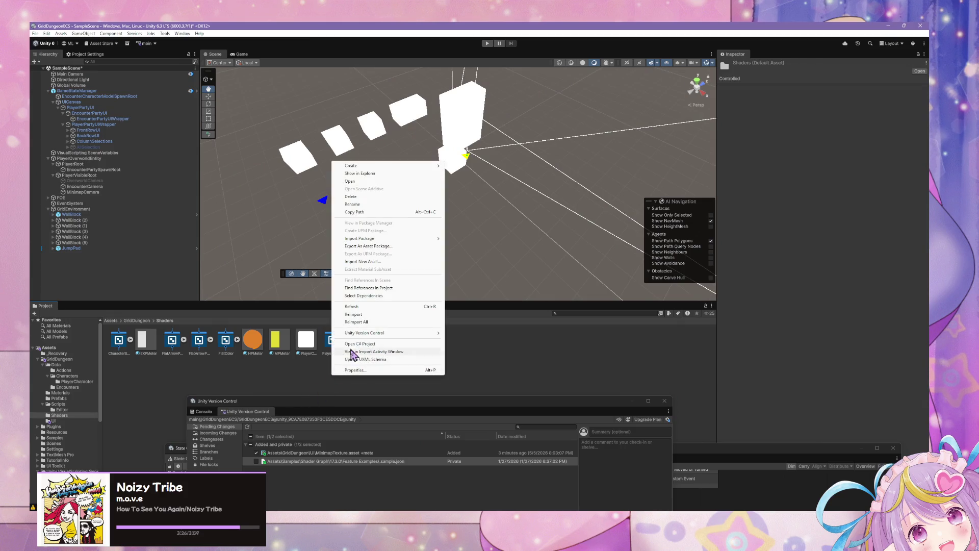
{"action": "left_click", "coordinate": [403, 174]}
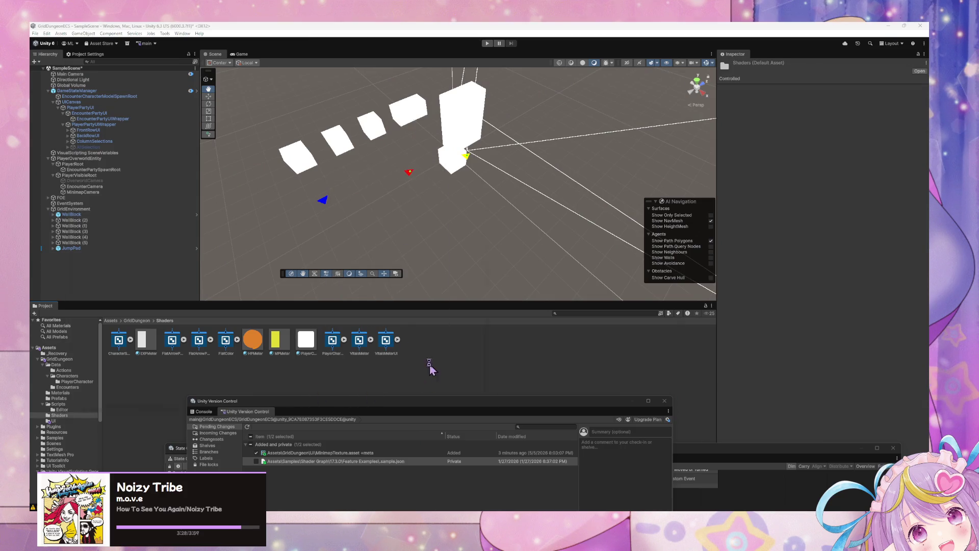
Paste MinimapShader.shadergraph into the Shaders folder, keep its name, and minimise Explorer
{"action": "left_click", "coordinate": [301, 303]}
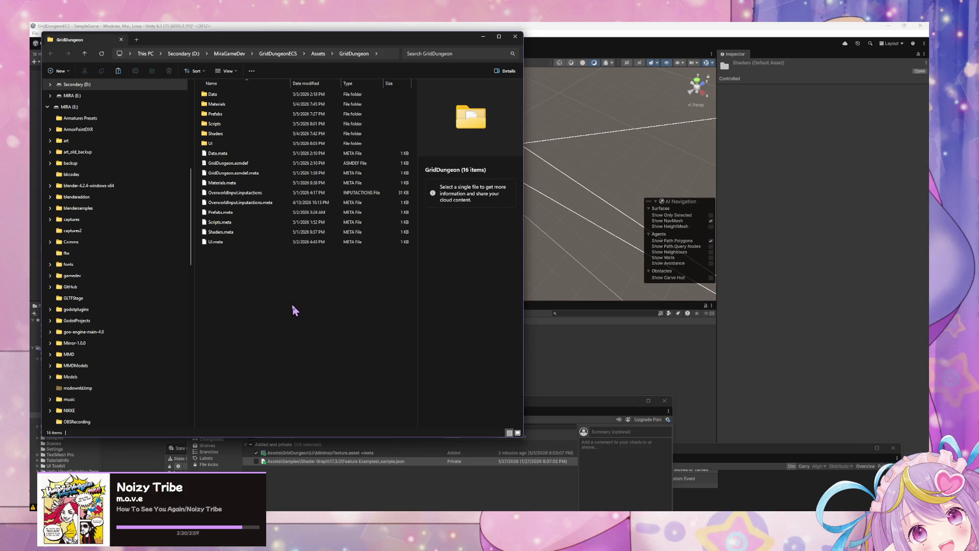
{"action": "double_click", "coordinate": [250, 134]}
{"action": "left_click", "coordinate": [245, 281]}
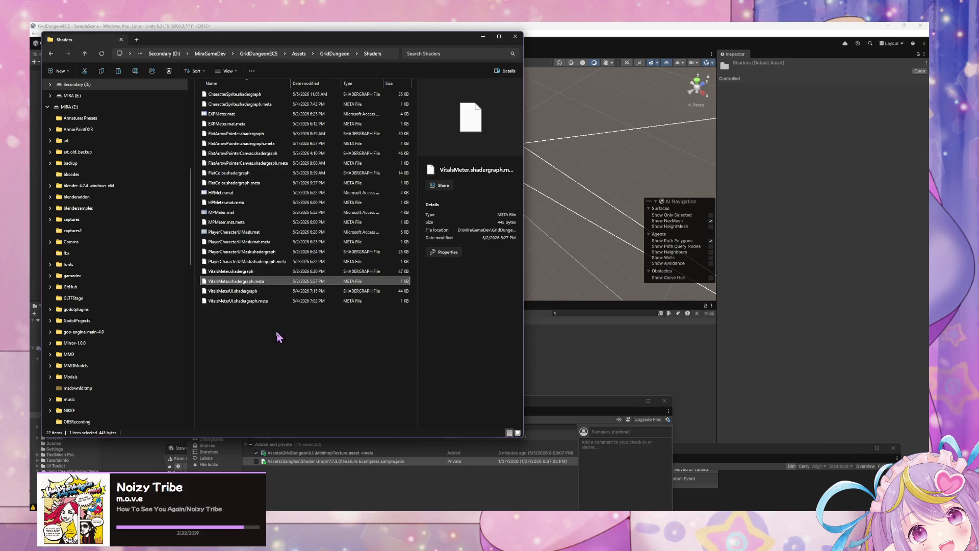
{"action": "left_click", "coordinate": [276, 332]}
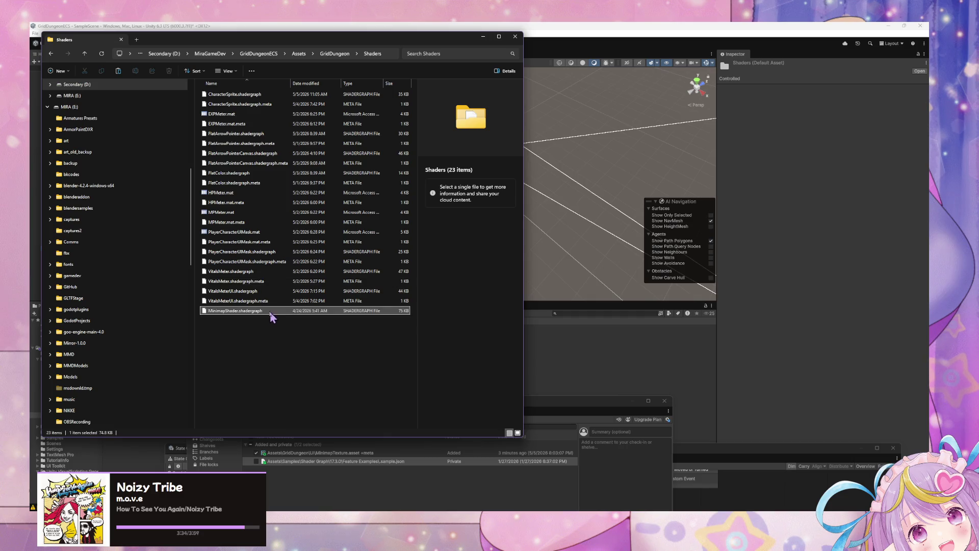
{"action": "key", "text": "ctrl+v"}
{"action": "key", "text": "F2"}
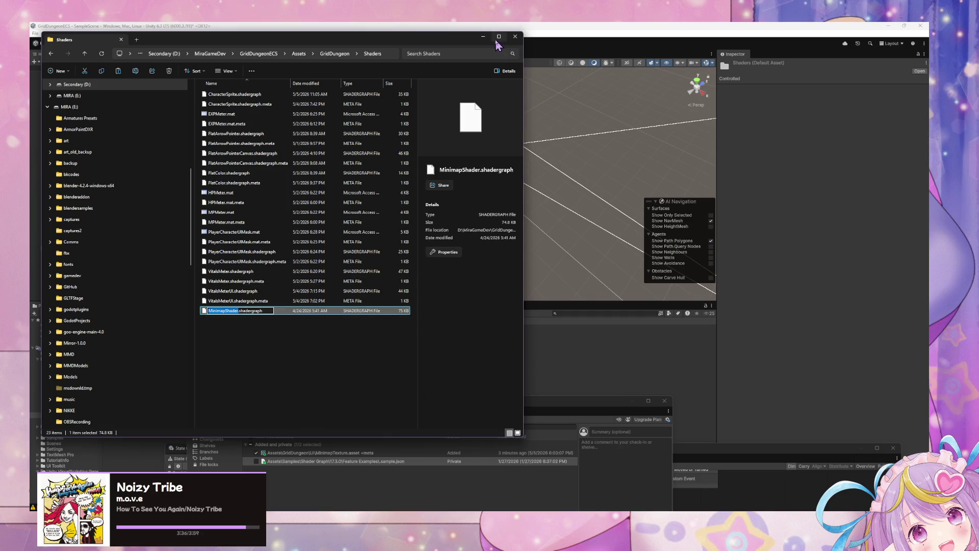
{"action": "left_click", "coordinate": [334, 322]}
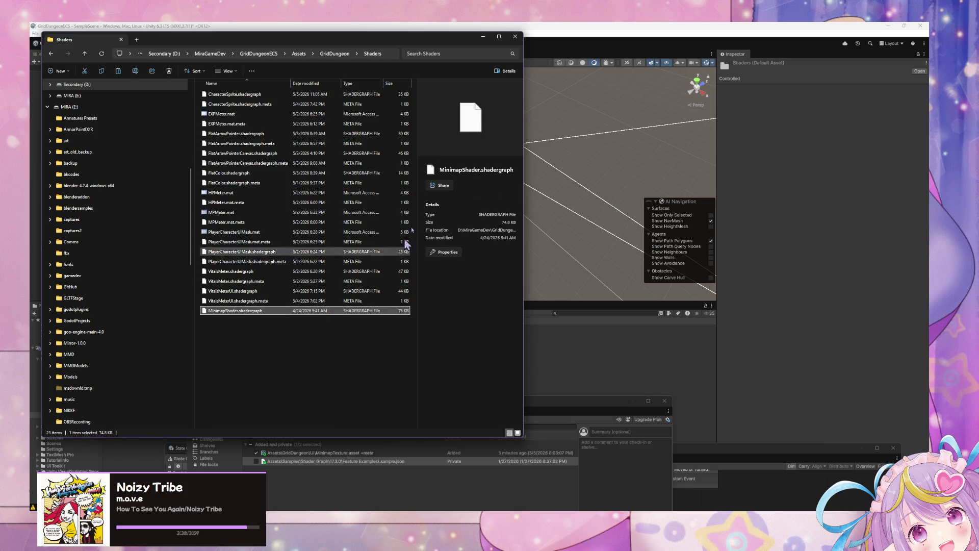
{"action": "left_click", "coordinate": [483, 37]}
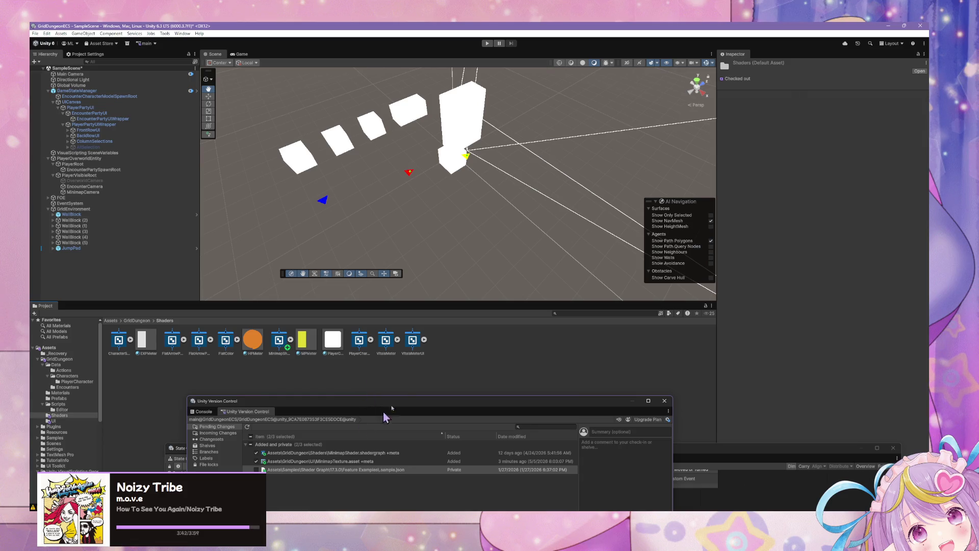
Switch to the game camera view and collapse PlayerPartyUI in the Hierarchy
{"action": "key", "text": "w"}
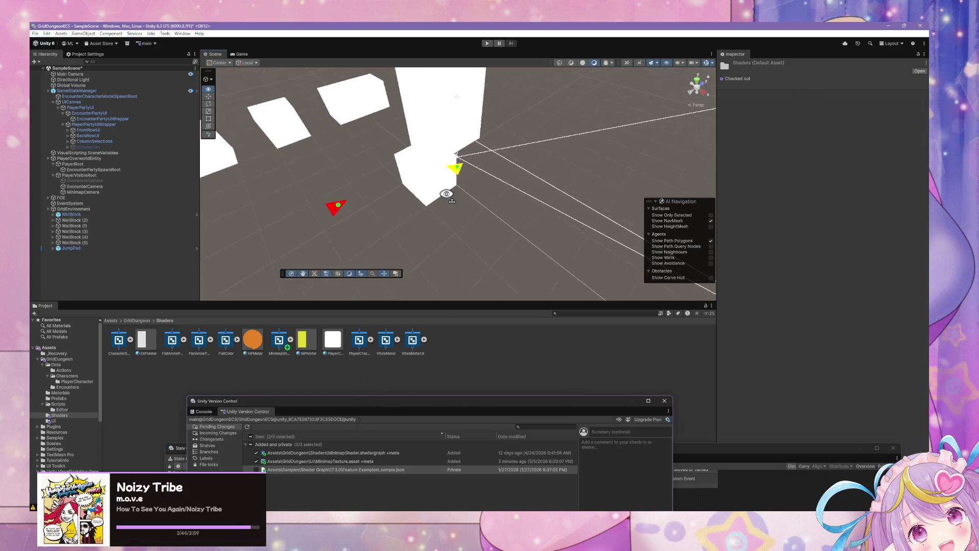
{"action": "key", "text": "s"}
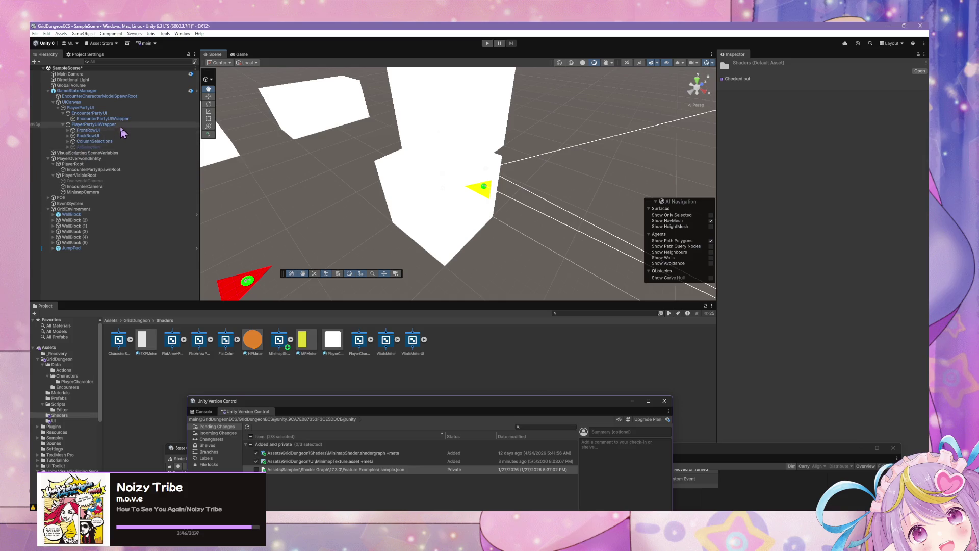
{"action": "key", "text": "ctrl+2"}
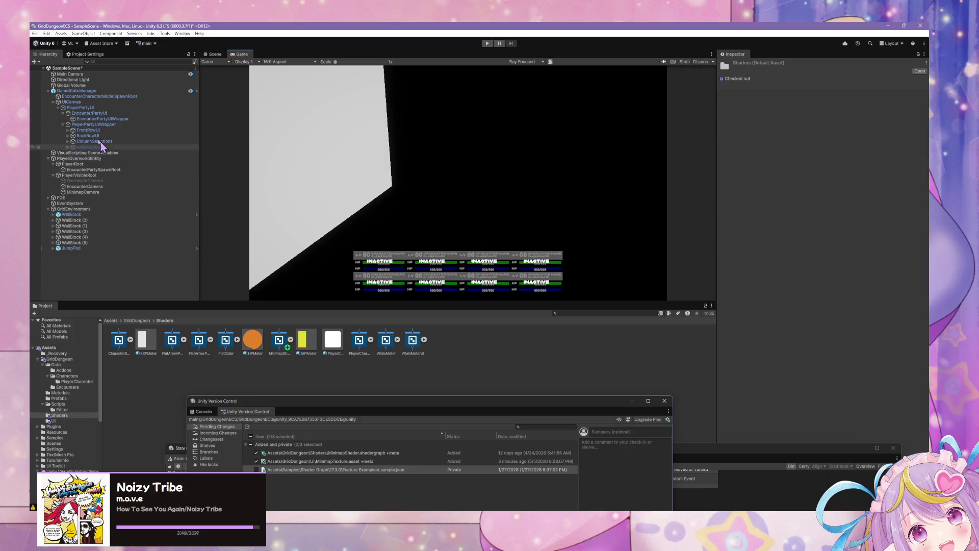
{"action": "left_click", "coordinate": [68, 108]}
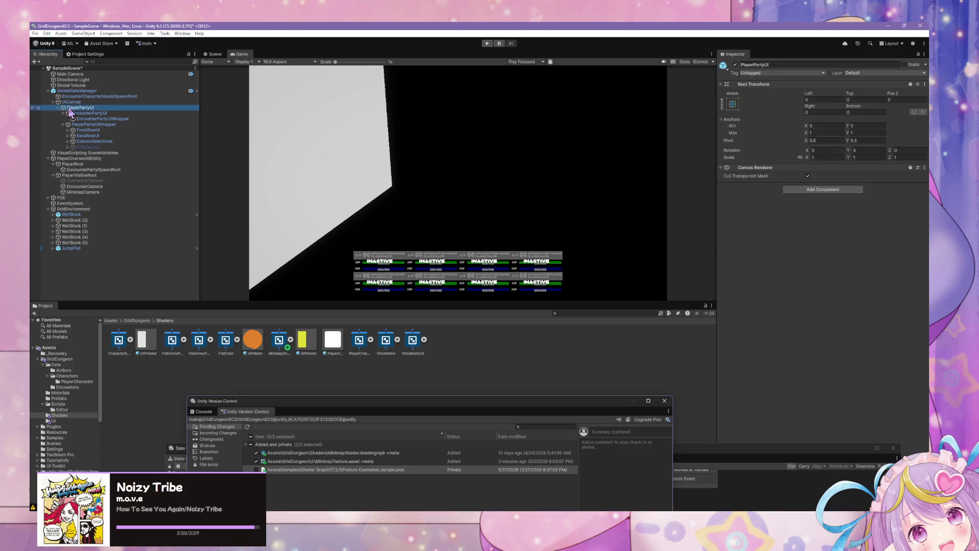
{"action": "left_click", "coordinate": [58, 108]}
{"action": "left_click", "coordinate": [58, 108]}
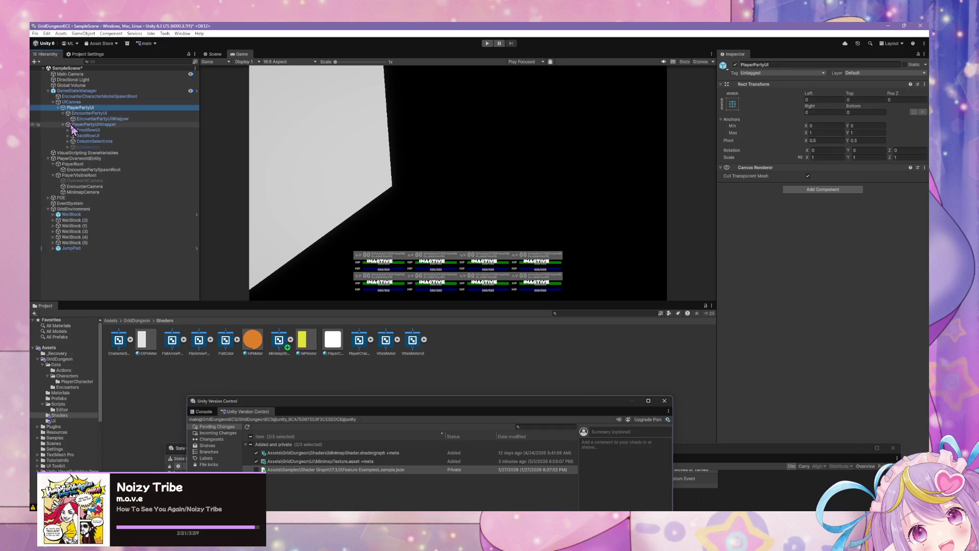
{"action": "left_click", "coordinate": [58, 108]}
Create an empty child of UICanvas, stretch it to fill the canvas, and name it OverworldUI
{"action": "right_click", "coordinate": [91, 102]}
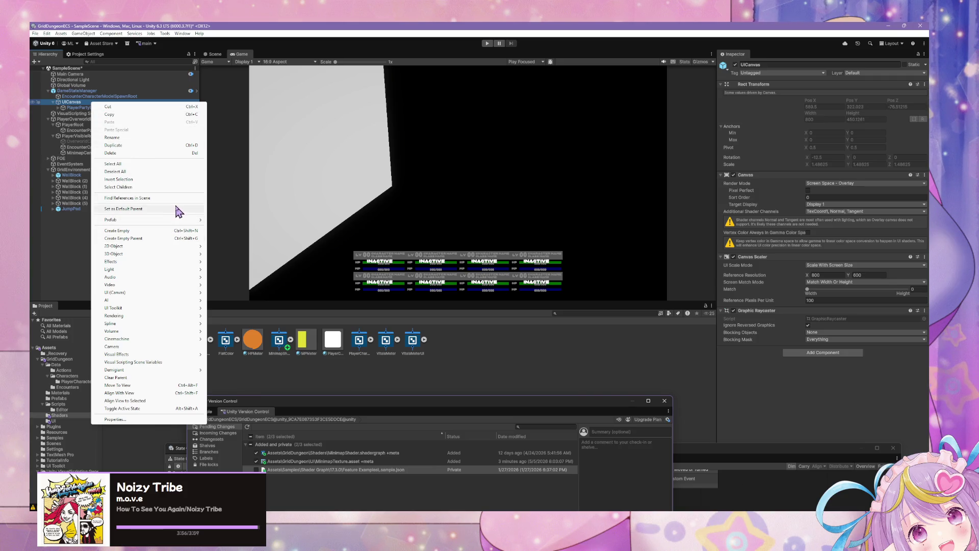
{"action": "left_click", "coordinate": [137, 230]}
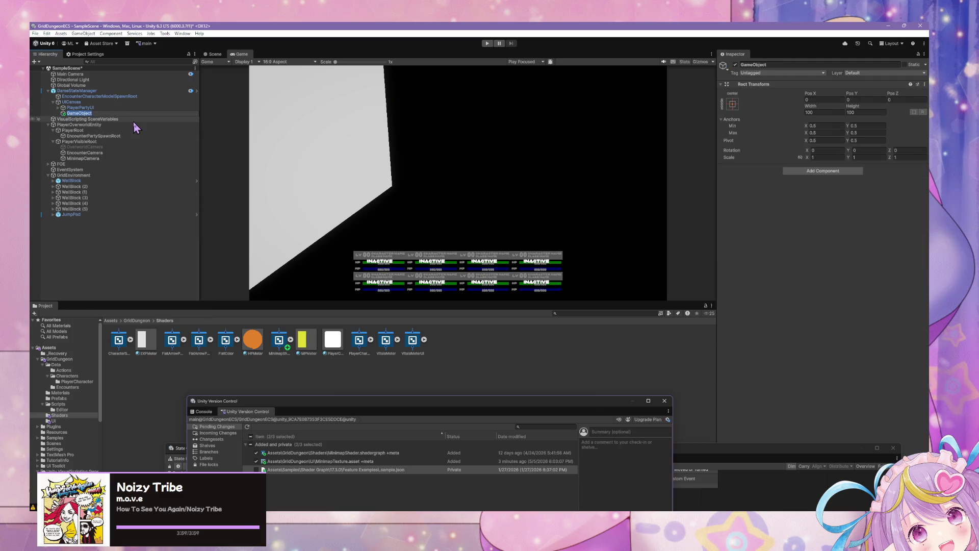
{"action": "left_click", "coordinate": [732, 104]}
{"action": "left_click", "coordinate": [807, 210], "text": "alt+shift"}
{"action": "left_click", "coordinate": [97, 114]}
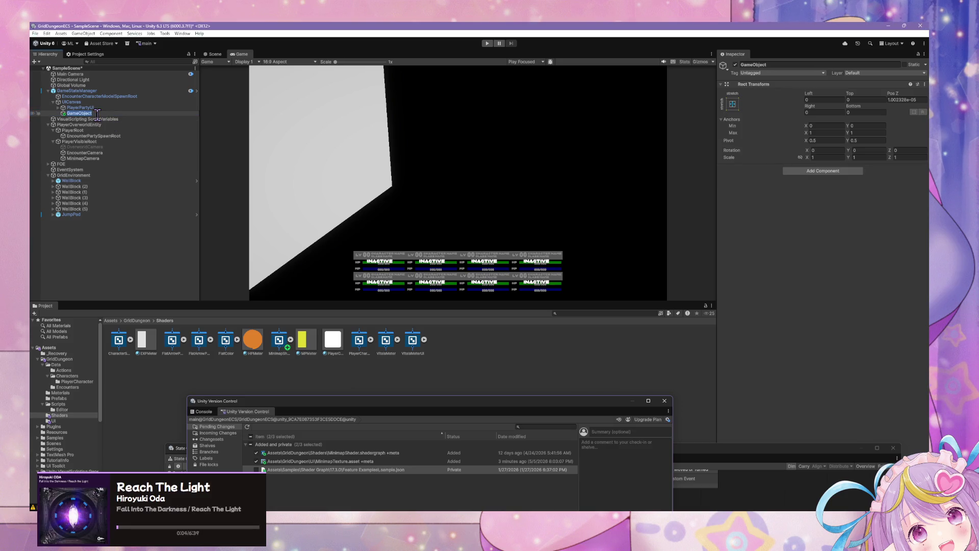
{"action": "type", "text": "OverworldUI"}
{"action": "key", "text": "Return"}
{"action": "left_click", "coordinate": [898, 100]}
Add a UI Raw Image as a child of OverworldUI
{"action": "right_click", "coordinate": [116, 115]}
{"action": "mouse_move", "coordinate": [196, 276]}
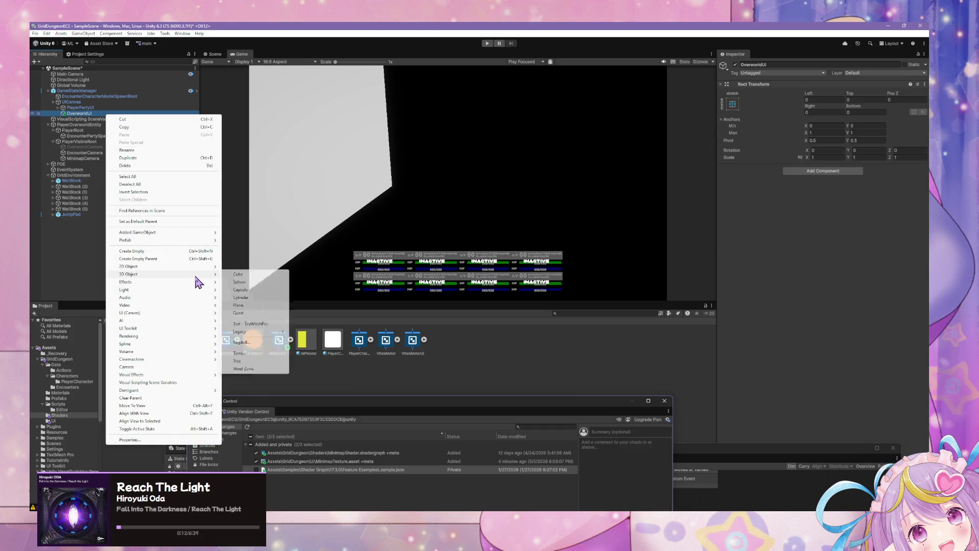
{"action": "mouse_move", "coordinate": [194, 313]}
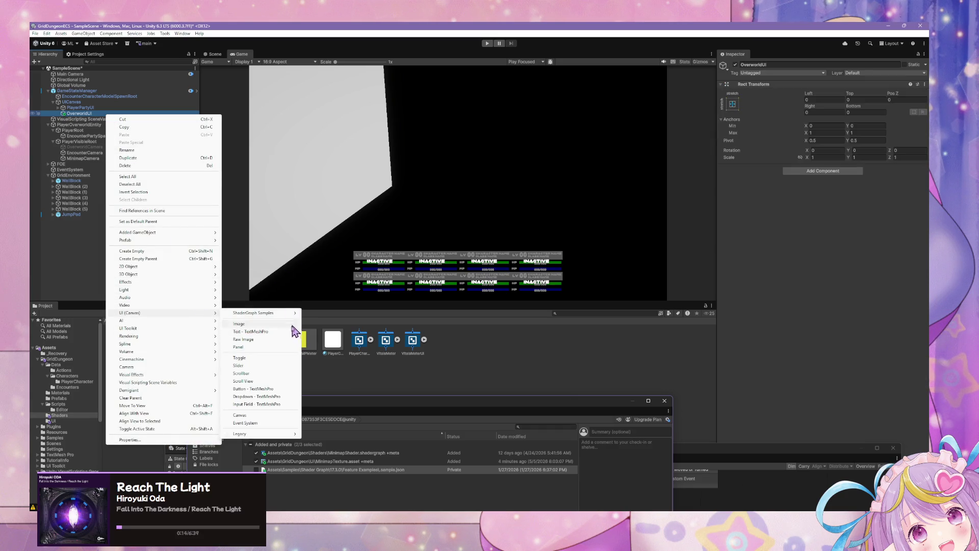
{"action": "left_click", "coordinate": [265, 341]}
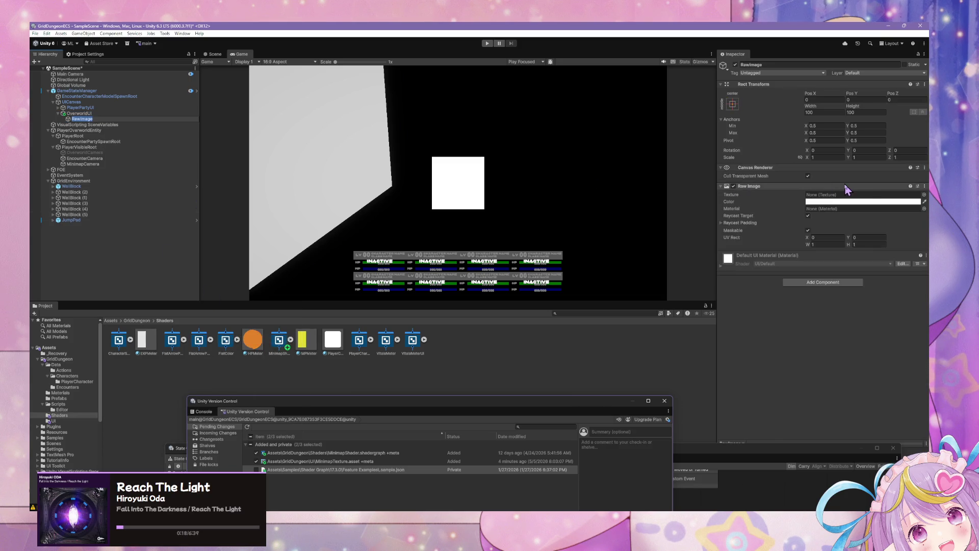
Set the Raw Image texture to MinimapTexture and its material to MinimapShader
{"action": "left_click", "coordinate": [924, 195]}
{"action": "type", "text": "ren"}
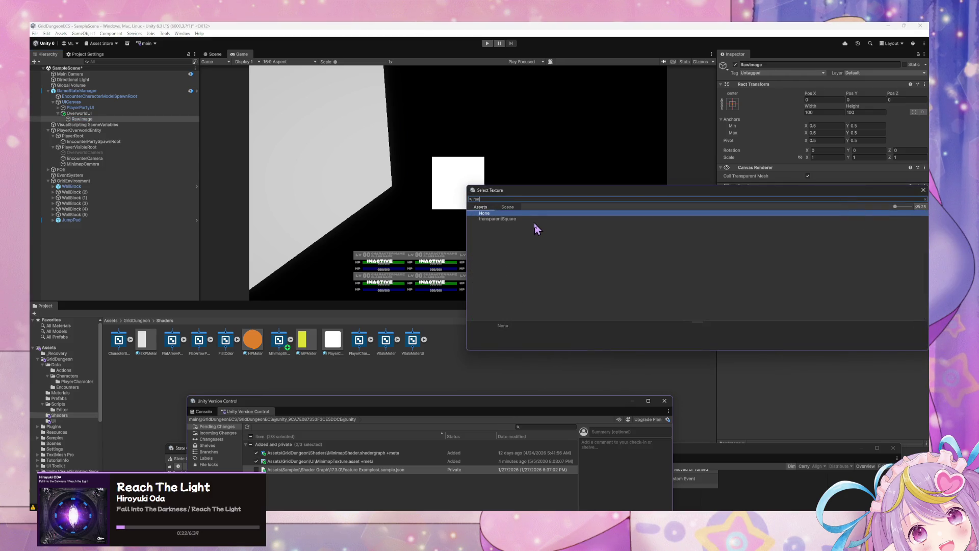
{"action": "type", "text": "mini"}
{"action": "double_click", "coordinate": [535, 224]}
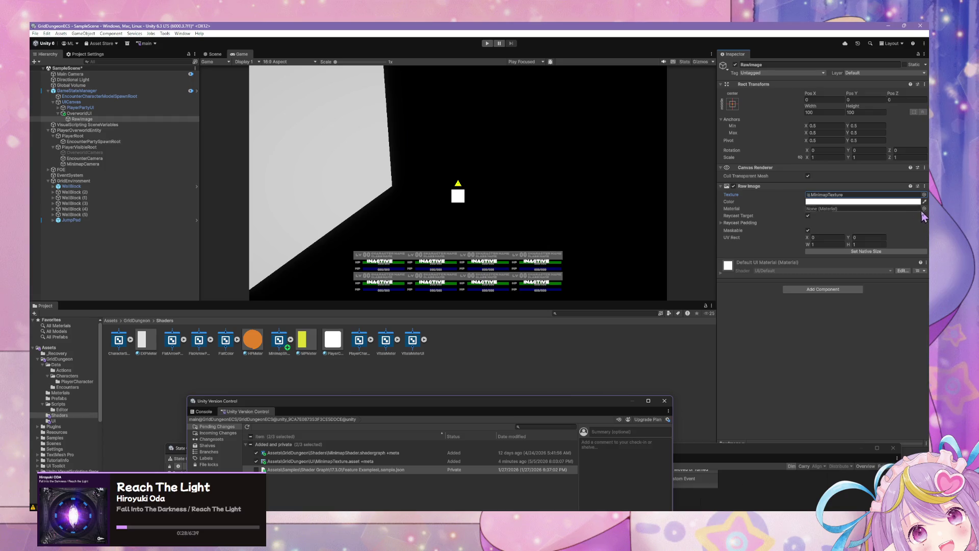
{"action": "left_click", "coordinate": [924, 208]}
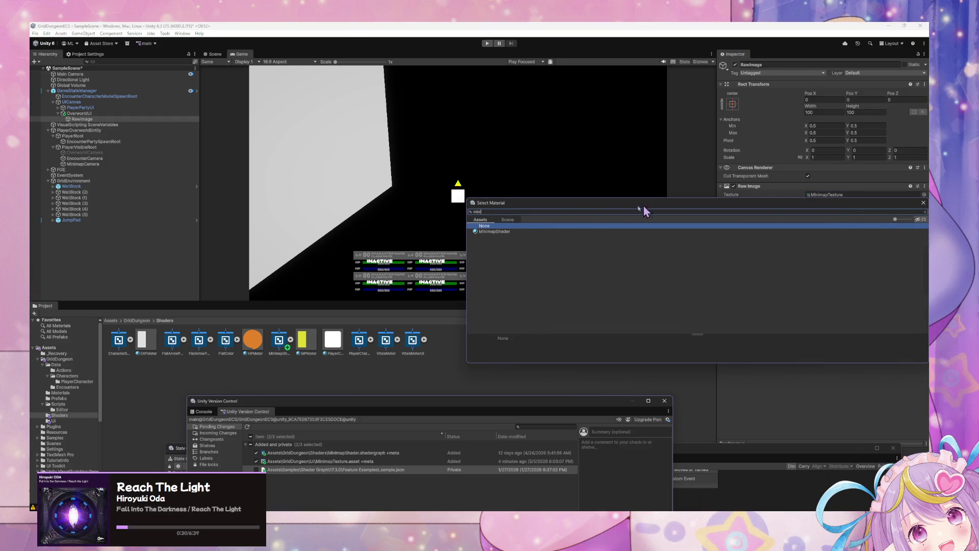
{"action": "double_click", "coordinate": [510, 232]}
{"action": "left_click", "coordinate": [584, 200]}
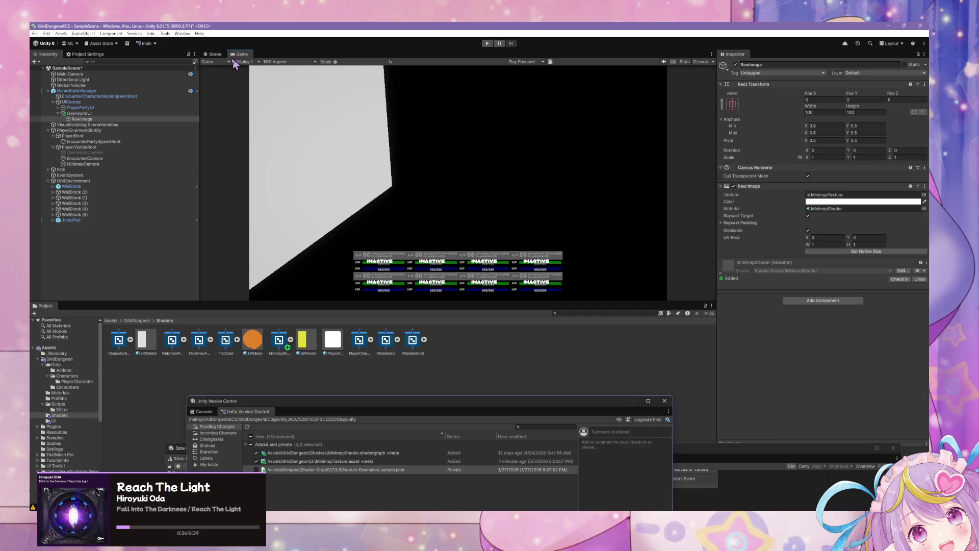
{"action": "left_click", "coordinate": [215, 54]}
Frame the RawImage in the Scene view and locate the MinimapShader asset
{"action": "mouse_move", "coordinate": [468, 140]}
{"action": "left_mouse_down"}
{"action": "mouse_move", "coordinate": [481, 115]}
{"action": "mouse_move", "coordinate": [428, 105]}
{"action": "left_mouse_up"}
{"action": "double_click", "coordinate": [82, 119]}
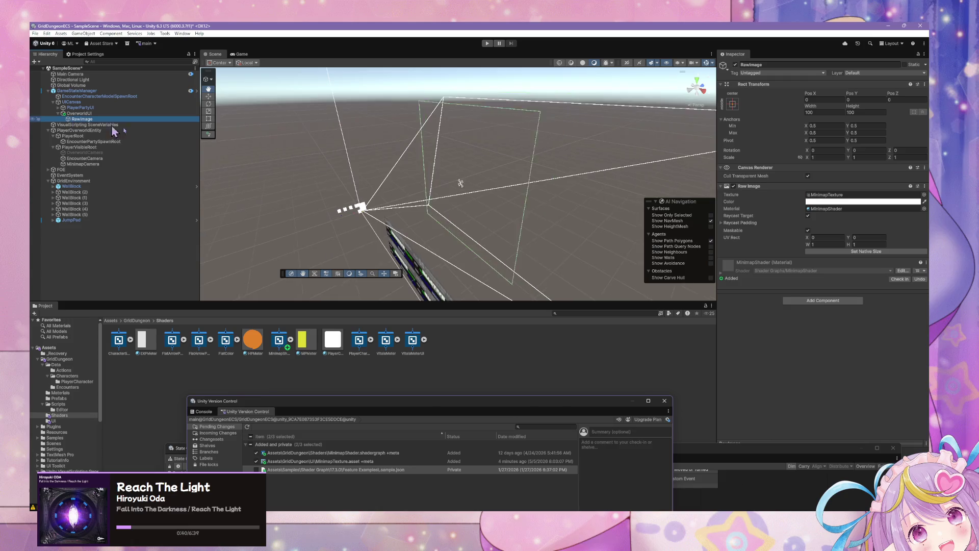
{"action": "left_click_drag", "start_coordinate": [474, 180], "coordinate": [525, 177]}
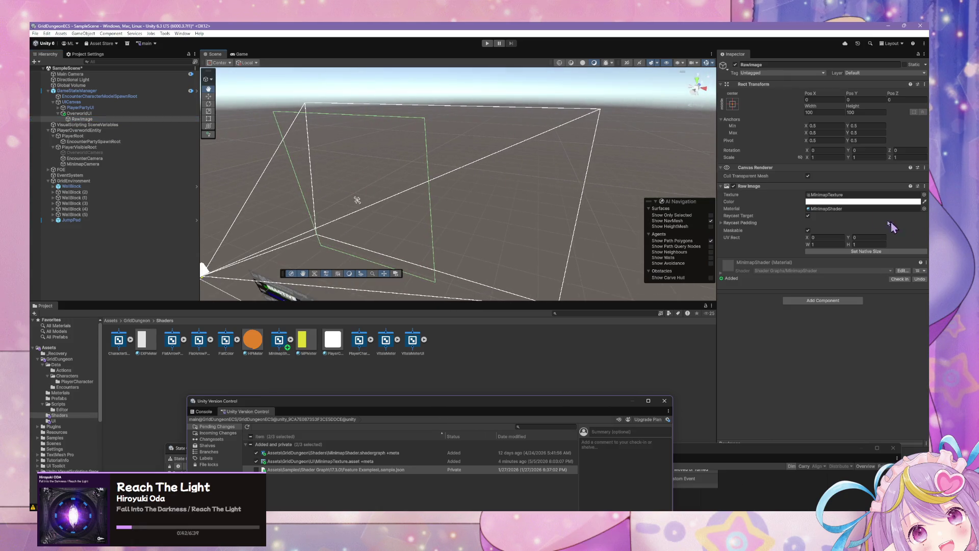
{"action": "left_click", "coordinate": [845, 209]}
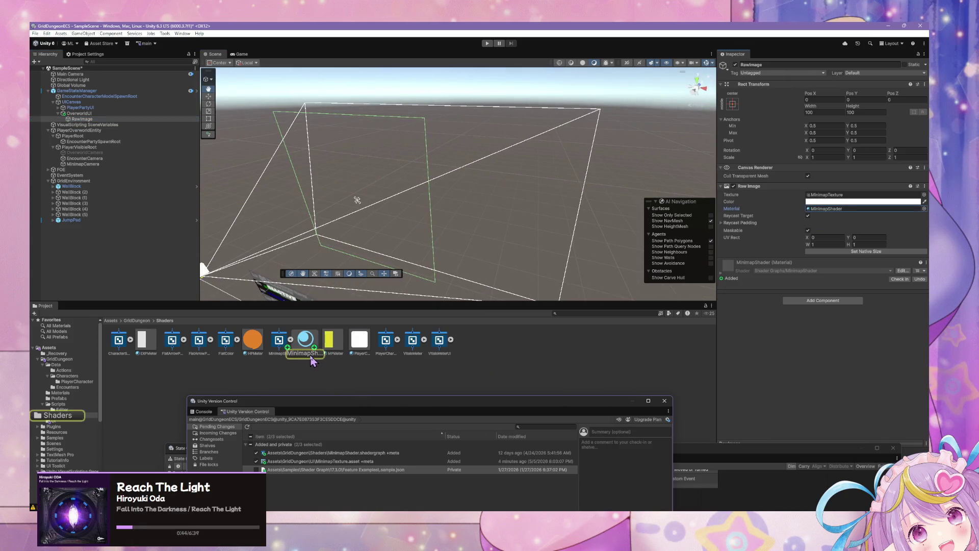
Open the MinimapShader graph and enable Alpha Clipping in its Graph Settings
{"action": "left_click_drag", "start_coordinate": [689, 444], "coordinate": [480, 329]}
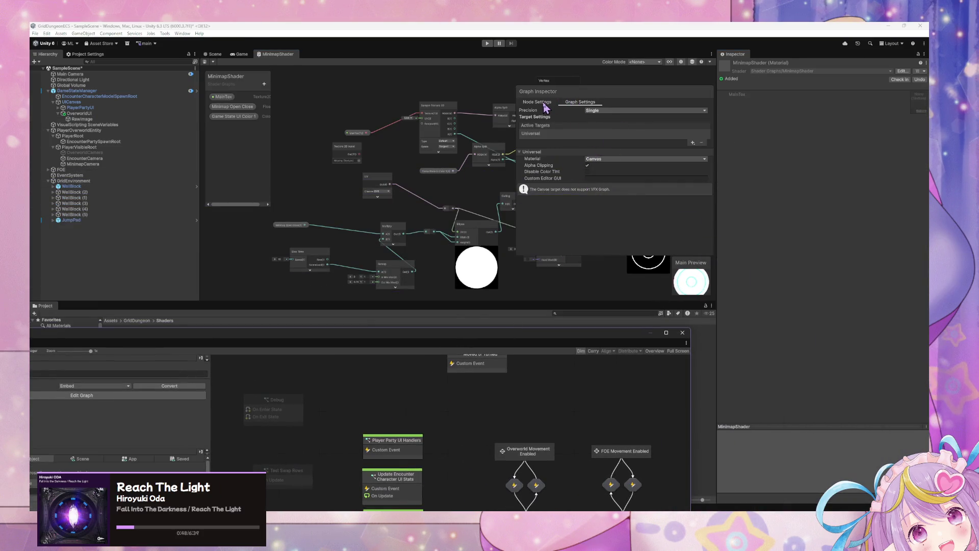
{"action": "left_click", "coordinate": [578, 105]}
{"action": "left_click", "coordinate": [579, 103]}
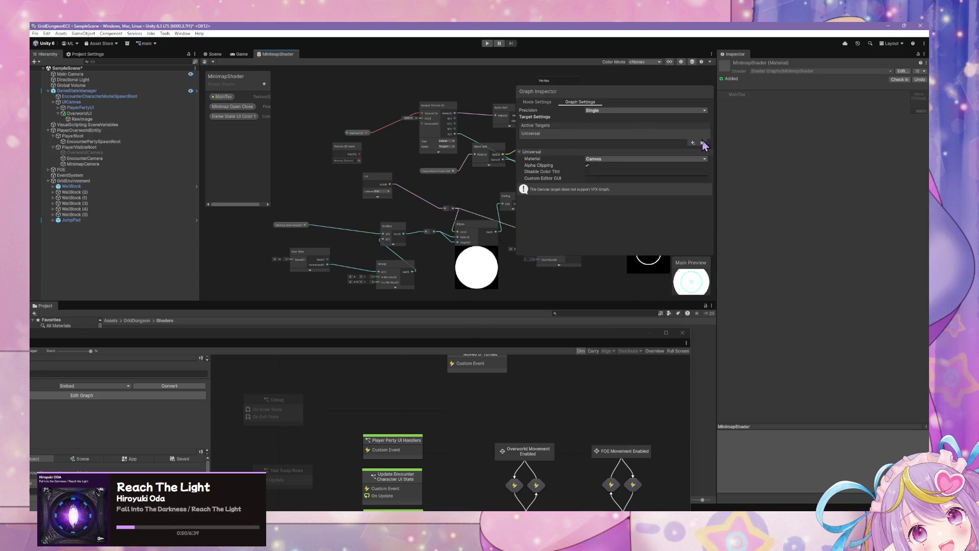
{"action": "left_click", "coordinate": [588, 165]}
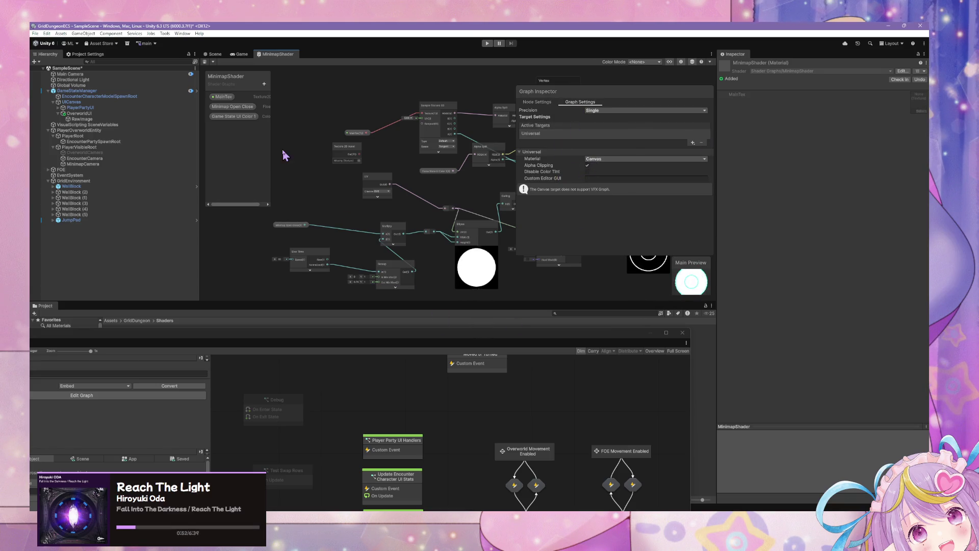
{"action": "left_click", "coordinate": [214, 54]}
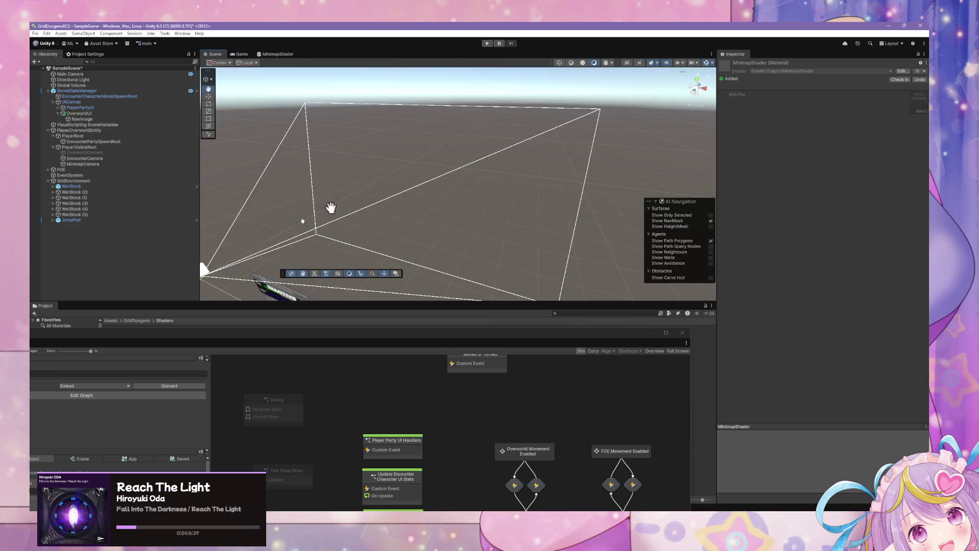
Add an Image child under OverworldUI, leaving its sprite unassigned
{"action": "left_click", "coordinate": [95, 120]}
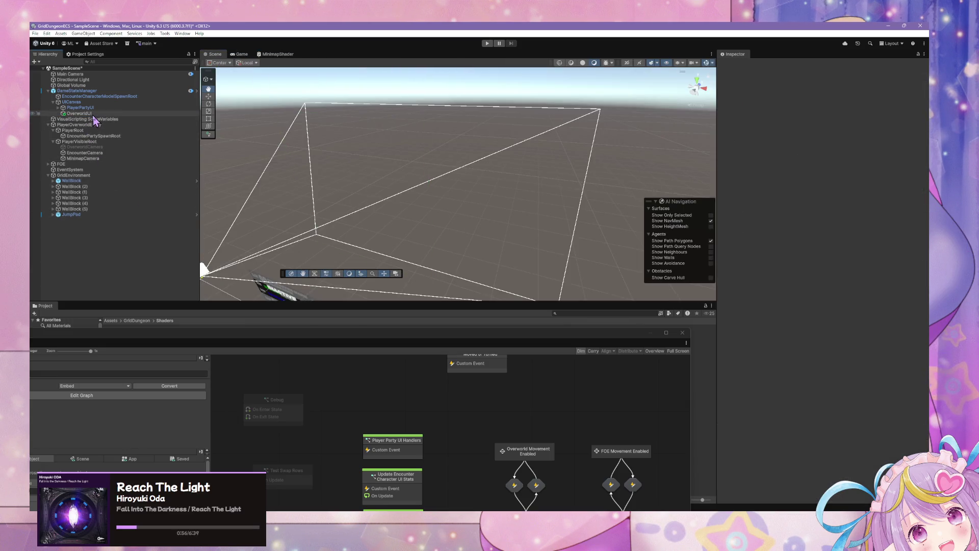
{"action": "right_click", "coordinate": [94, 116]}
{"action": "mouse_move", "coordinate": [176, 275]}
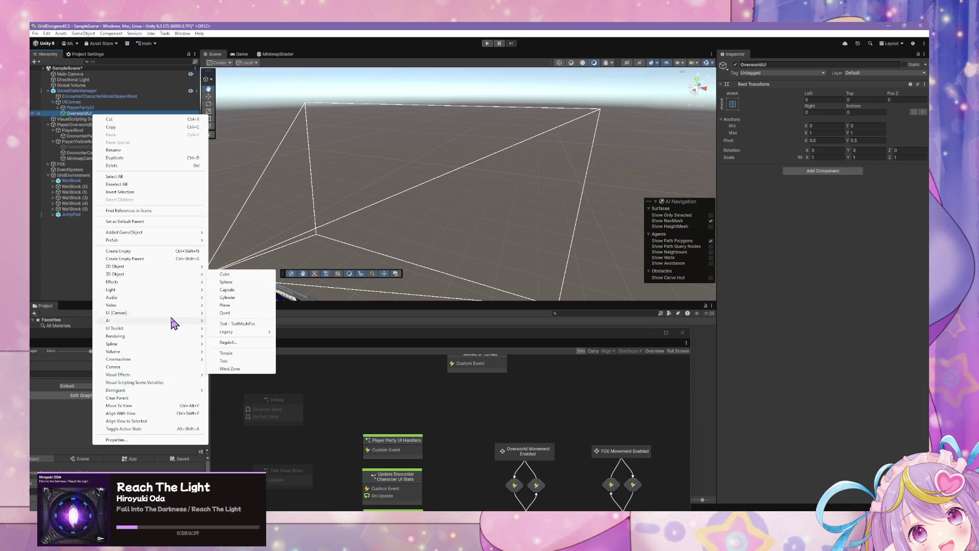
{"action": "mouse_move", "coordinate": [186, 313]}
{"action": "left_click", "coordinate": [244, 328]}
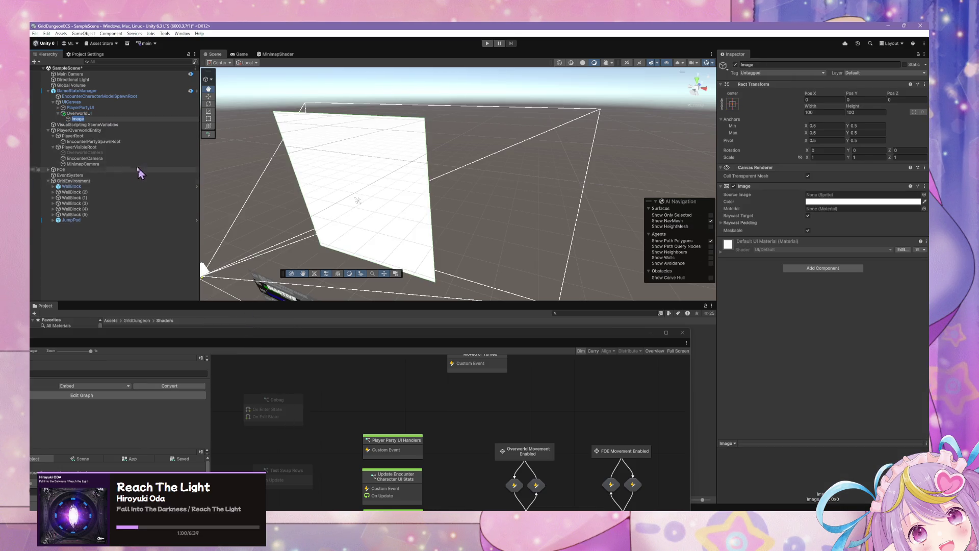
{"action": "left_click", "coordinate": [924, 195]}
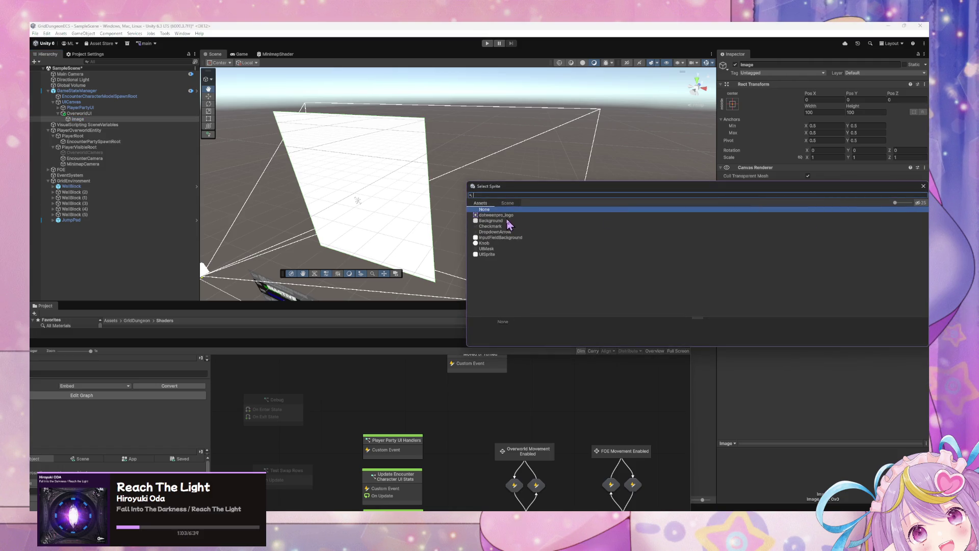
{"action": "type", "text": "mini"}
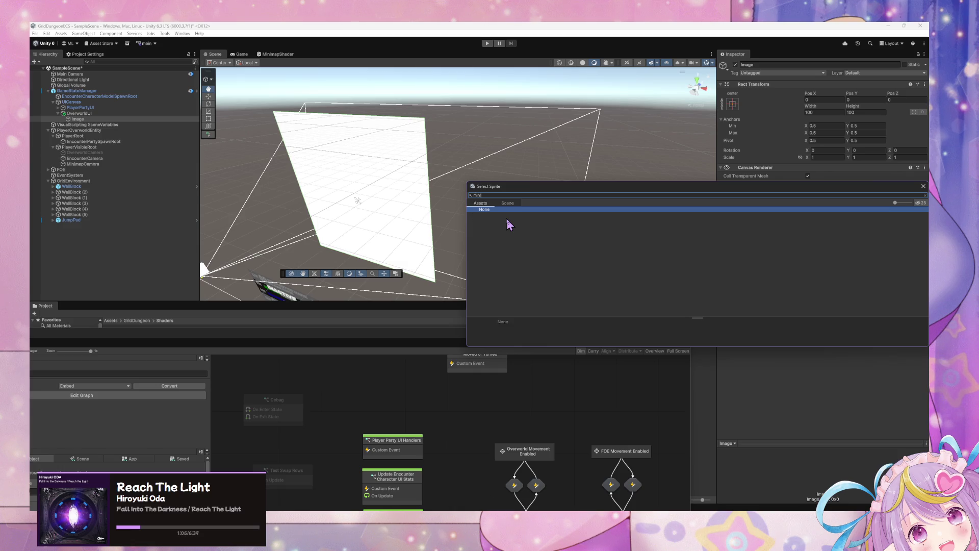
{"action": "left_click", "coordinate": [470, 196]}
{"action": "key", "text": "BackSpace"}
{"action": "left_click", "coordinate": [923, 186]}
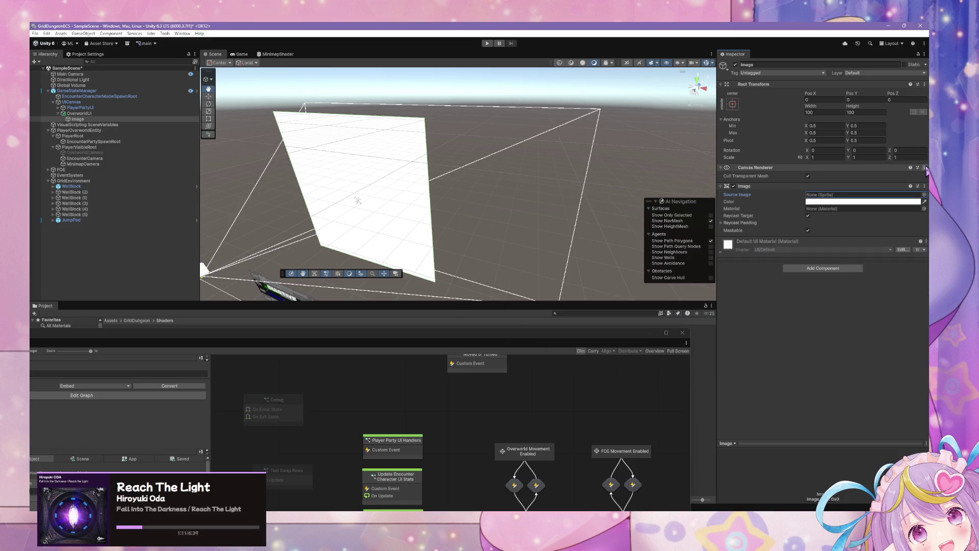
Replace the Image component with a Raw Image using MinimapTexture and the MinimapShader material
{"action": "left_click", "coordinate": [926, 187]}
{"action": "left_click", "coordinate": [832, 217]}
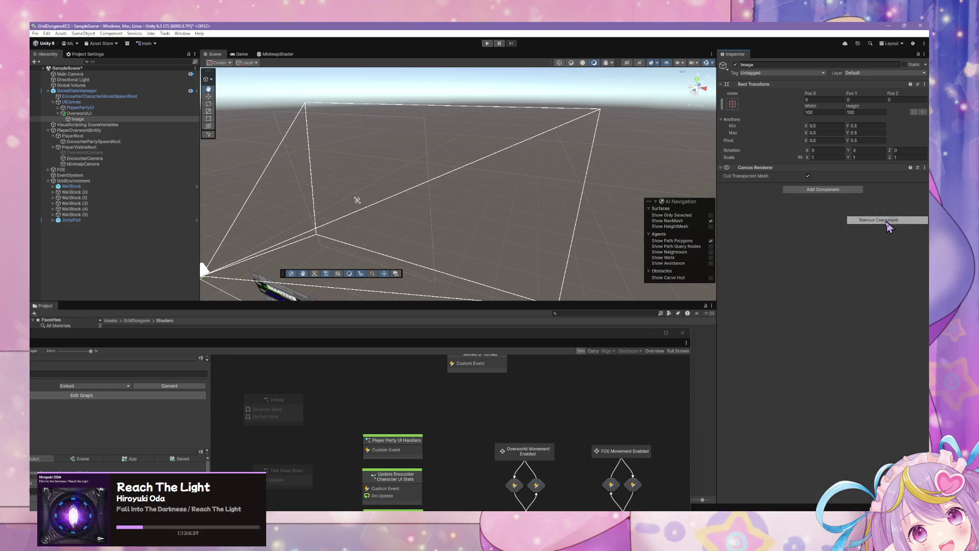
{"action": "left_click", "coordinate": [831, 191]}
{"action": "type", "text": "raw"}
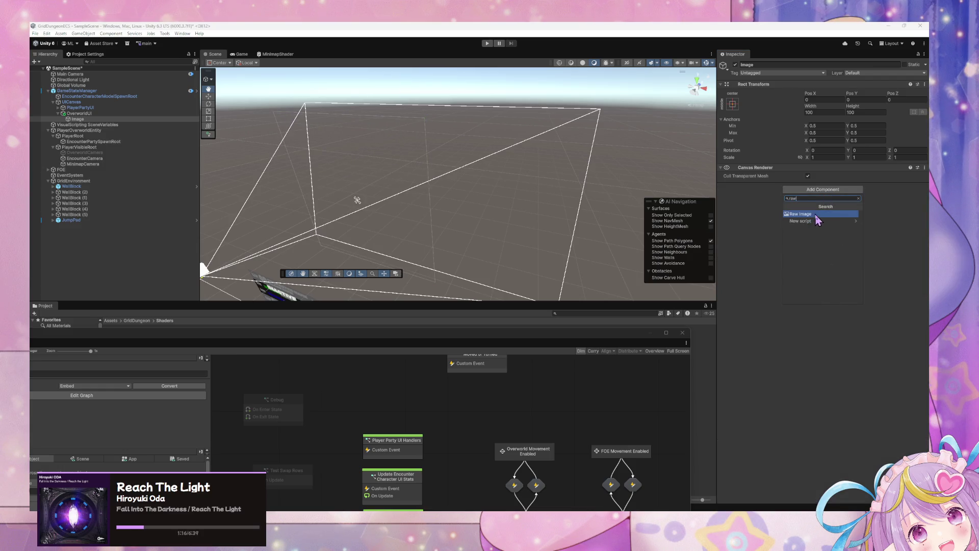
{"action": "left_click", "coordinate": [822, 214]}
{"action": "left_click", "coordinate": [924, 194]}
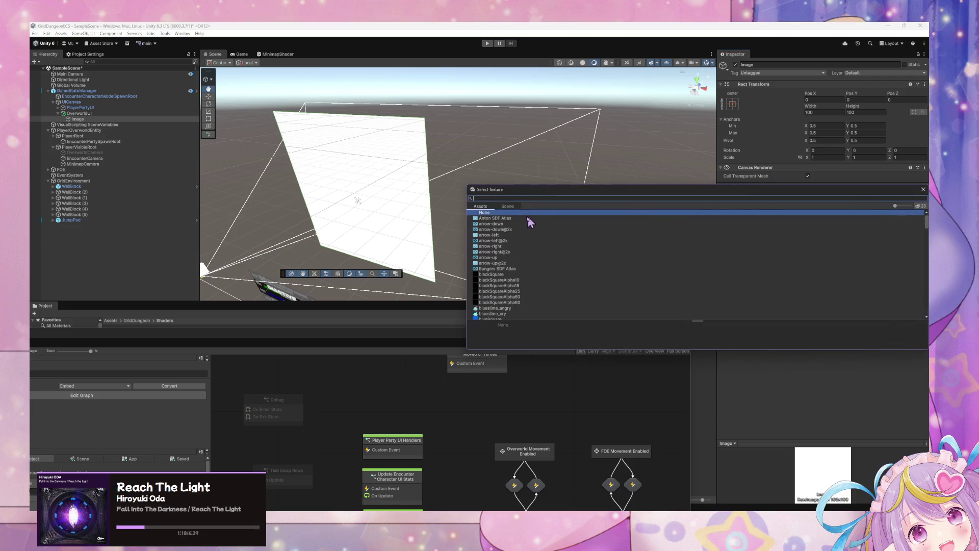
{"action": "type", "text": "mini"}
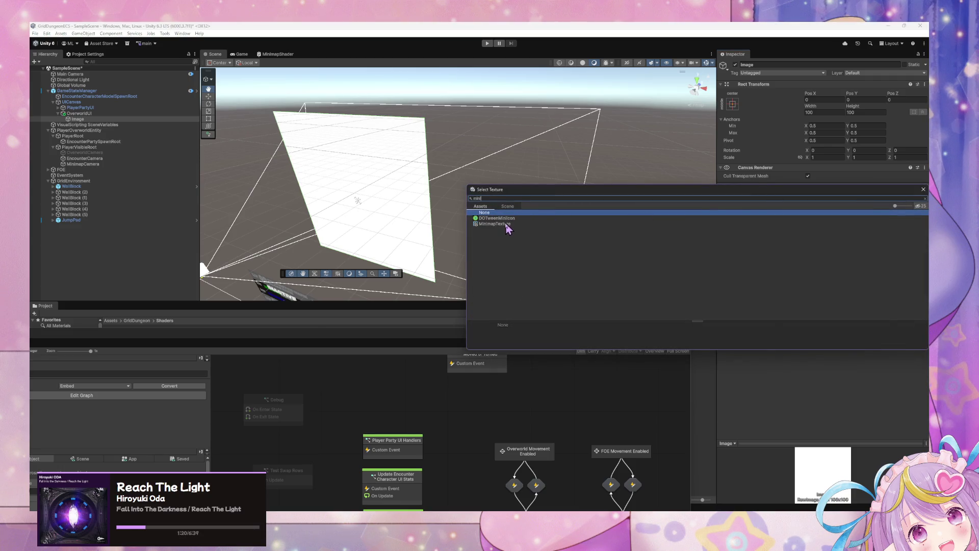
{"action": "double_click", "coordinate": [508, 225]}
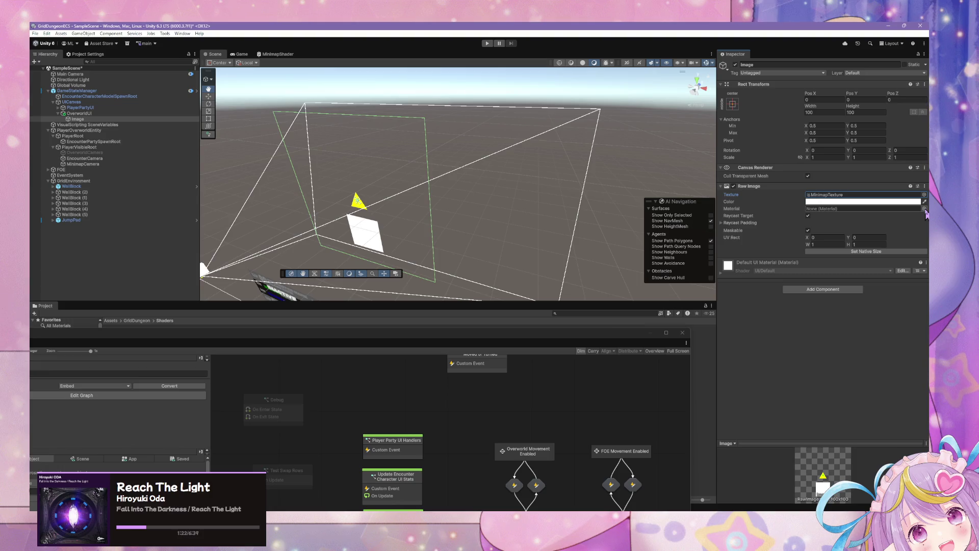
{"action": "left_click", "coordinate": [925, 209]}
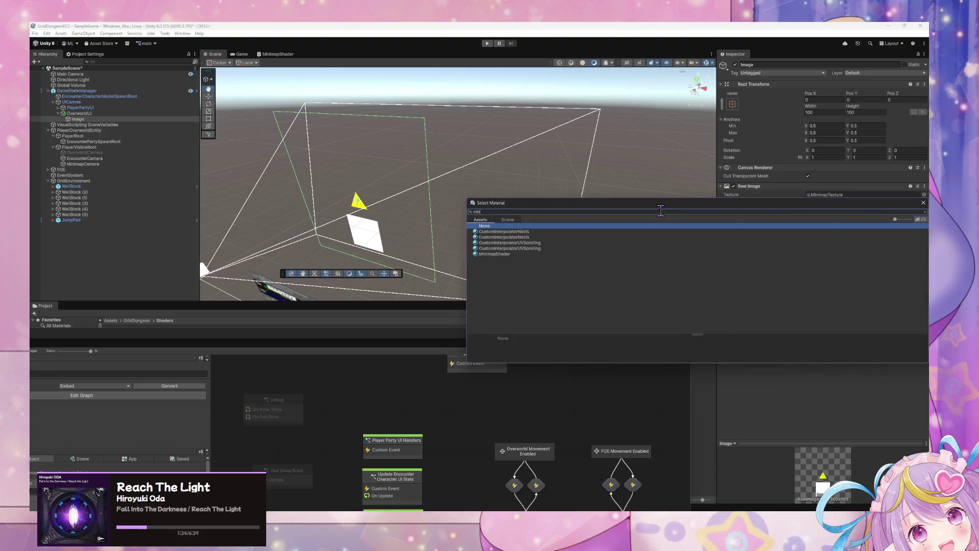
{"action": "double_click", "coordinate": [510, 253]}
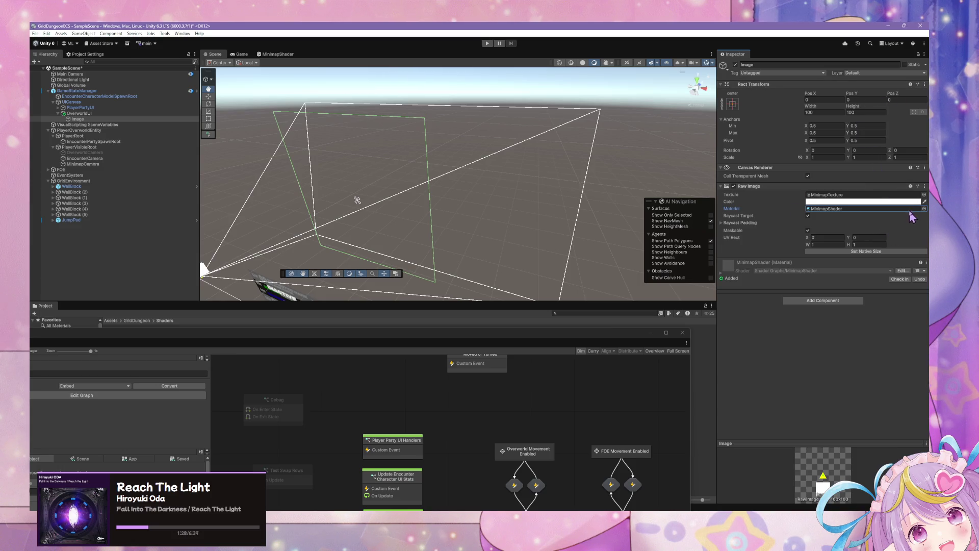
Anchor the Raw Image top-right, with pivot and position snapped, at 200 by 200
{"action": "left_click", "coordinate": [733, 225]}
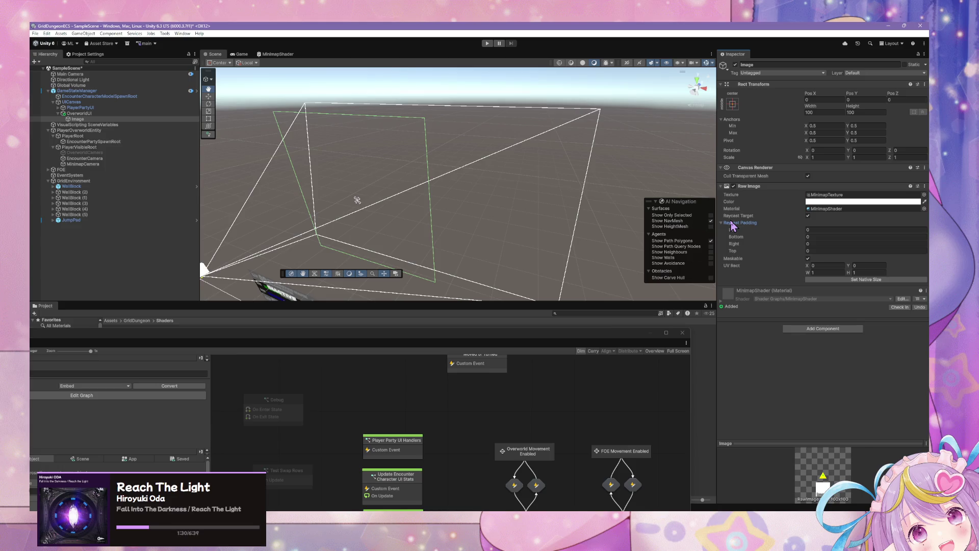
{"action": "mouse_move", "coordinate": [553, 199]}
{"action": "left_mouse_down"}
{"action": "mouse_move", "coordinate": [517, 175]}
{"action": "mouse_move", "coordinate": [328, 171]}
{"action": "mouse_move", "coordinate": [562, 188]}
{"action": "mouse_move", "coordinate": [602, 204]}
{"action": "left_mouse_up"}
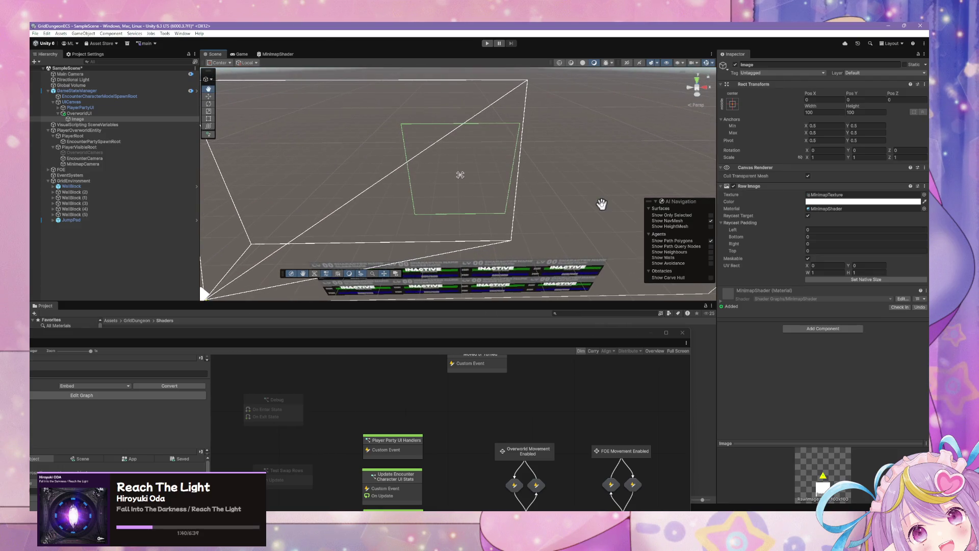
{"action": "left_click", "coordinate": [733, 104]}
{"action": "left_click", "coordinate": [793, 156], "text": "alt+shift"}
{"action": "left_click", "coordinate": [528, 127]}
{"action": "mouse_move", "coordinate": [528, 127]}
{"action": "left_mouse_down"}
{"action": "mouse_move", "coordinate": [543, 101]}
{"action": "mouse_move", "coordinate": [464, 159]}
{"action": "mouse_move", "coordinate": [577, 127]}
{"action": "mouse_move", "coordinate": [486, 134]}
{"action": "left_mouse_up"}
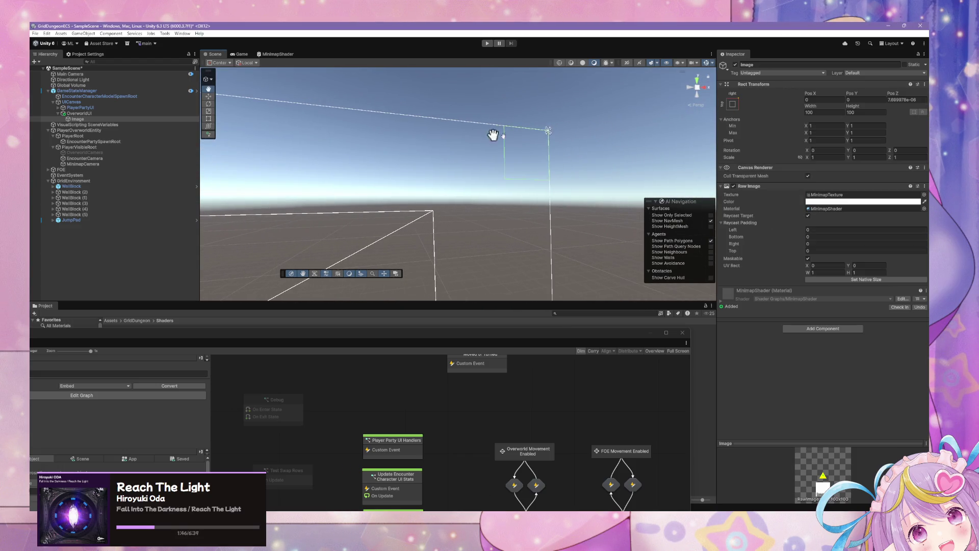
{"action": "left_click", "coordinate": [831, 110]}
{"action": "type", "text": "200"}
{"action": "key", "text": "Tab"}
{"action": "type", "text": "200"}
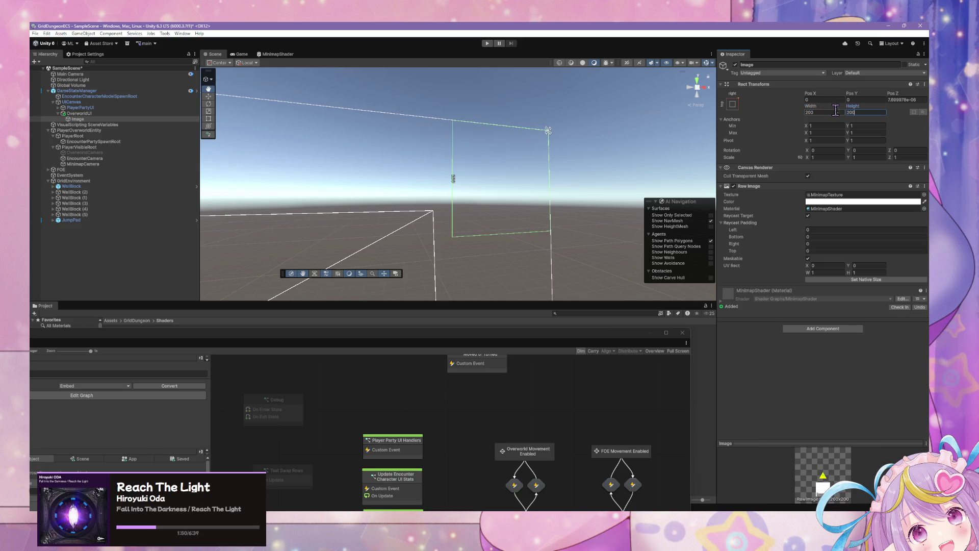
Clear the Raw Image material to None and select the MinimapShader asset
{"action": "left_click", "coordinate": [723, 303]}
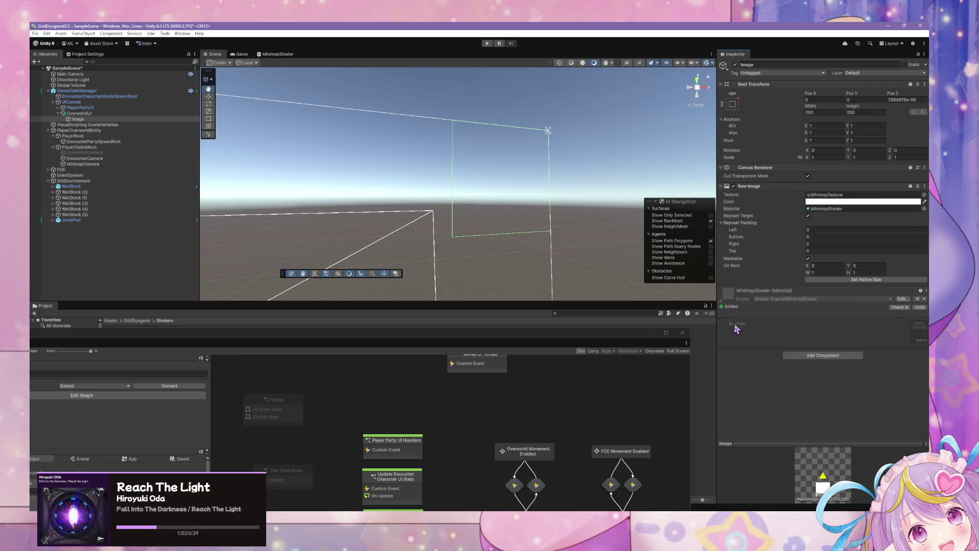
{"action": "left_click", "coordinate": [925, 208]}
{"action": "scroll", "coordinate": [546, 245], "scroll_direction": "up", "scroll_amount": 5}
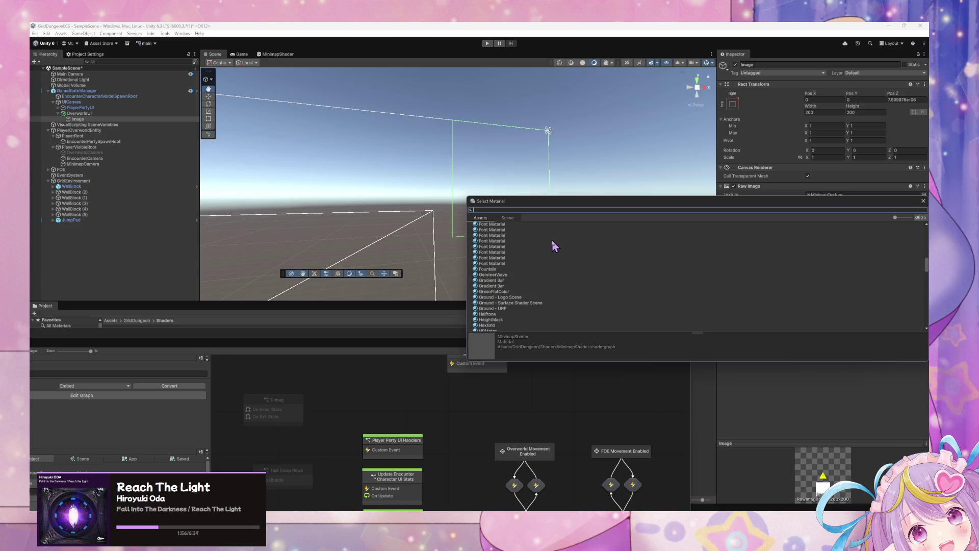
{"action": "scroll", "coordinate": [553, 245], "scroll_direction": "up", "scroll_amount": 15}
{"action": "left_click", "coordinate": [484, 225]}
{"action": "double_click", "coordinate": [485, 225]}
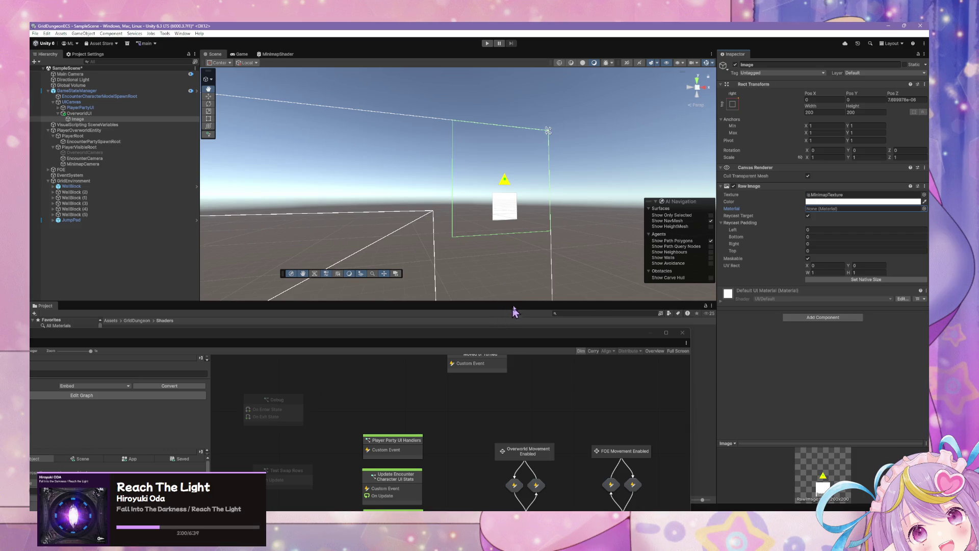
{"action": "mouse_move", "coordinate": [485, 213]}
{"action": "left_mouse_down"}
{"action": "mouse_move", "coordinate": [470, 251]}
{"action": "mouse_move", "coordinate": [474, 296]}
{"action": "left_mouse_up"}
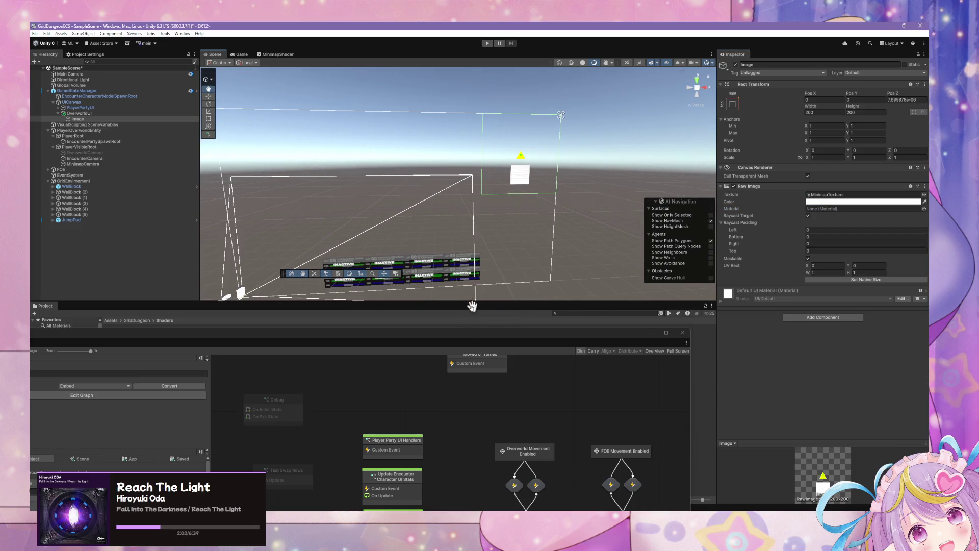
{"action": "double_click", "coordinate": [444, 338]}
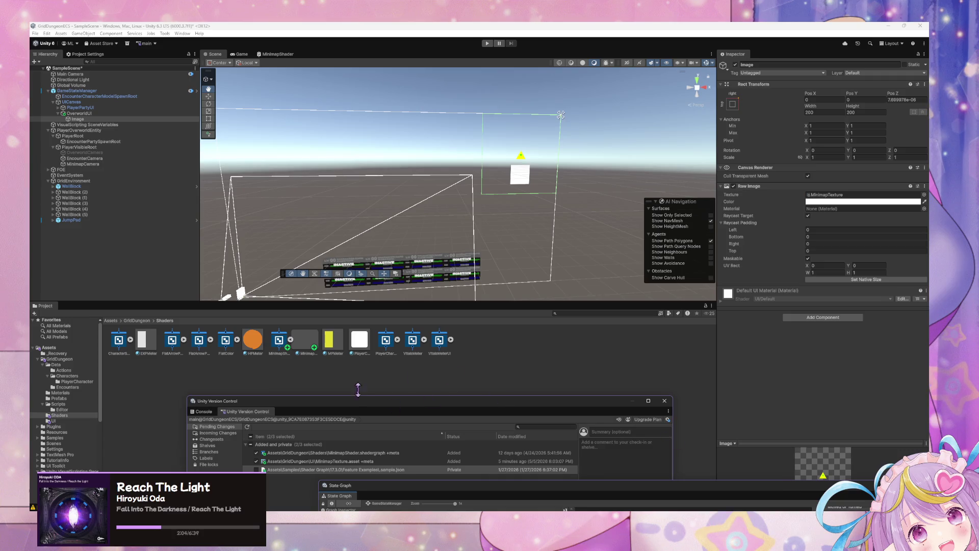
{"action": "left_click", "coordinate": [300, 350]}
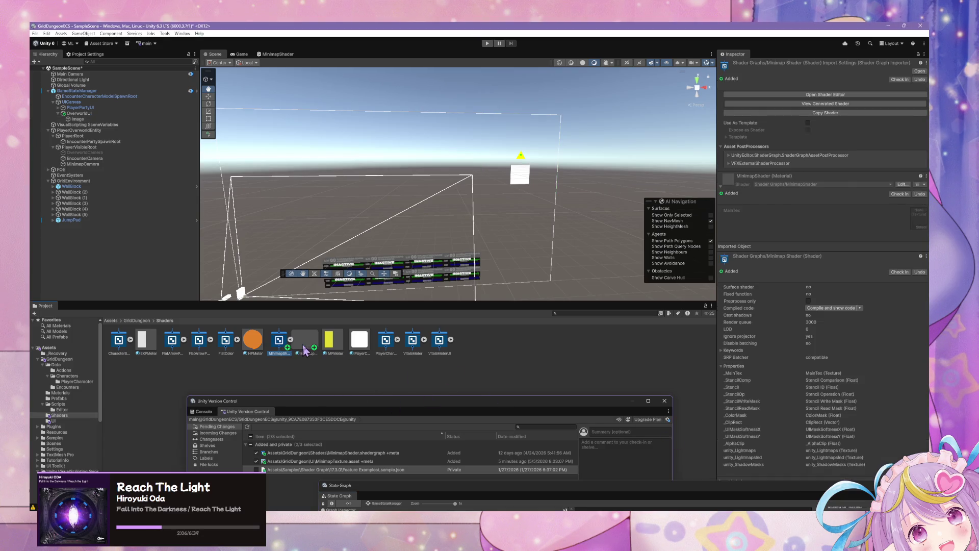
Create a MinimapMaterial in the Shaders folder using MinimapShader, with MinimapTexture as MainTex
{"action": "right_click", "coordinate": [288, 363]}
{"action": "mouse_move", "coordinate": [336, 154]}
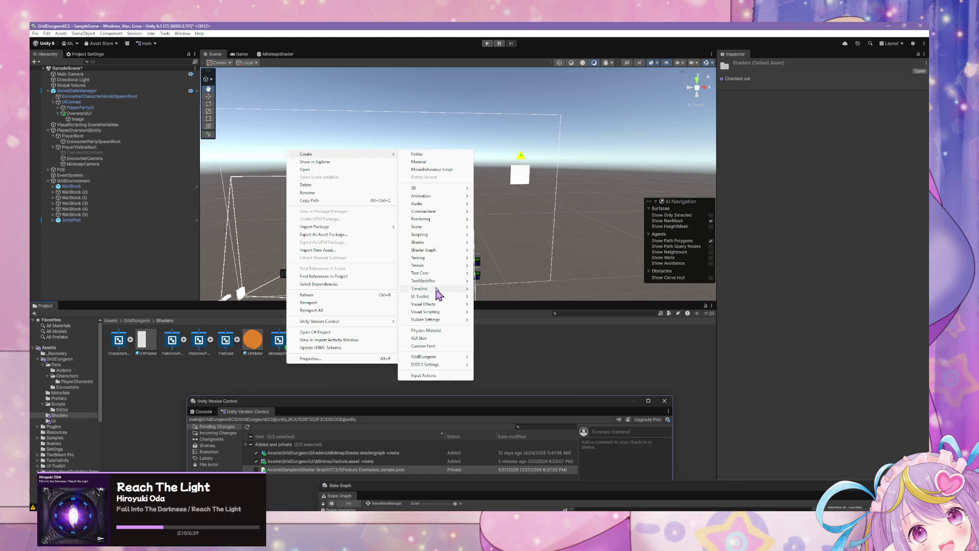
{"action": "left_click", "coordinate": [436, 162]}
{"action": "type", "text": "MinimapMaterial"}
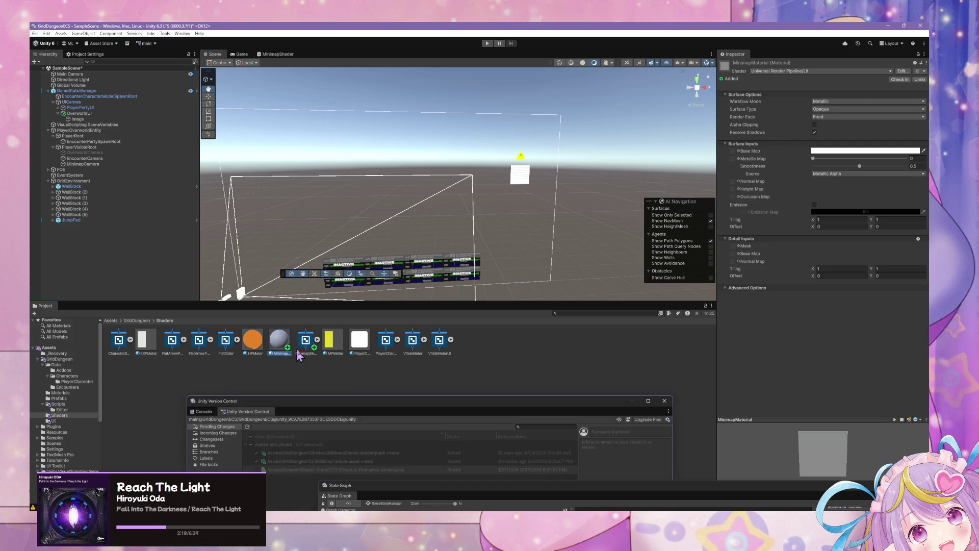
{"action": "left_click", "coordinate": [816, 72]}
{"action": "type", "text": "minim"}
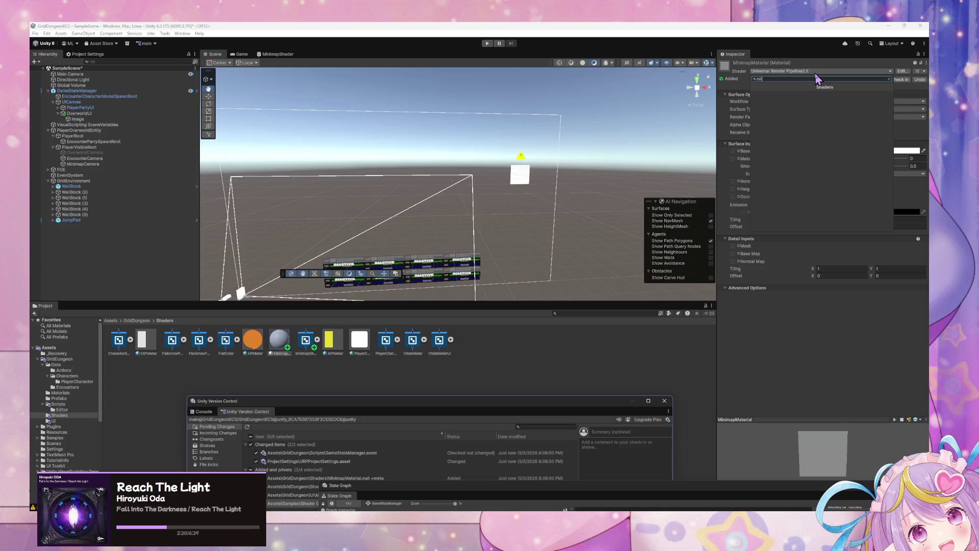
{"action": "key", "text": "Return"}
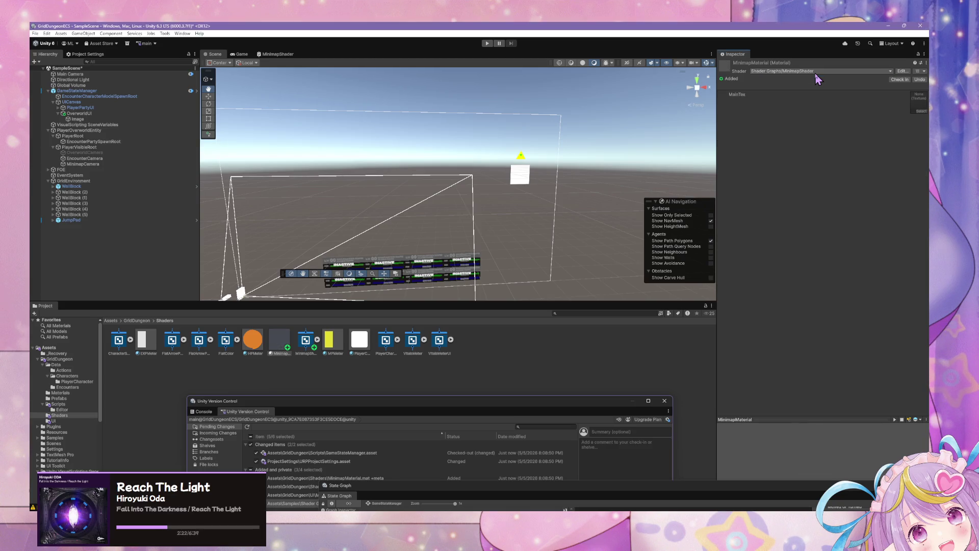
{"action": "left_click", "coordinate": [919, 96]}
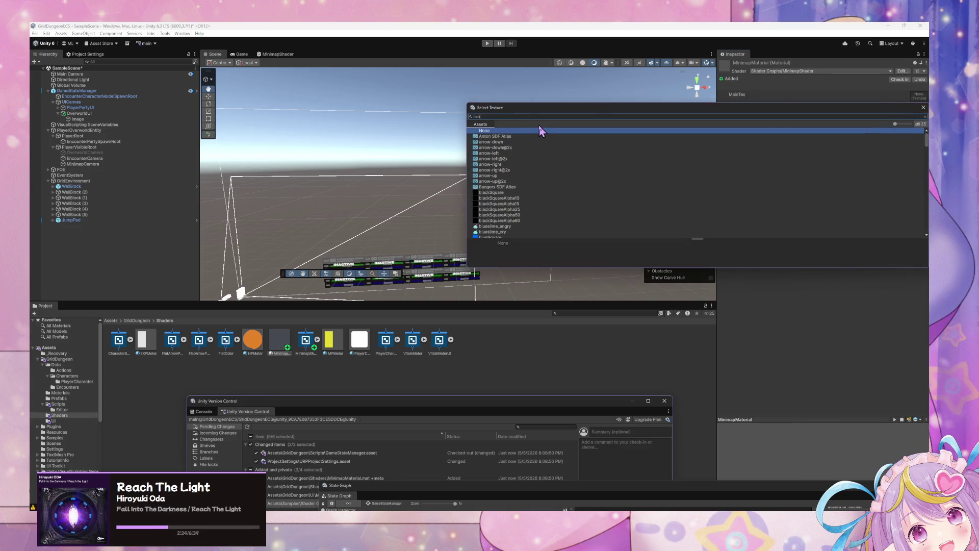
{"action": "type", "text": "ni"}
{"action": "double_click", "coordinate": [493, 142]}
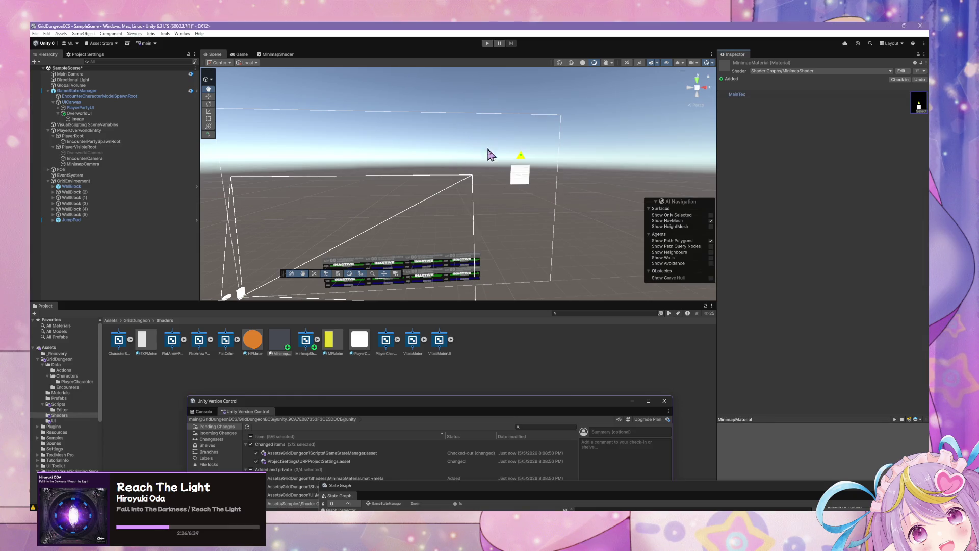
Assign MinimapMaterial to the Raw Image, turn off Raycast Target, and rename it Minimap
{"action": "left_click", "coordinate": [78, 119]}
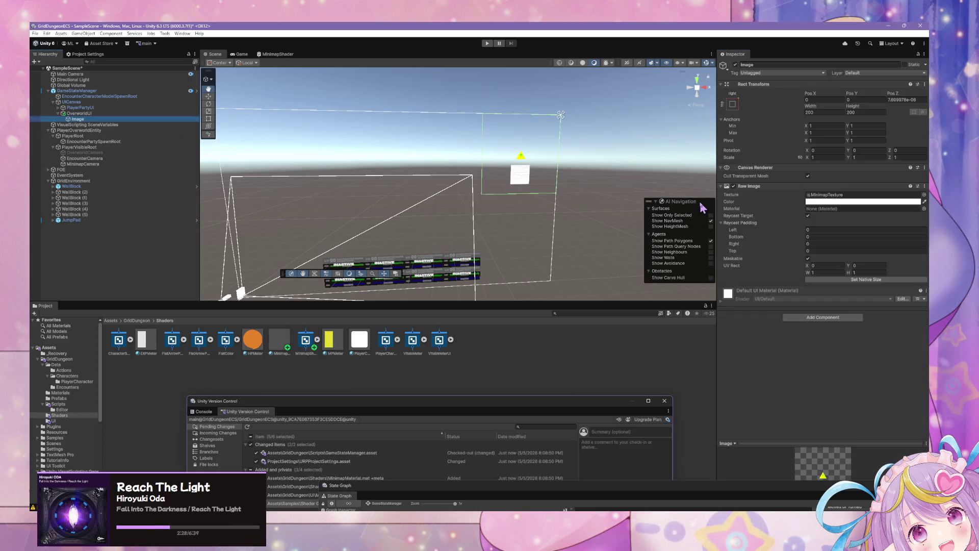
{"action": "left_click", "coordinate": [924, 208]}
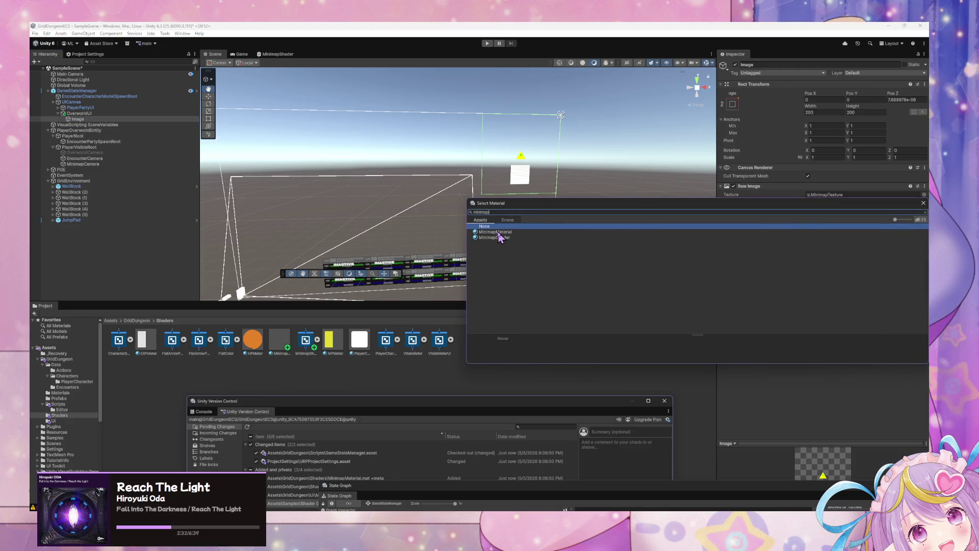
{"action": "double_click", "coordinate": [498, 232]}
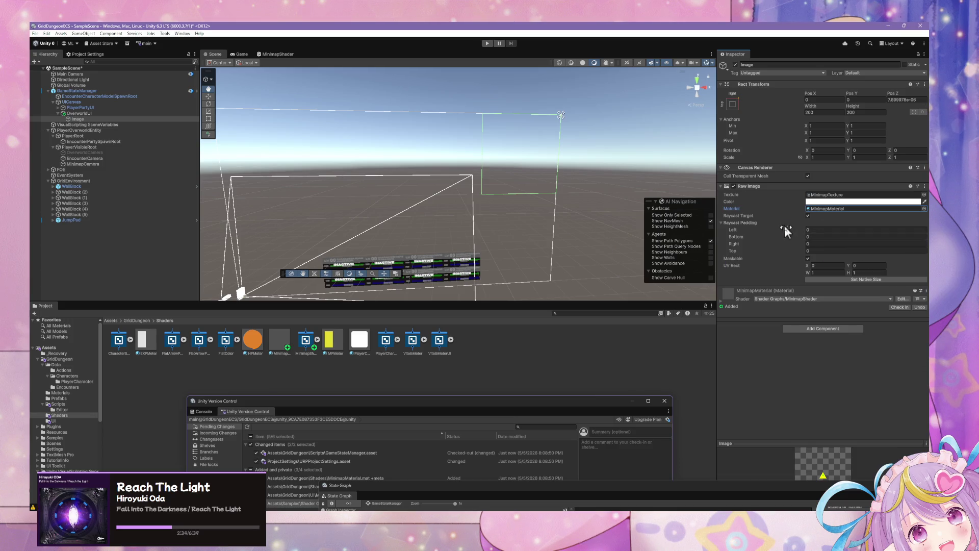
{"action": "left_click", "coordinate": [809, 216]}
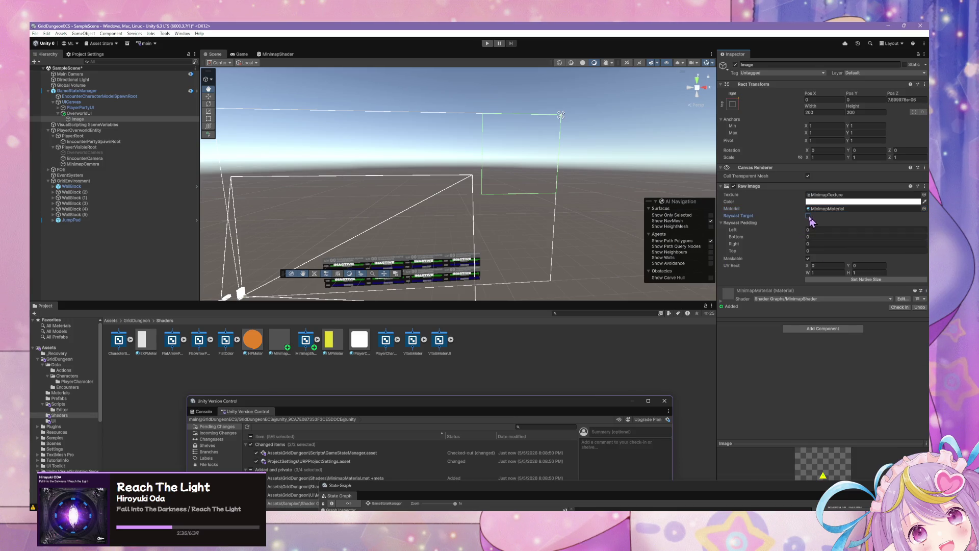
{"action": "left_click", "coordinate": [721, 303]}
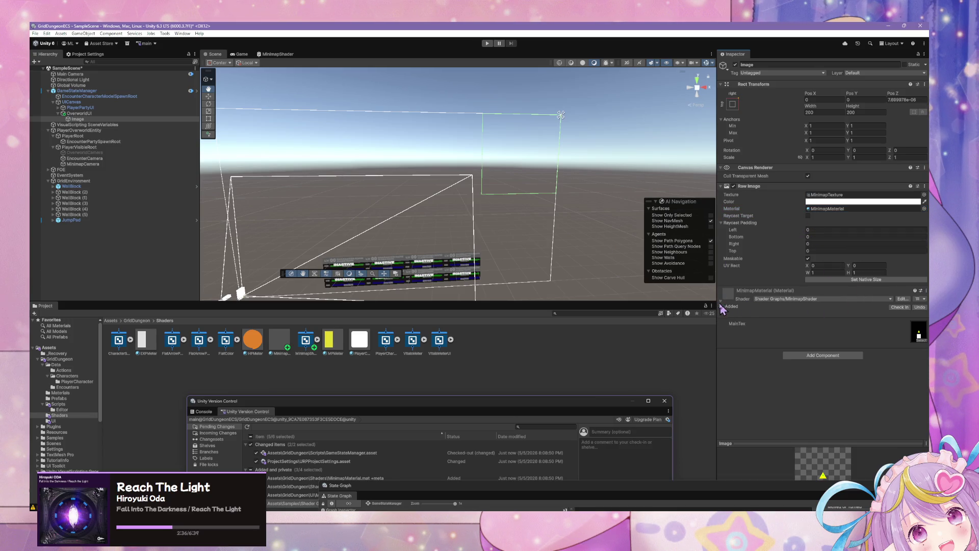
{"action": "left_click", "coordinate": [921, 341]}
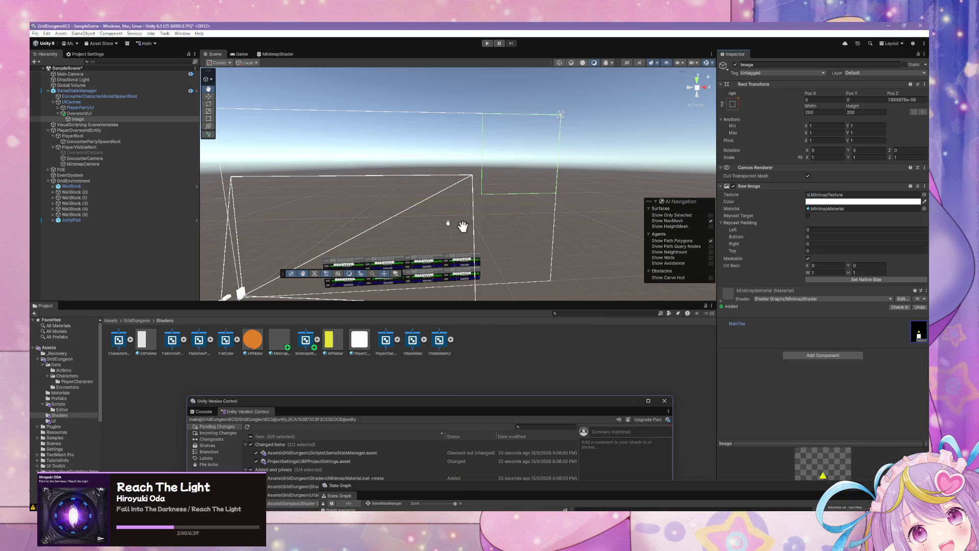
{"action": "left_click", "coordinate": [93, 120]}
{"action": "type", "text": "Minimap"}
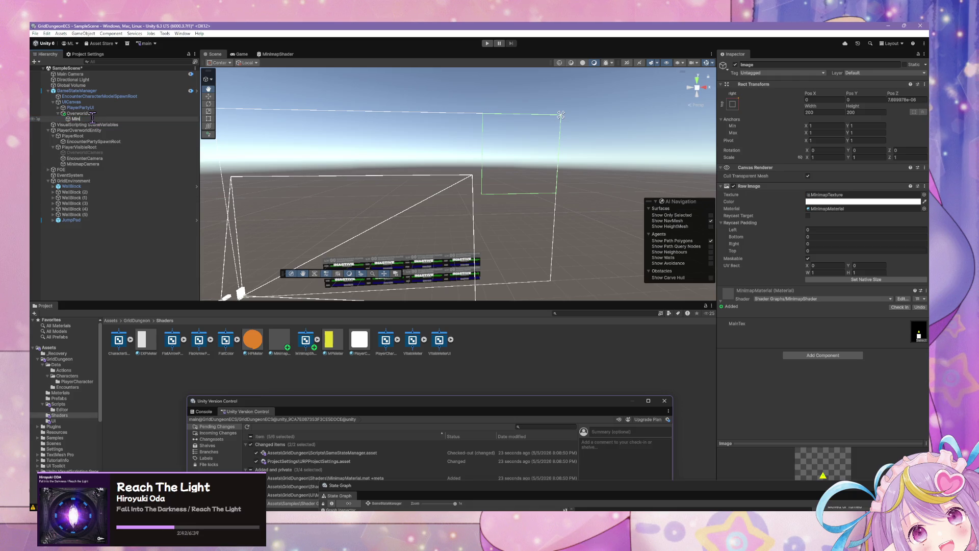
{"action": "key", "text": "Return"}
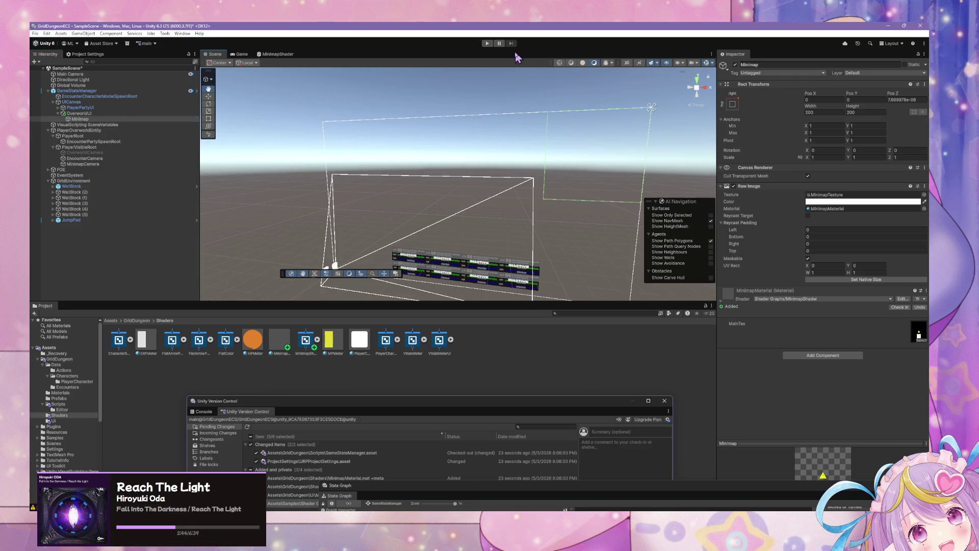
{"action": "left_click", "coordinate": [487, 44]}
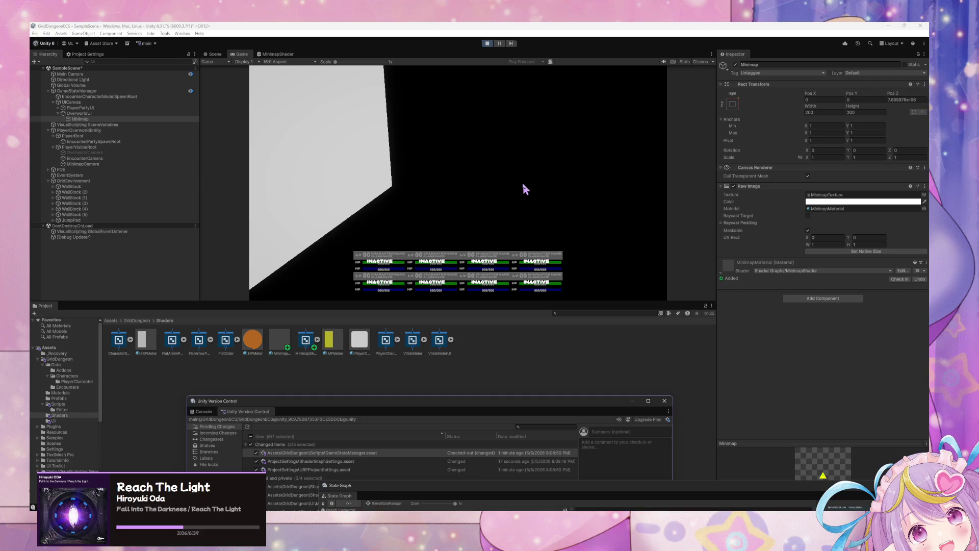
Select Minimap while playing, return to the Scene view, and rearrange the Version Control and State Graph windows
{"action": "left_click", "coordinate": [109, 119]}
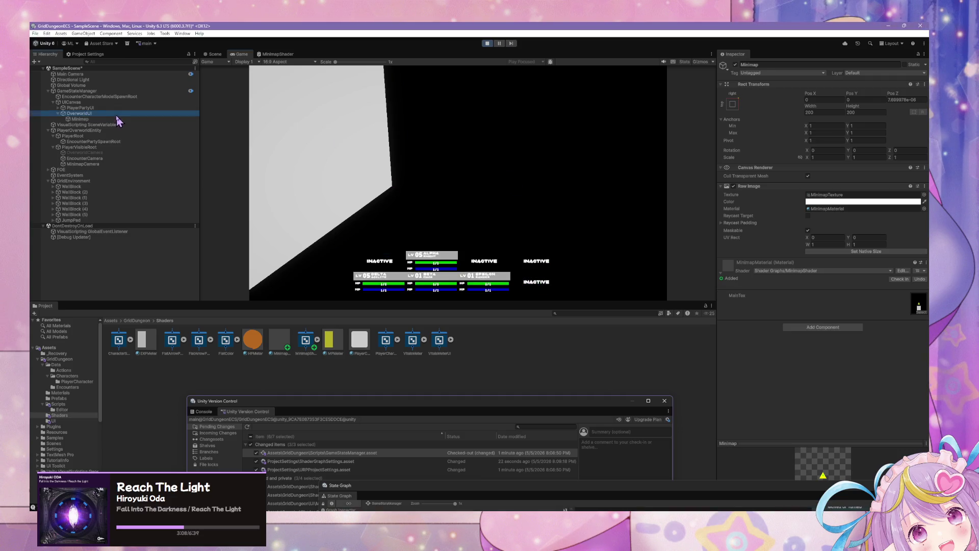
{"action": "left_click", "coordinate": [213, 54]}
{"action": "mouse_move", "coordinate": [478, 118]}
{"action": "left_mouse_down"}
{"action": "mouse_move", "coordinate": [614, 140]}
{"action": "mouse_move", "coordinate": [527, 148]}
{"action": "mouse_move", "coordinate": [551, 123]}
{"action": "mouse_move", "coordinate": [537, 127]}
{"action": "left_mouse_up"}
{"action": "left_click_drag", "start_coordinate": [516, 390], "coordinate": [520, 269]}
{"action": "mouse_move", "coordinate": [663, 485]}
{"action": "left_mouse_down"}
{"action": "mouse_move", "coordinate": [671, 461]}
{"action": "mouse_move", "coordinate": [467, 174]}
{"action": "mouse_move", "coordinate": [573, 423]}
{"action": "left_mouse_up"}
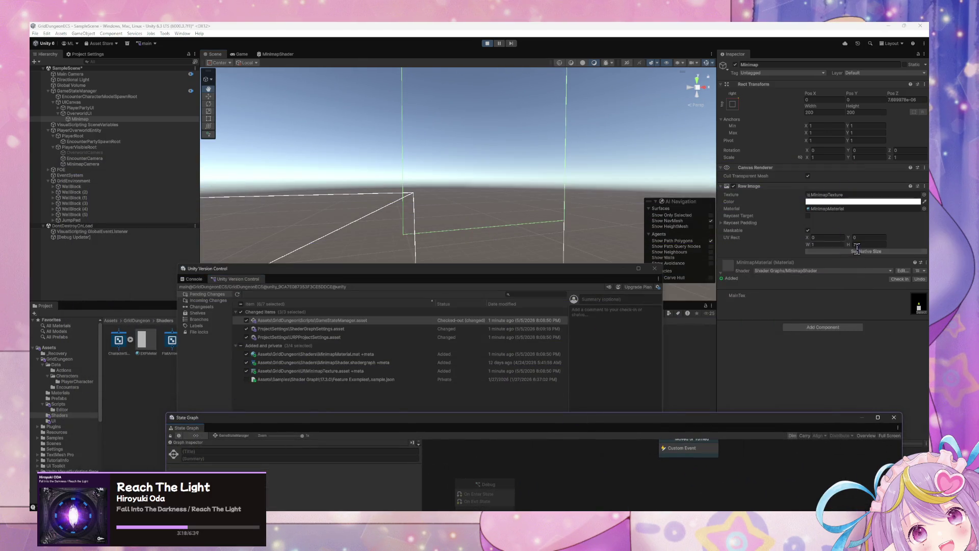
{"action": "left_click", "coordinate": [908, 277]}
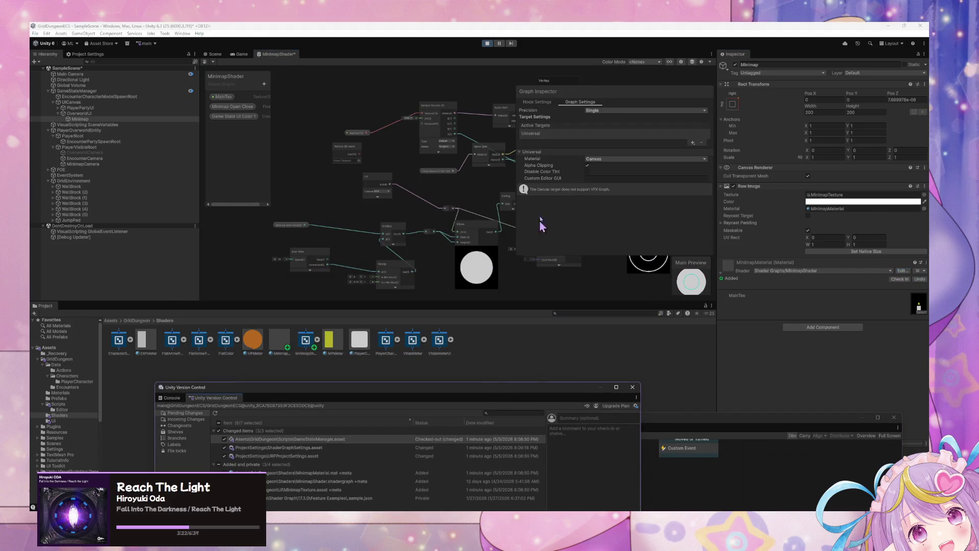
Keep Canvas as the MinimapShader graph's material target and save the graph asset
{"action": "mouse_move", "coordinate": [485, 160]}
{"action": "left_mouse_down"}
{"action": "mouse_move", "coordinate": [350, 160]}
{"action": "mouse_move", "coordinate": [404, 160]}
{"action": "left_mouse_up"}
{"action": "left_click", "coordinate": [598, 162]}
{"action": "left_click", "coordinate": [596, 160]}
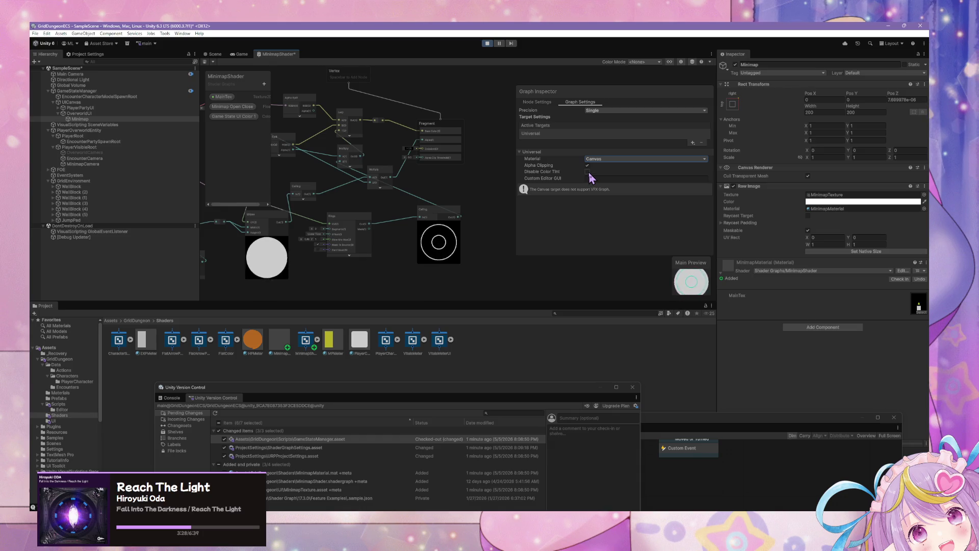
{"action": "mouse_move", "coordinate": [530, 175]}
{"action": "left_mouse_down"}
{"action": "mouse_move", "coordinate": [454, 125]}
{"action": "mouse_move", "coordinate": [412, 156]}
{"action": "mouse_move", "coordinate": [415, 73]}
{"action": "left_mouse_up"}
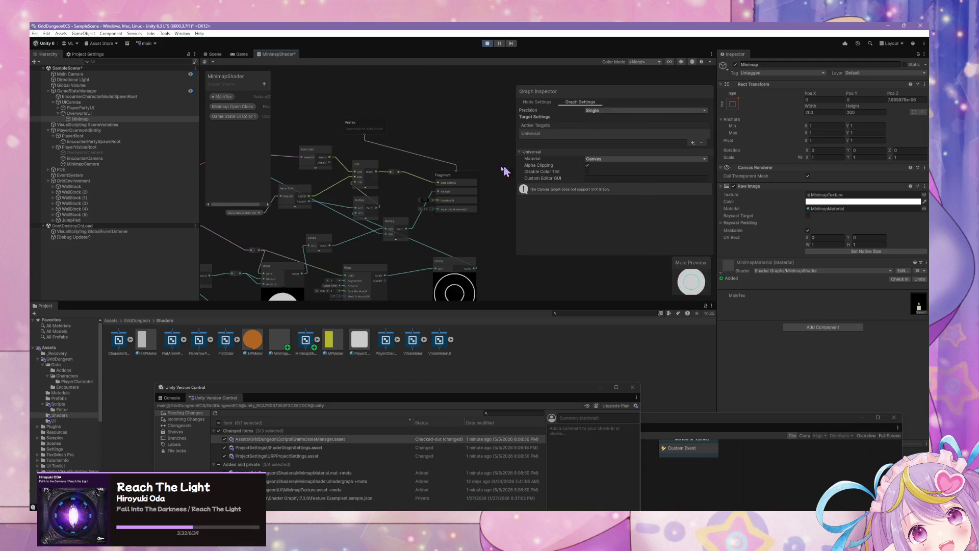
{"action": "scroll", "coordinate": [496, 144], "scroll_direction": "up", "scroll_amount": 3}
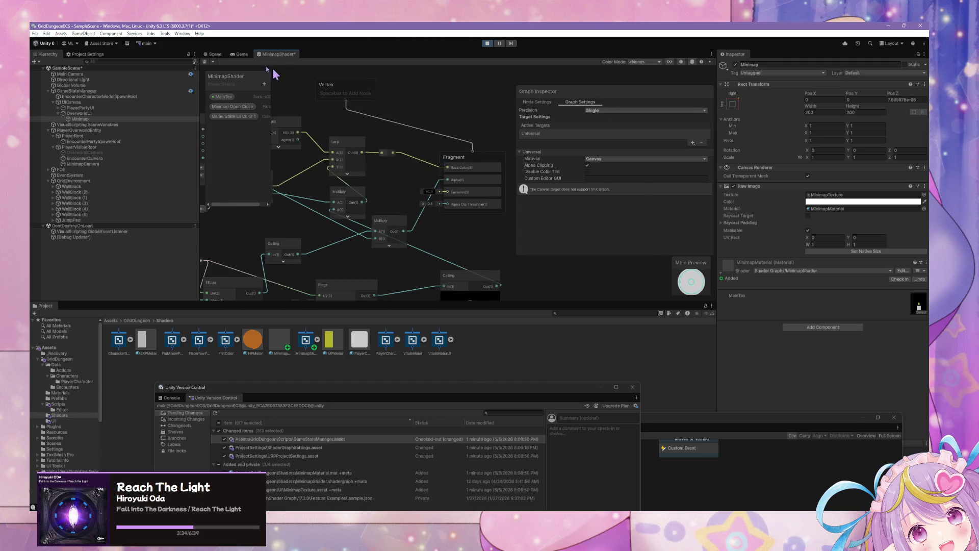
{"action": "left_click", "coordinate": [205, 61]}
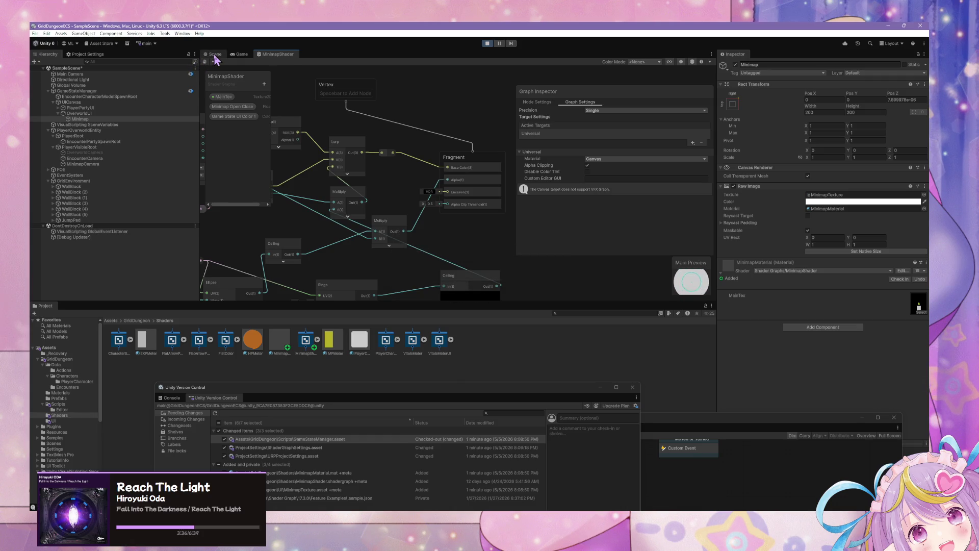
{"action": "left_click", "coordinate": [215, 54]}
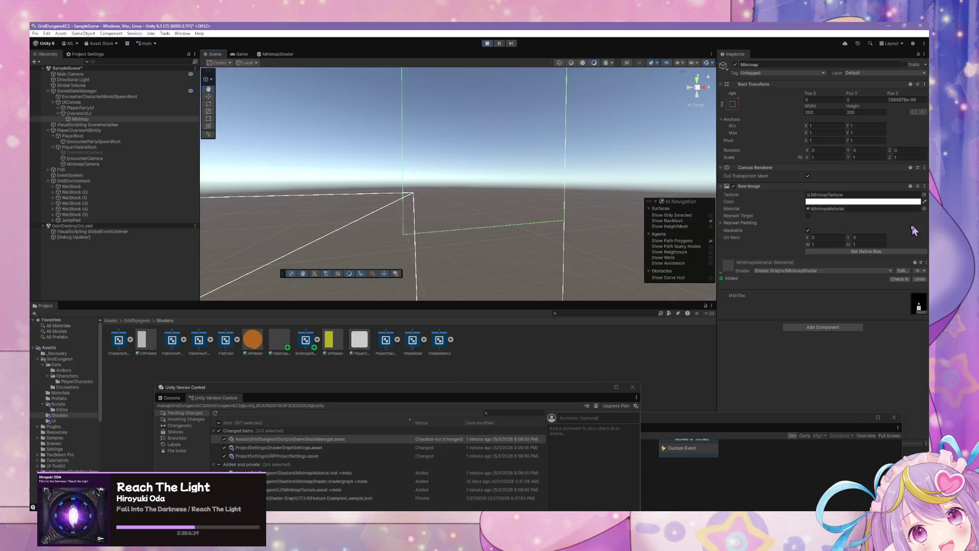
Set the Minimap Raw Image material to None
{"action": "left_click_drag", "start_coordinate": [565, 139], "coordinate": [634, 162]}
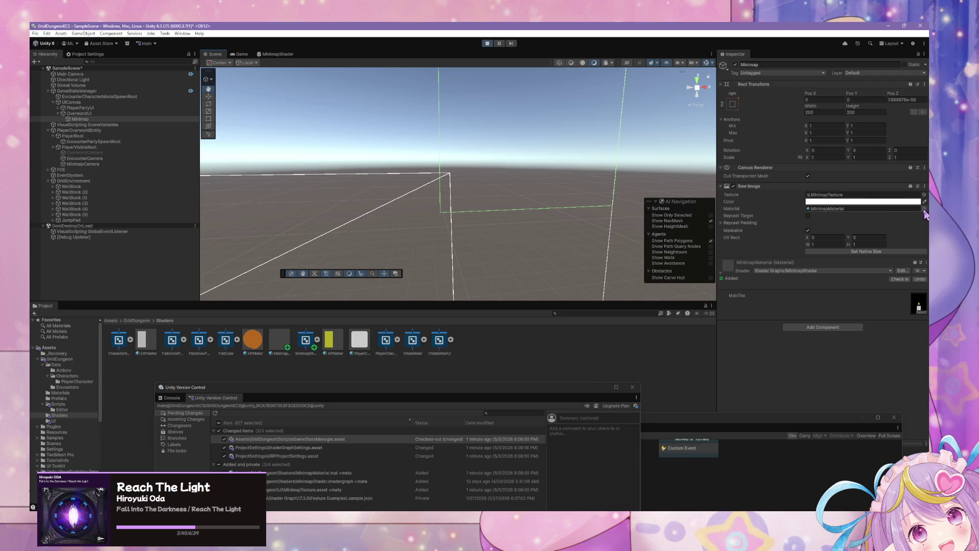
{"action": "left_click", "coordinate": [924, 208]}
{"action": "scroll", "coordinate": [501, 236], "scroll_direction": "up", "scroll_amount": 10}
{"action": "scroll", "coordinate": [501, 235], "scroll_direction": "up", "scroll_amount": 5}
{"action": "double_click", "coordinate": [500, 225]}
Resize the Minimap Rect Transform to 150 width and 150 height
{"action": "mouse_move", "coordinate": [510, 214]}
{"action": "left_mouse_down"}
{"action": "mouse_move", "coordinate": [540, 199]}
{"action": "mouse_move", "coordinate": [518, 218]}
{"action": "mouse_move", "coordinate": [523, 189]}
{"action": "left_mouse_up"}
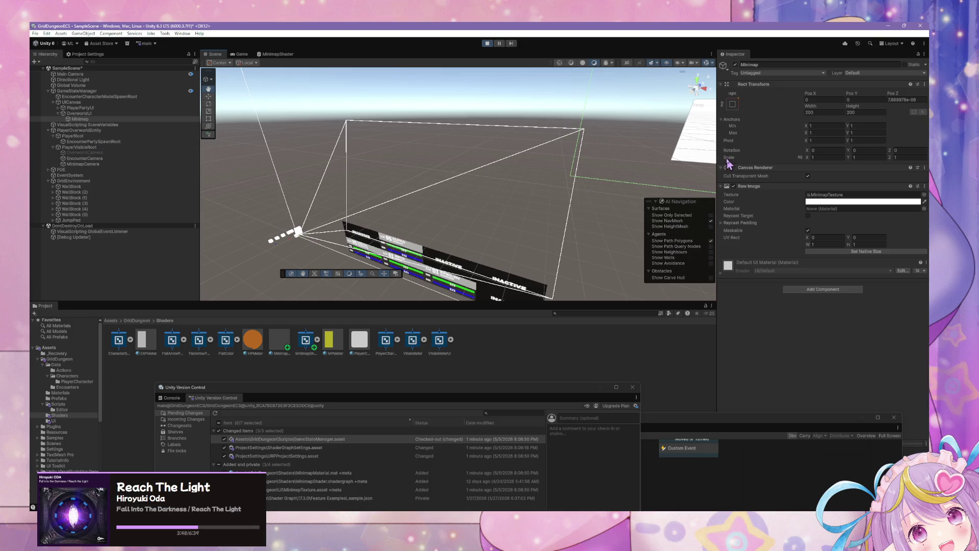
{"action": "left_click", "coordinate": [817, 112]}
{"action": "type", "text": "1"}
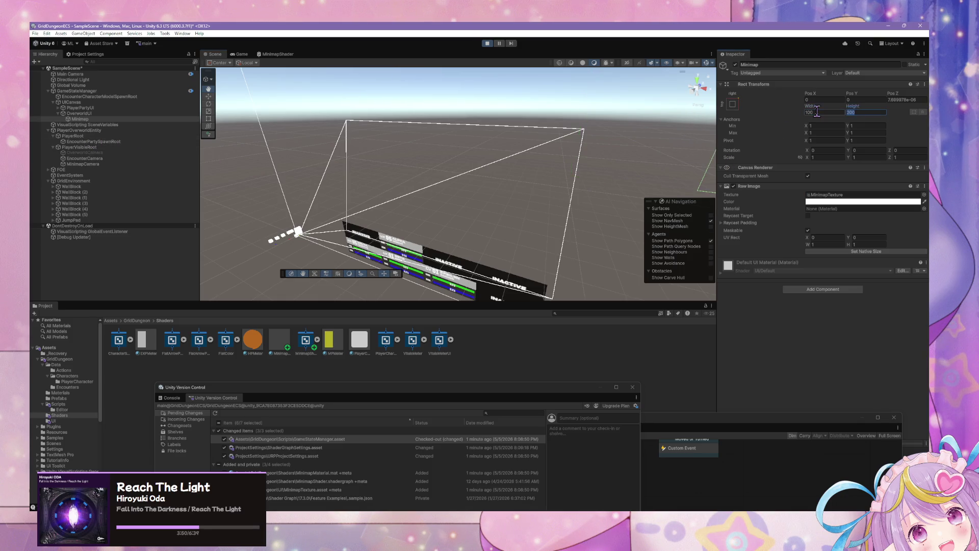
{"action": "mouse_move", "coordinate": [623, 142]}
{"action": "left_mouse_down"}
{"action": "mouse_move", "coordinate": [647, 133]}
{"action": "mouse_move", "coordinate": [619, 112]}
{"action": "mouse_move", "coordinate": [622, 122]}
{"action": "mouse_move", "coordinate": [549, 140]}
{"action": "left_mouse_up"}
{"action": "left_click", "coordinate": [814, 111]}
{"action": "type", "text": "15"}
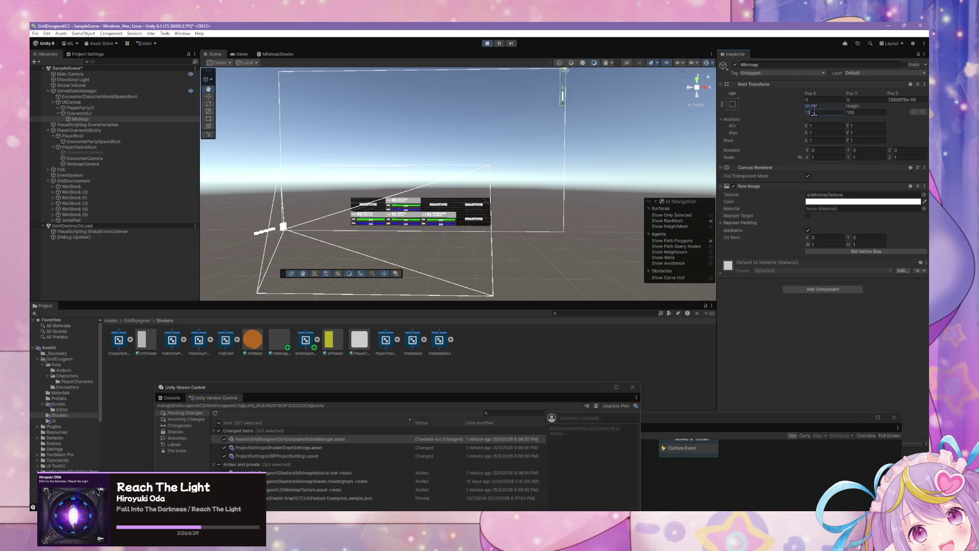
{"action": "type", "text": "0150"}
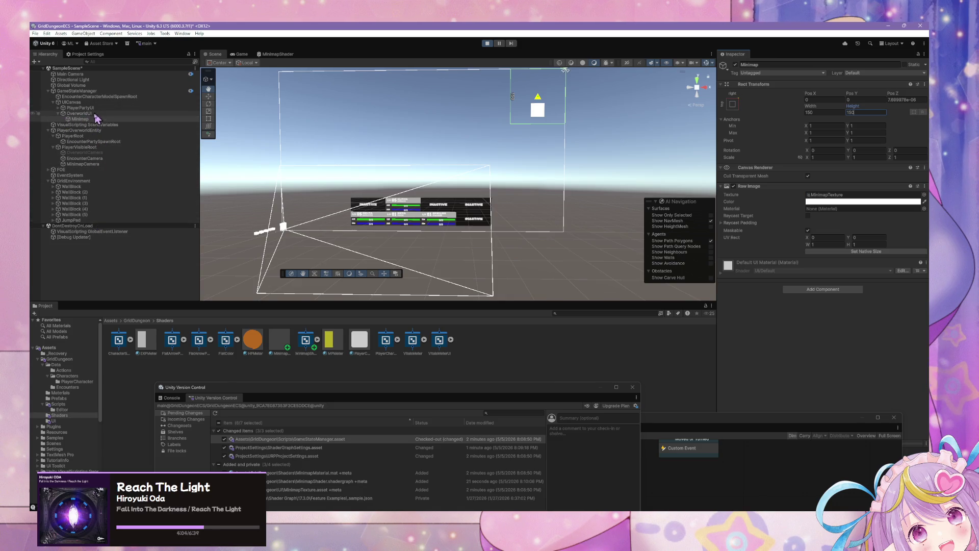
{"action": "left_click", "coordinate": [82, 164]}
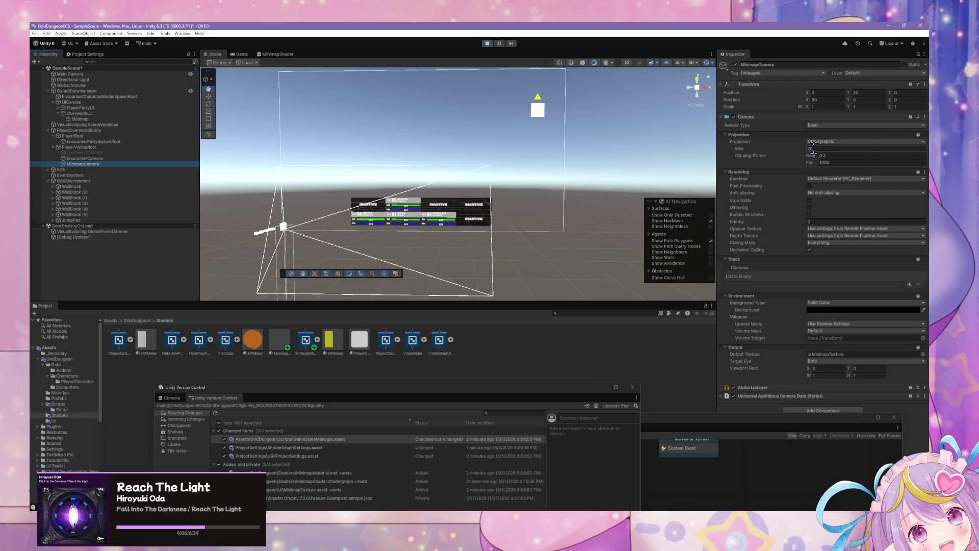
Set MinimapCamera Position Y to 20 and orthographic Size to 45, then view the running game
{"action": "key", "text": "Return"}
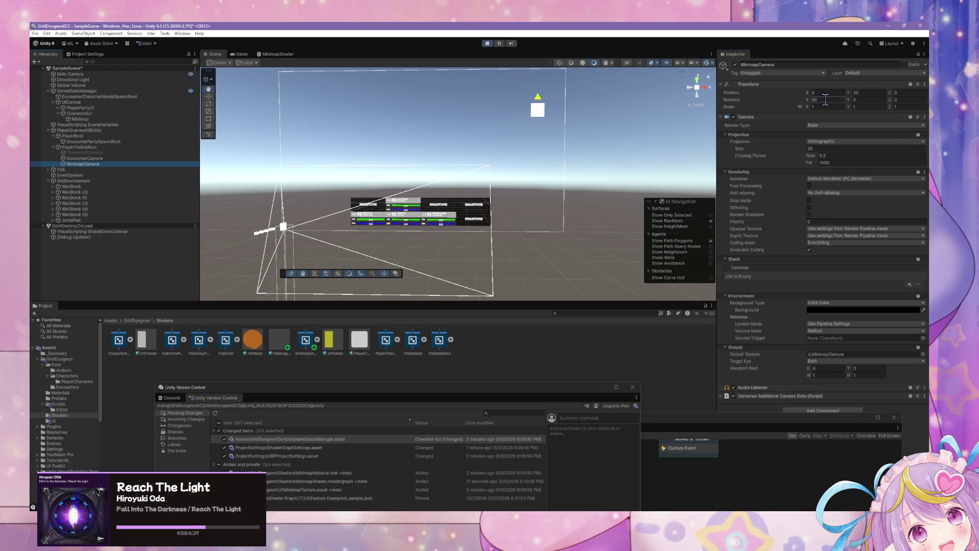
{"action": "left_click", "coordinate": [846, 94]}
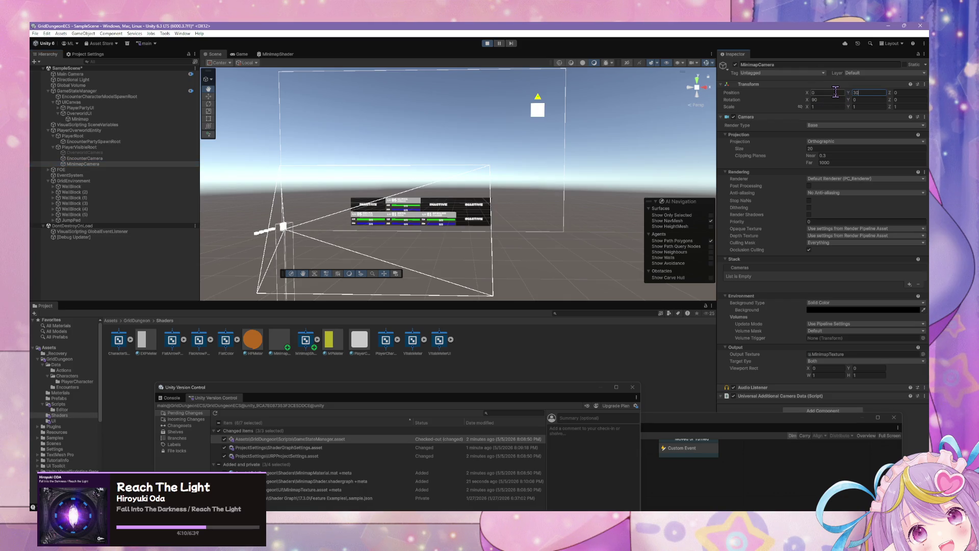
{"action": "type", "text": "2"}
{"action": "key", "text": "Return"}
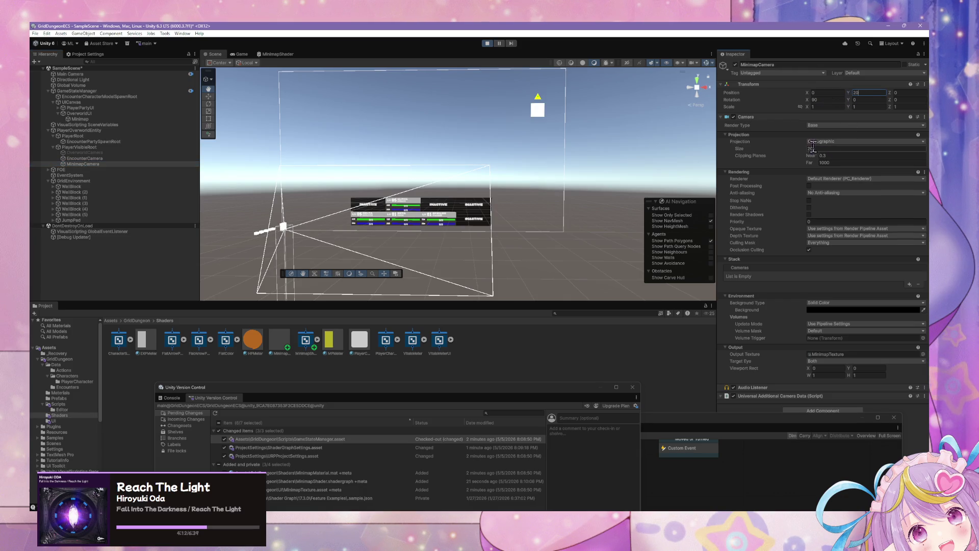
{"action": "mouse_move", "coordinate": [803, 148]}
{"action": "left_mouse_down"}
{"action": "mouse_move", "coordinate": [855, 151]}
{"action": "mouse_move", "coordinate": [839, 156]}
{"action": "left_mouse_up"}
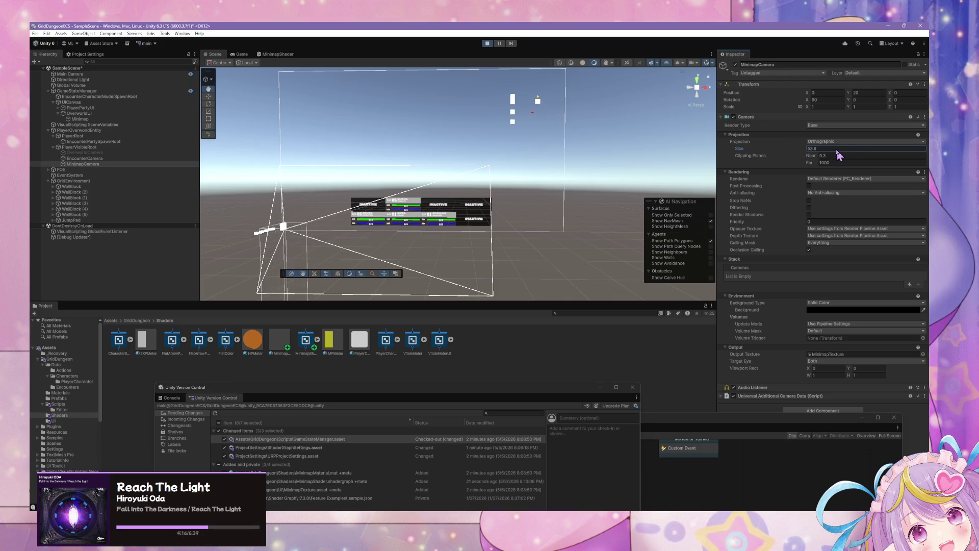
{"action": "type", "text": "45"}
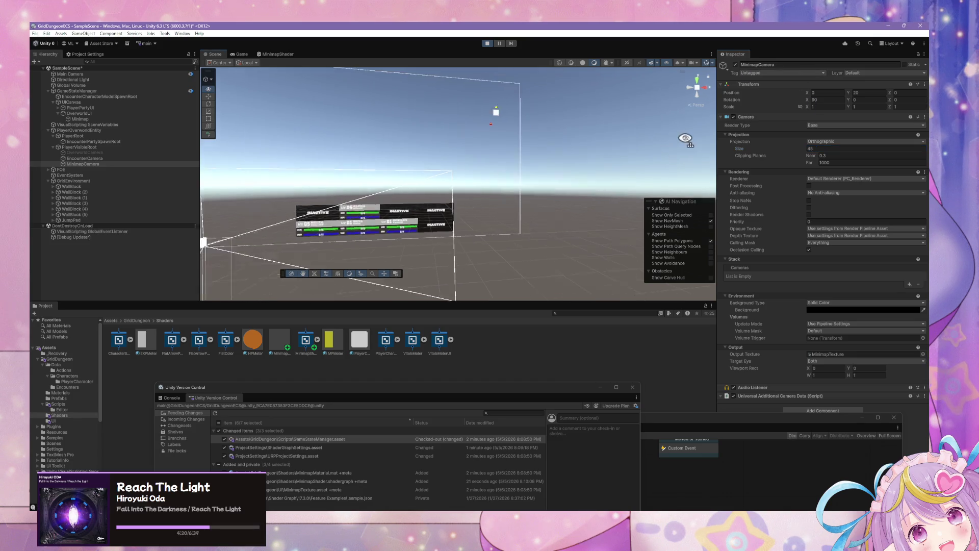
{"action": "key", "text": "Return"}
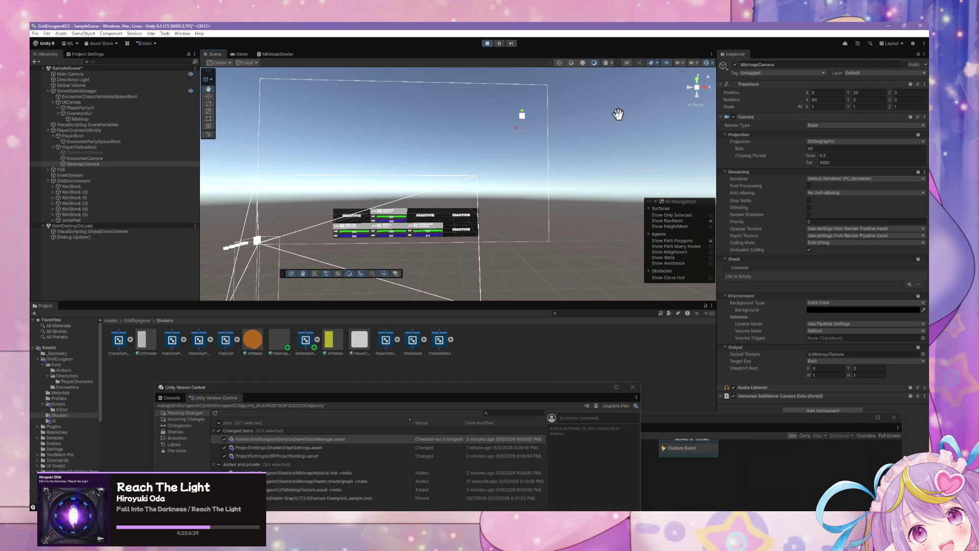
{"action": "left_click_drag", "start_coordinate": [622, 113], "coordinate": [600, 121]}
{"action": "left_click_drag", "start_coordinate": [566, 148], "coordinate": [588, 214]}
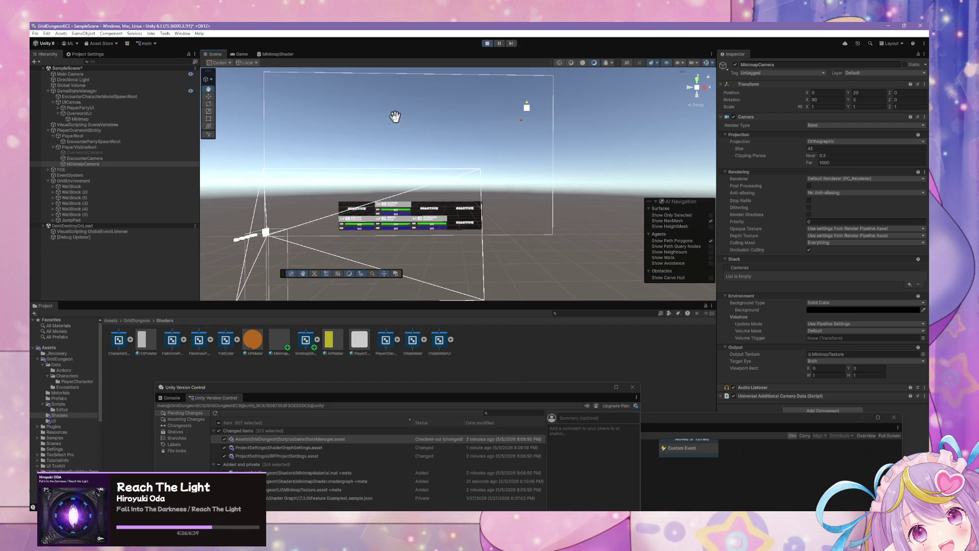
{"action": "left_click", "coordinate": [254, 55]}
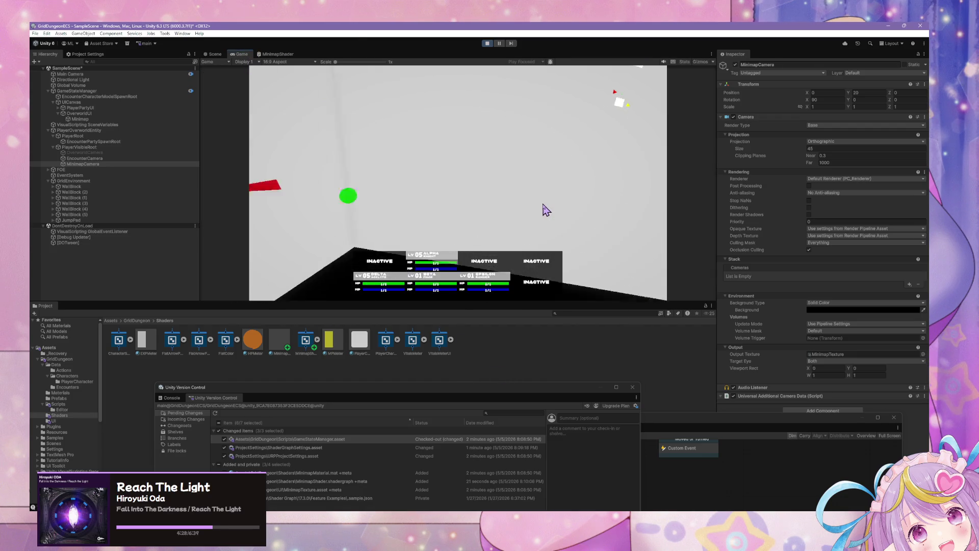
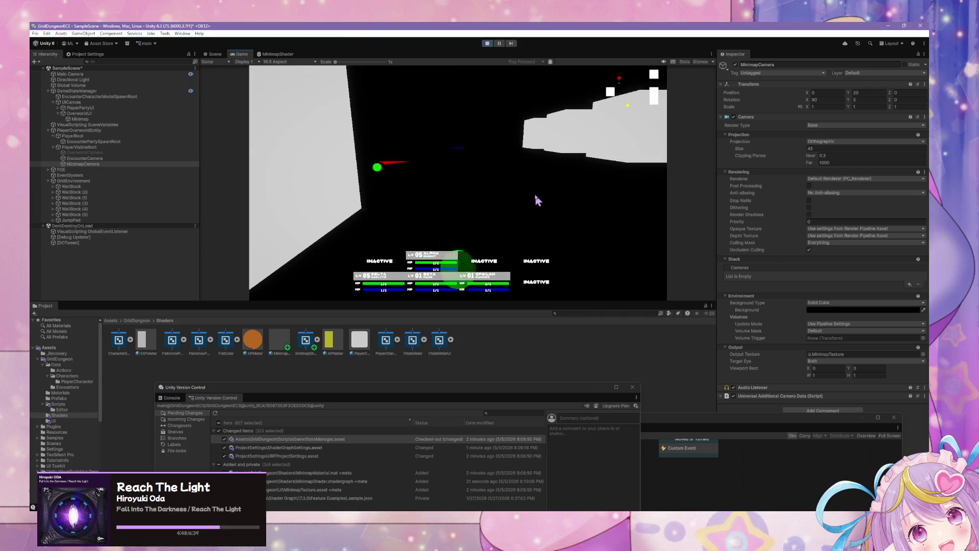
Stop Play mode and set the Minimap image's Rect Transform Width and Height to 150
{"action": "key", "text": "ctrl+p"}
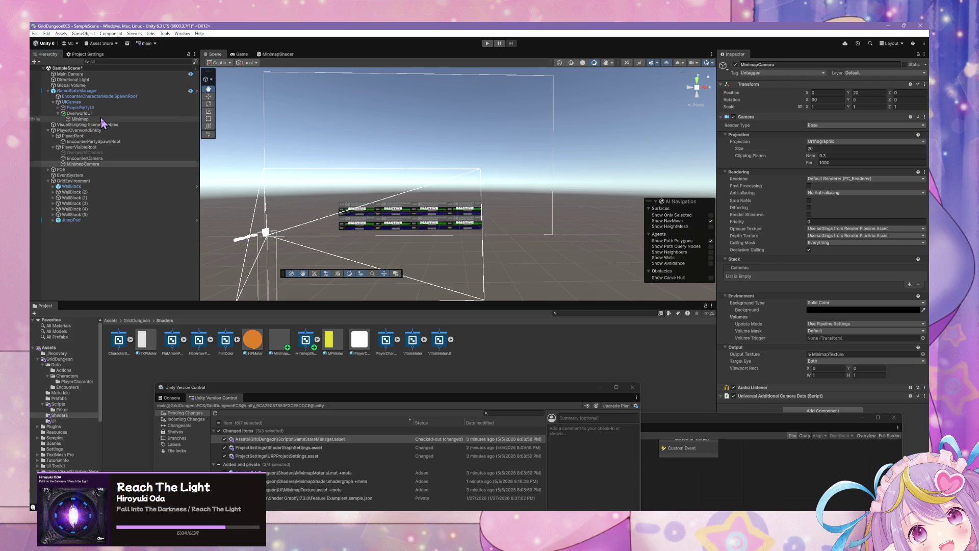
{"action": "left_click", "coordinate": [102, 118]}
{"action": "left_click", "coordinate": [892, 100]}
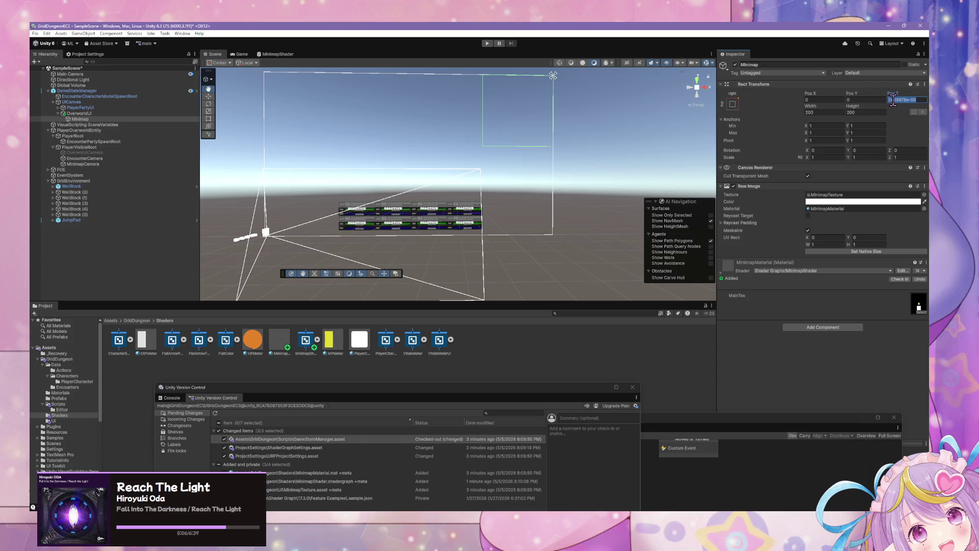
{"action": "type", "text": "150"}
{"action": "key", "text": "Tab"}
{"action": "type", "text": "150"}
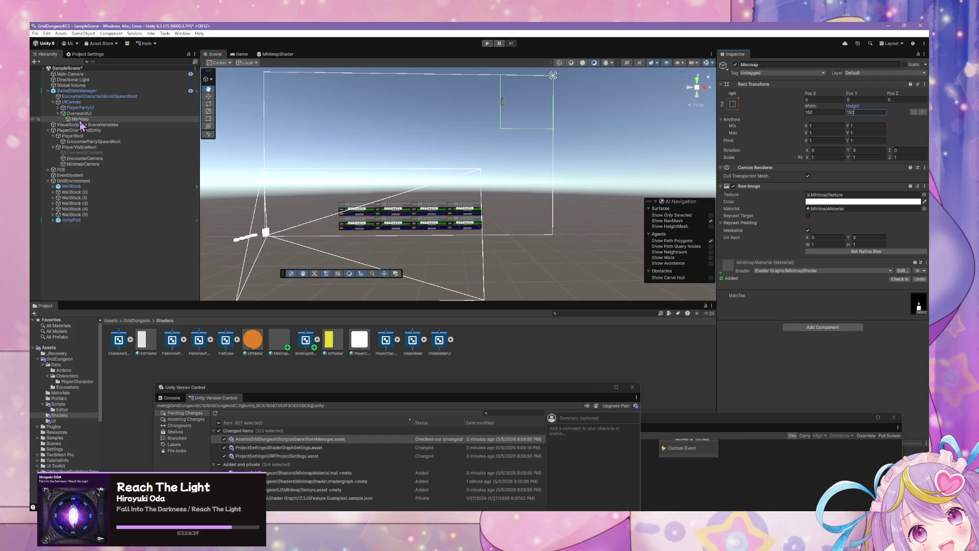
{"action": "left_click", "coordinate": [82, 163]}
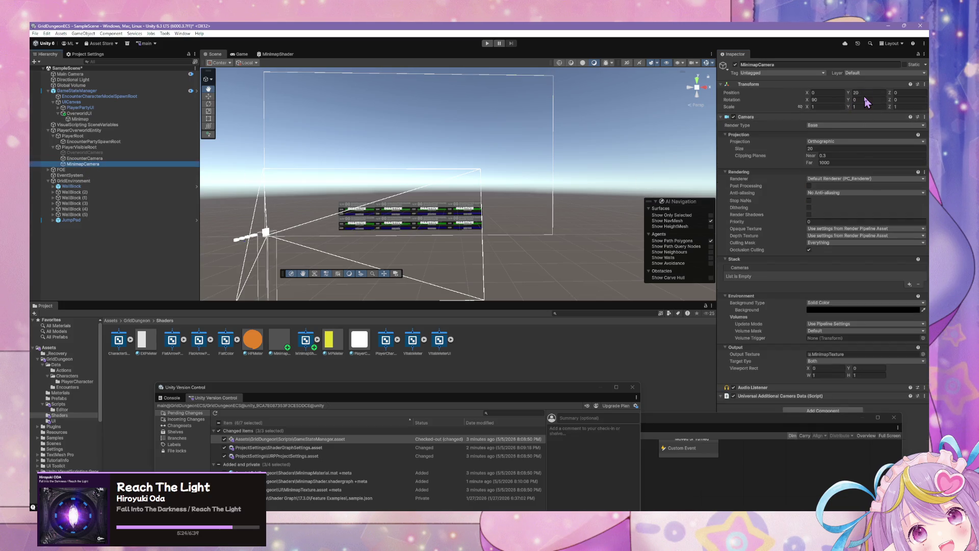
Set the MinimapCamera's orthographic size to 45 and drag its height upward
{"action": "left_click", "coordinate": [824, 149]}
{"action": "type", "text": "45"}
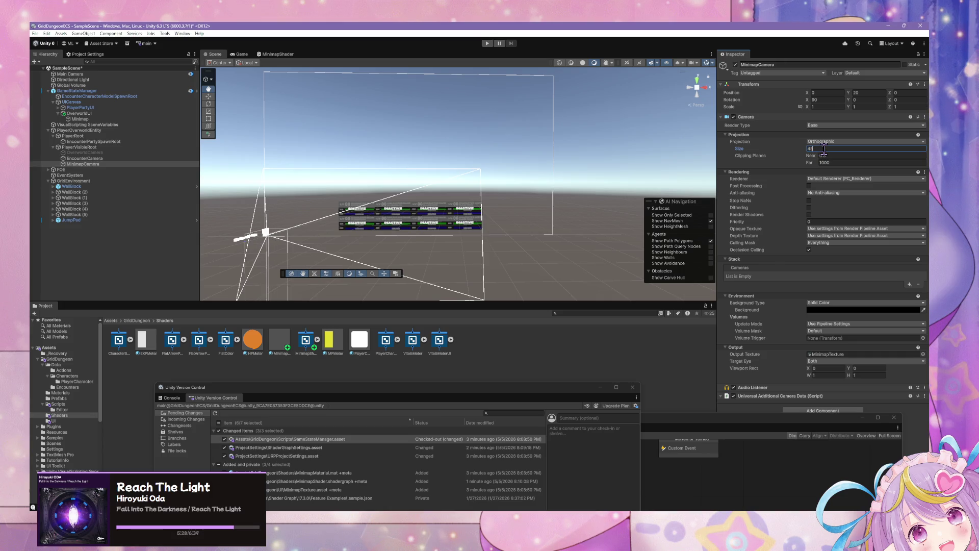
{"action": "mouse_move", "coordinate": [499, 198]}
{"action": "left_mouse_down"}
{"action": "mouse_move", "coordinate": [415, 238]}
{"action": "mouse_move", "coordinate": [431, 225]}
{"action": "mouse_move", "coordinate": [461, 255]}
{"action": "mouse_move", "coordinate": [485, 257]}
{"action": "mouse_move", "coordinate": [507, 201]}
{"action": "mouse_move", "coordinate": [531, 240]}
{"action": "left_mouse_up"}
{"action": "mouse_move", "coordinate": [851, 95]}
{"action": "left_mouse_down"}
{"action": "mouse_move", "coordinate": [872, 95]}
{"action": "mouse_move", "coordinate": [49, 89]}
{"action": "mouse_move", "coordinate": [153, 91]}
{"action": "left_mouse_up"}
{"action": "mouse_move", "coordinate": [368, 214]}
{"action": "left_mouse_down"}
{"action": "mouse_move", "coordinate": [536, 184]}
{"action": "mouse_move", "coordinate": [712, 117]}
{"action": "left_mouse_up"}
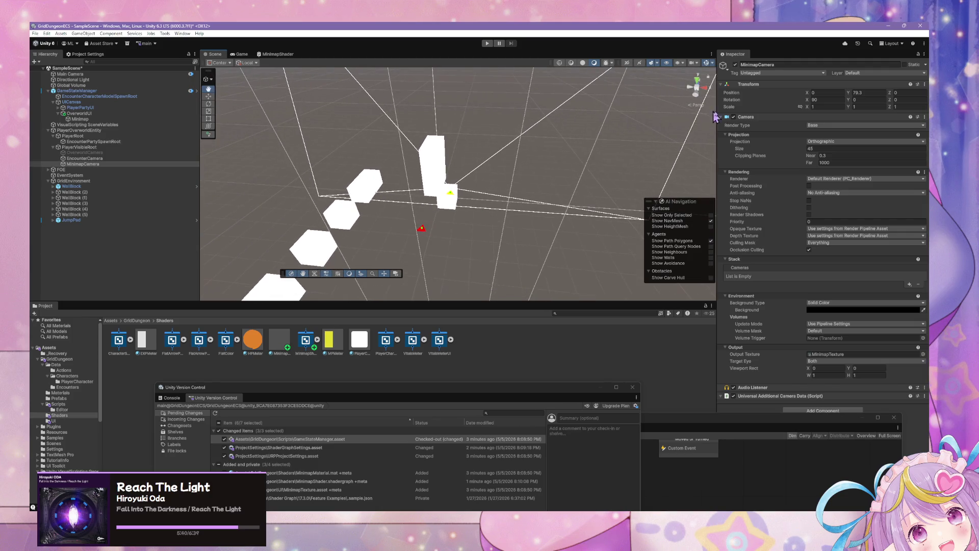
Set the camera's Position Y to 80 and its far clipping plane to 80
{"action": "left_click", "coordinate": [869, 92]}
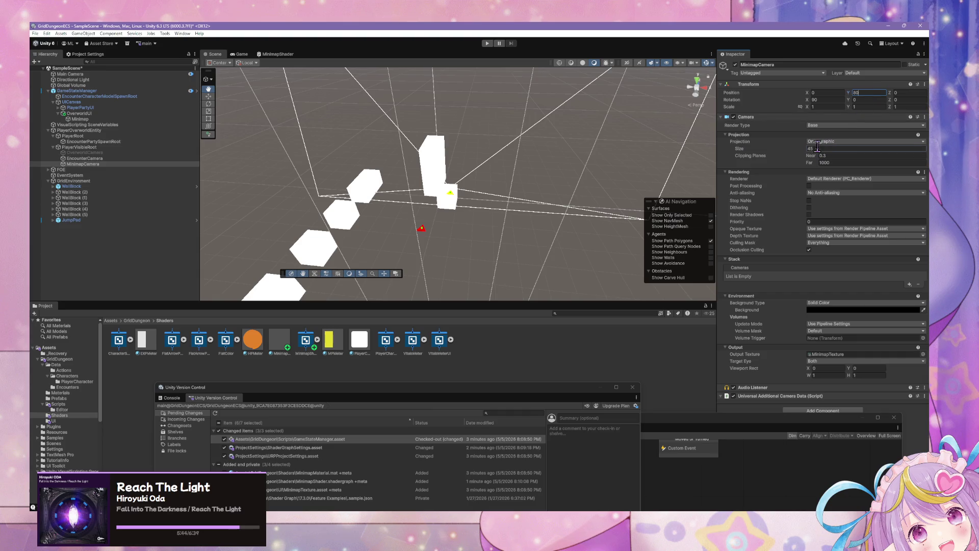
{"action": "type", "text": "80"}
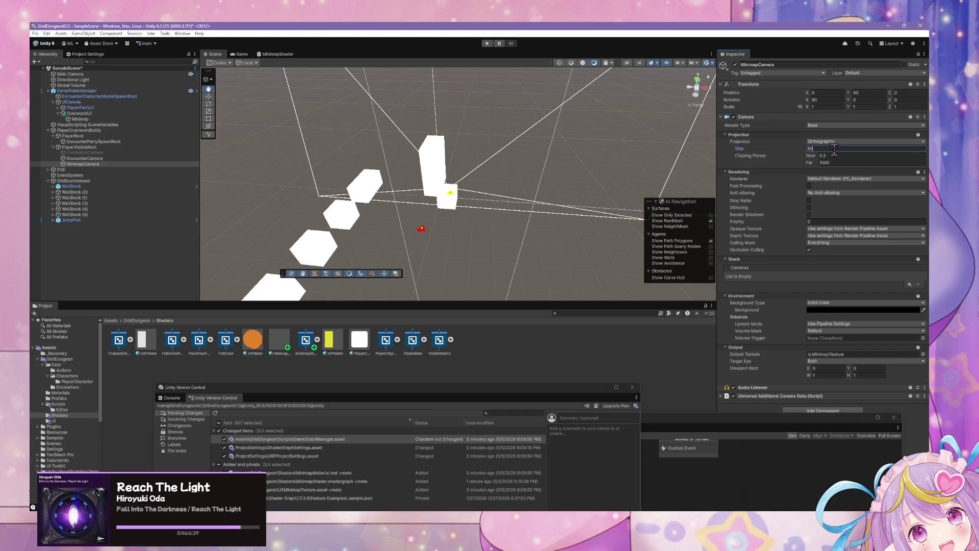
{"action": "key", "text": "BackSpace"}
{"action": "key", "text": "BackSpace"}
{"action": "type", "text": "45"}
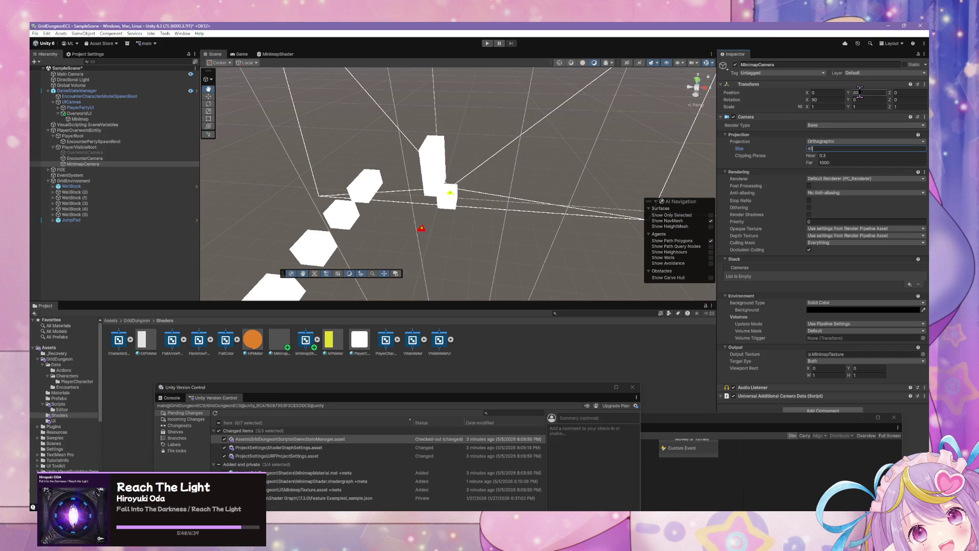
{"action": "mouse_move", "coordinate": [815, 161]}
{"action": "left_mouse_down"}
{"action": "mouse_move", "coordinate": [709, 163]}
{"action": "mouse_move", "coordinate": [850, 162]}
{"action": "left_mouse_up"}
{"action": "type", "text": "80"}
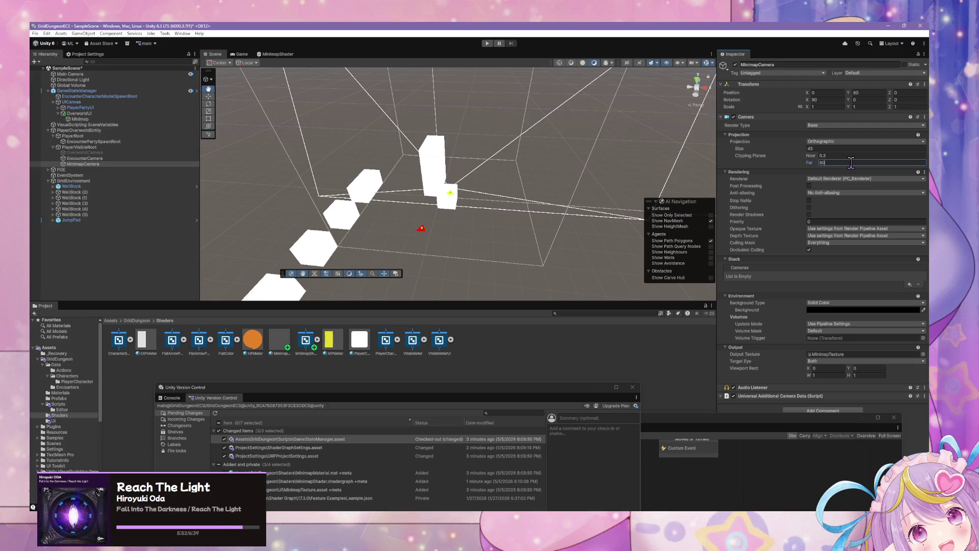
{"action": "key", "text": "Return"}
{"action": "mouse_move", "coordinate": [651, 164]}
{"action": "left_mouse_down"}
{"action": "mouse_move", "coordinate": [591, 159]}
{"action": "mouse_move", "coordinate": [591, 109]}
{"action": "mouse_move", "coordinate": [557, 125]}
{"action": "mouse_move", "coordinate": [507, 126]}
{"action": "mouse_move", "coordinate": [515, 151]}
{"action": "mouse_move", "coordinate": [621, 166]}
{"action": "mouse_move", "coordinate": [634, 125]}
{"action": "mouse_move", "coordinate": [641, 207]}
{"action": "mouse_move", "coordinate": [559, 149]}
{"action": "mouse_move", "coordinate": [579, 115]}
{"action": "left_mouse_up"}
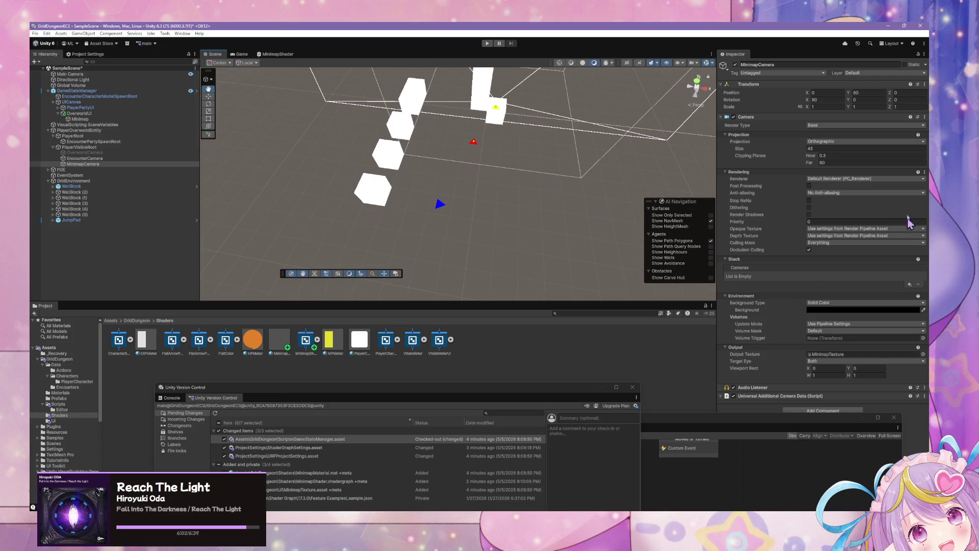
Clear the Minimap Raw Image's material so it uses None
{"action": "left_click", "coordinate": [128, 119]}
{"action": "left_click", "coordinate": [924, 208]}
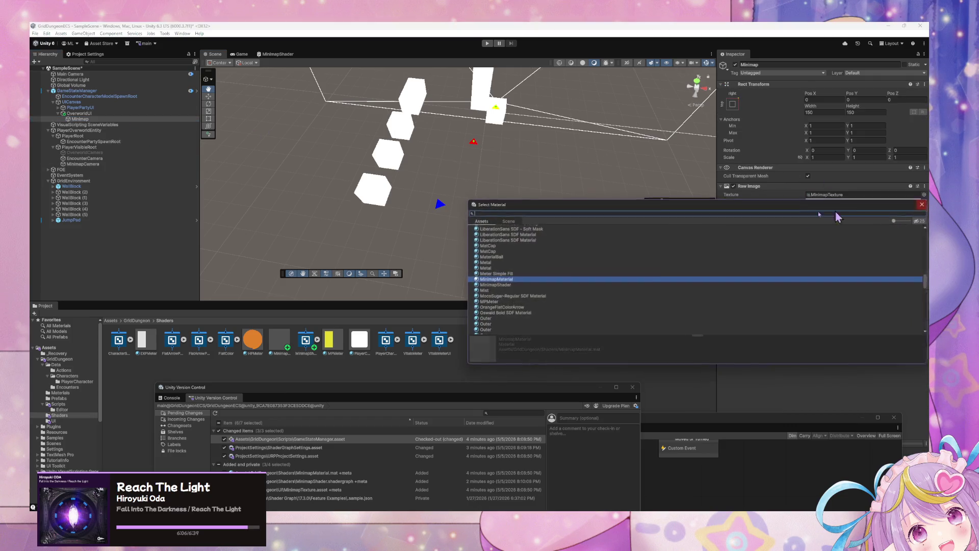
{"action": "scroll", "coordinate": [528, 240], "scroll_direction": "up", "scroll_amount": 10}
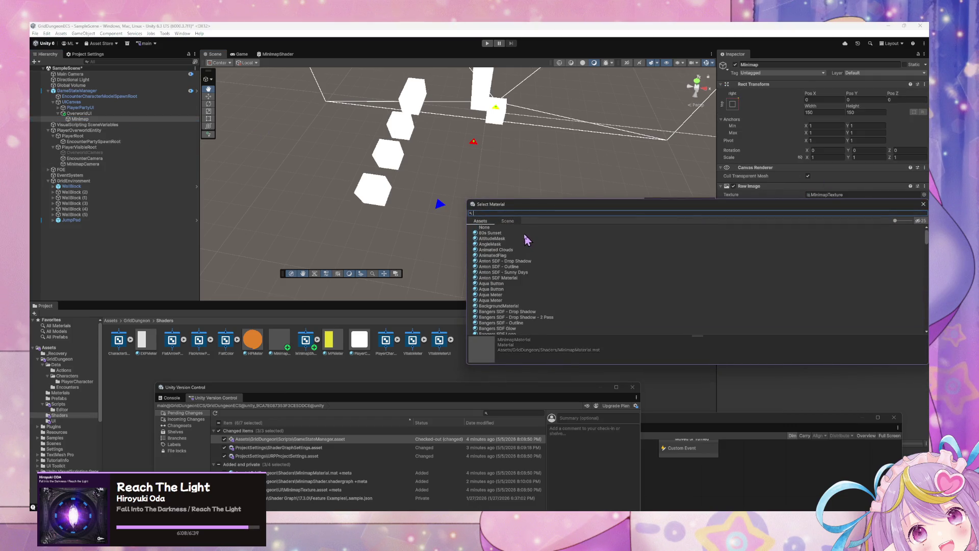
{"action": "key", "text": "Escape"}
Bring the Game view forward and move the floating State Graph window out of the way
{"action": "left_click_drag", "start_coordinate": [754, 422], "coordinate": [678, 398]}
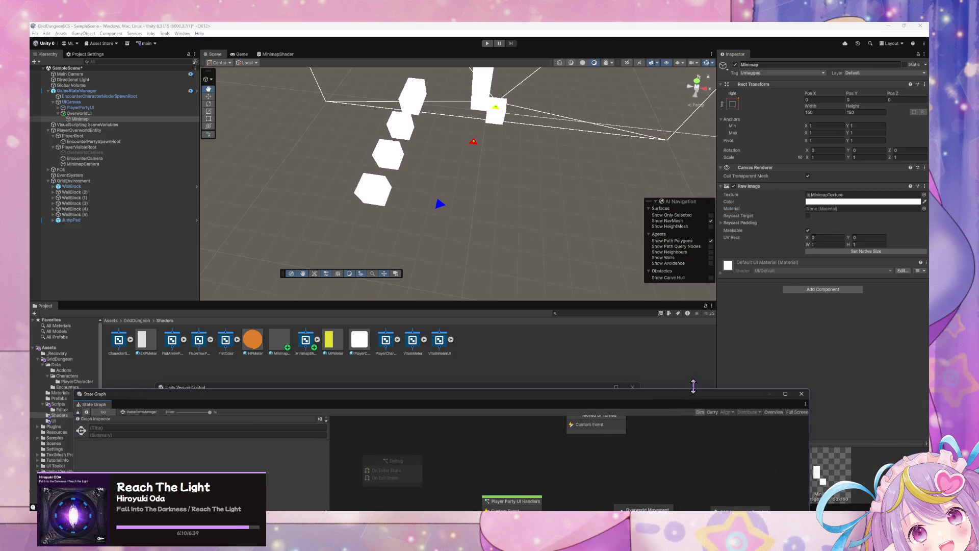
{"action": "left_click", "coordinate": [241, 54]}
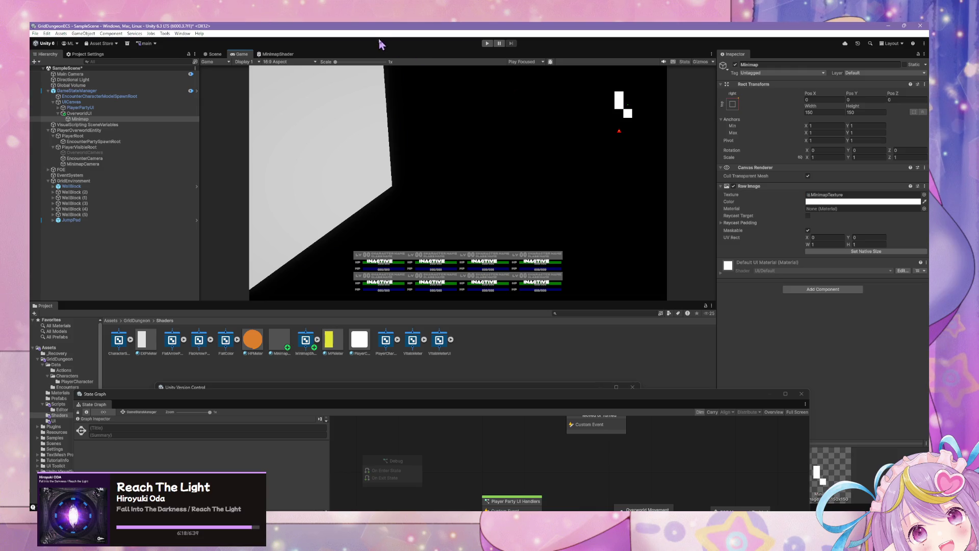
{"action": "mouse_move", "coordinate": [626, 407]}
{"action": "left_mouse_down"}
{"action": "mouse_move", "coordinate": [561, 221]}
{"action": "mouse_move", "coordinate": [566, 168]}
{"action": "mouse_move", "coordinate": [721, 145]}
{"action": "mouse_move", "coordinate": [670, 280]}
{"action": "left_mouse_up"}
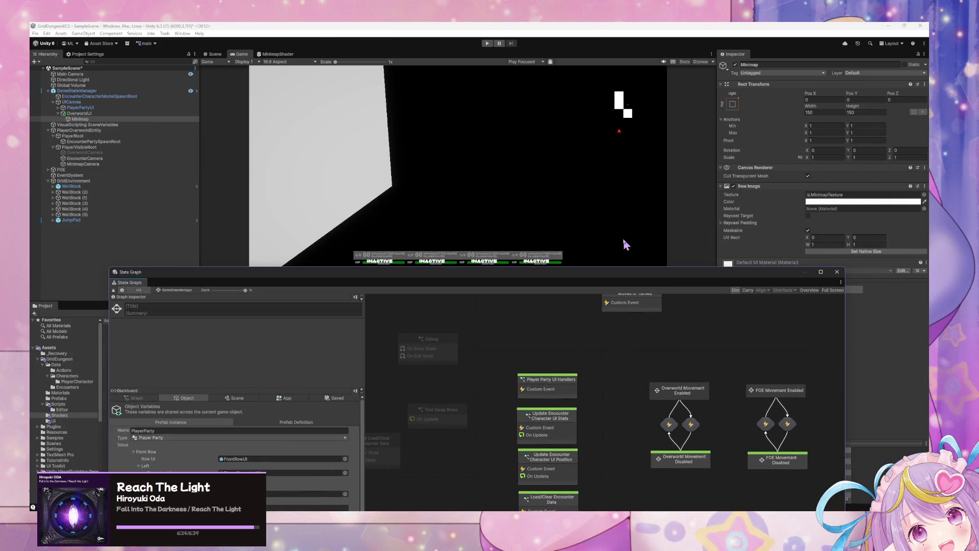
{"action": "left_click_drag", "start_coordinate": [602, 271], "coordinate": [622, 374]}
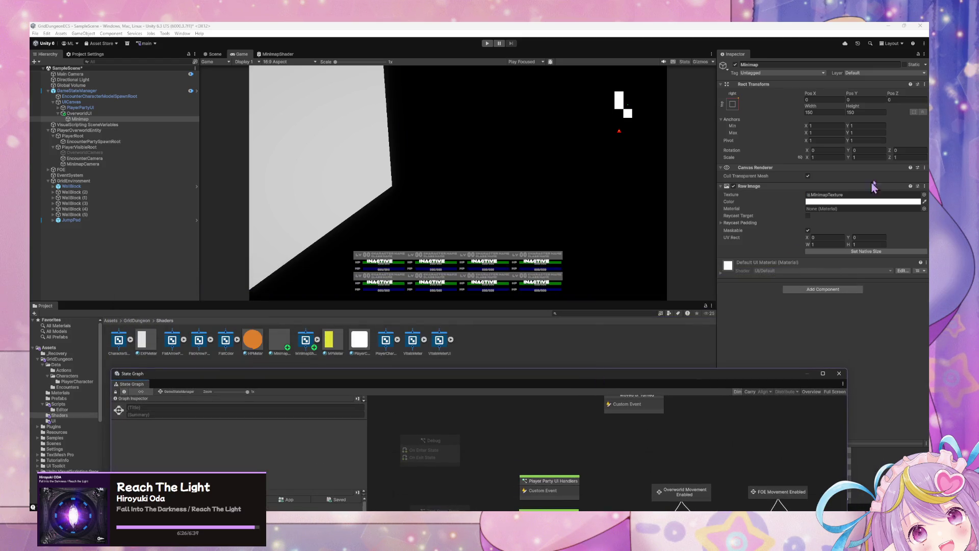
Reopen the Minimap material picker, close it unchanged, and open the MinimapShader graph
{"action": "left_click", "coordinate": [924, 209]}
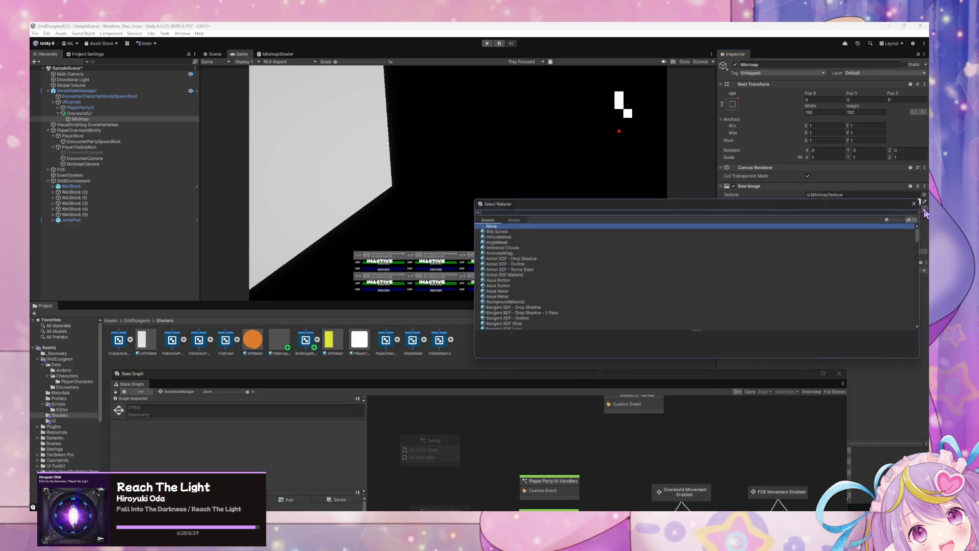
{"action": "mouse_move", "coordinate": [517, 203]}
{"action": "left_mouse_down"}
{"action": "mouse_move", "coordinate": [373, 257]}
{"action": "mouse_move", "coordinate": [399, 229]}
{"action": "left_mouse_up"}
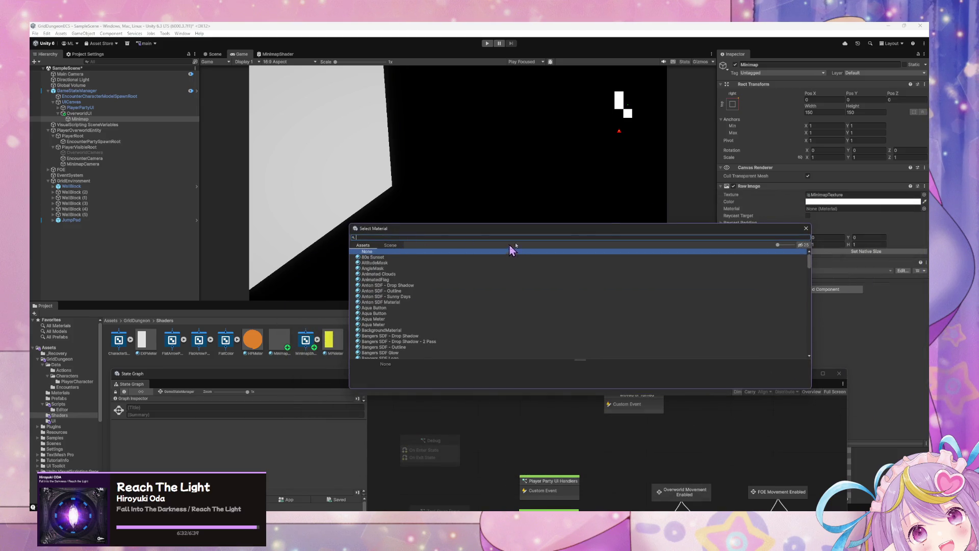
{"action": "left_click_drag", "start_coordinate": [586, 228], "coordinate": [705, 203]}
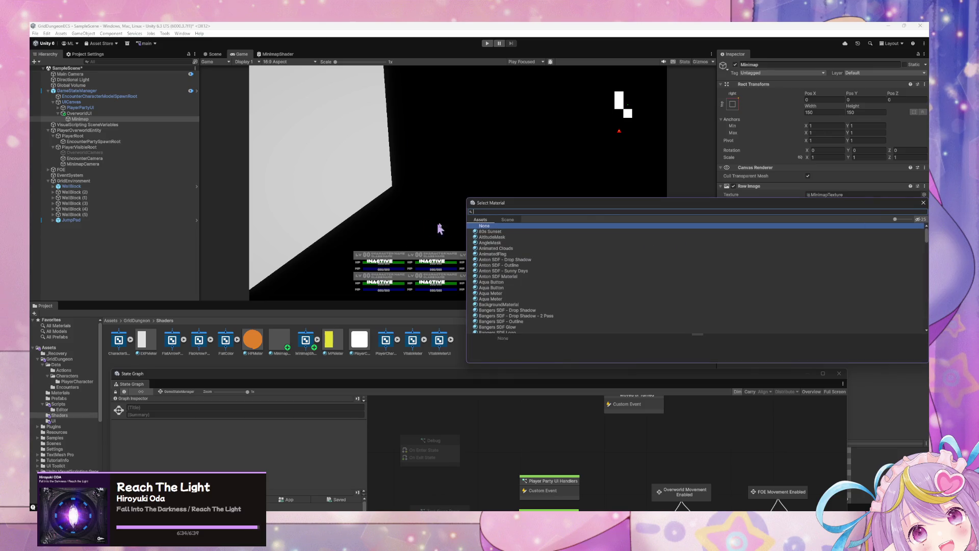
{"action": "left_click", "coordinate": [923, 202]}
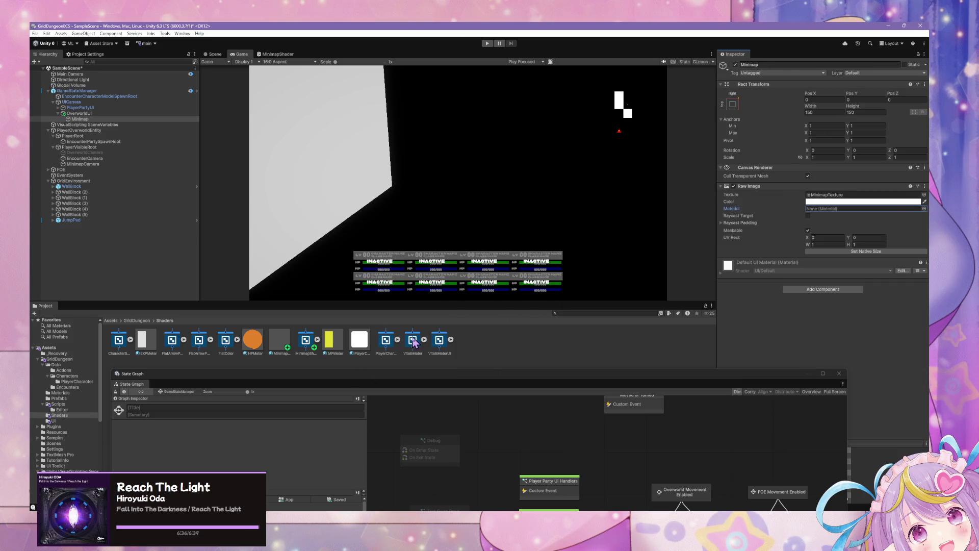
{"action": "double_click", "coordinate": [301, 340]}
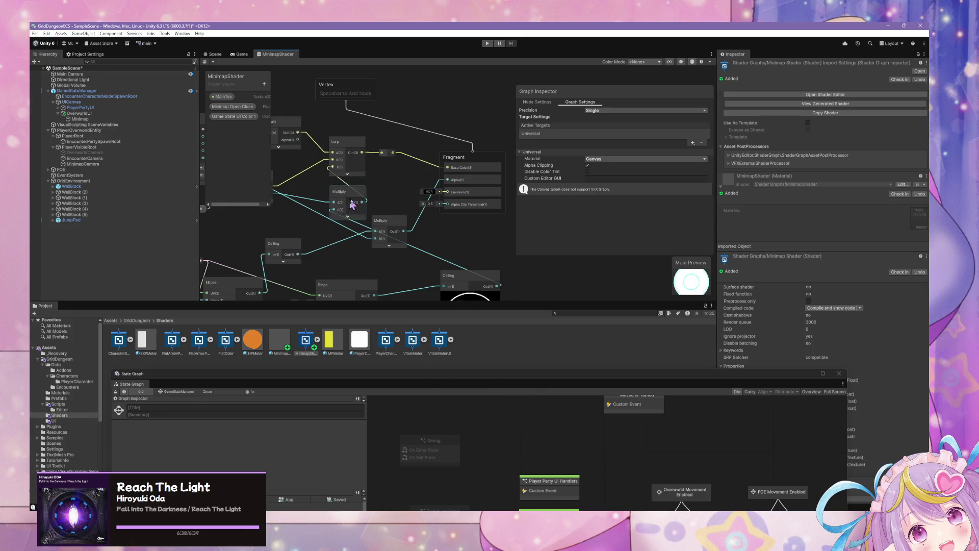
Assign MinimapTexture to the Texture 2D Asset node and wire it into Sample Texture 2D
{"action": "left_click", "coordinate": [335, 184]}
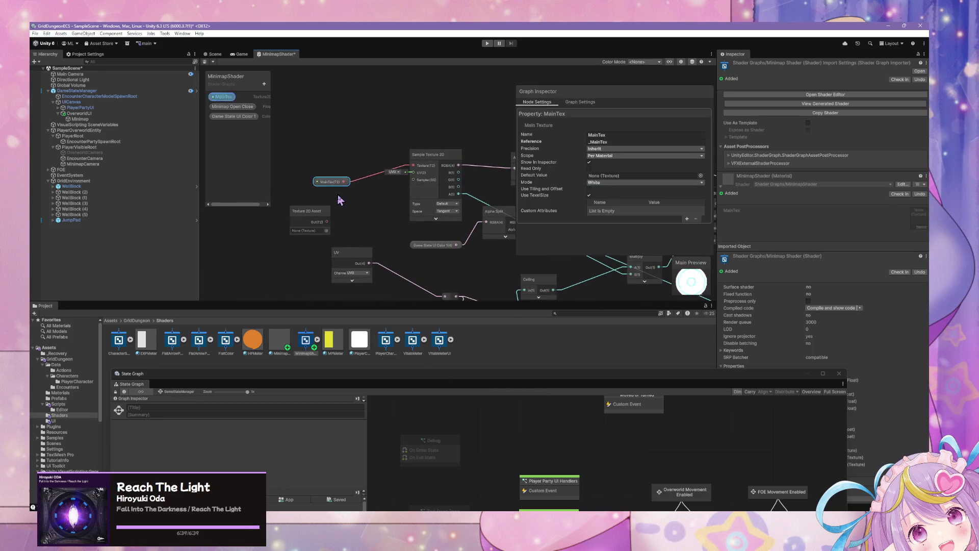
{"action": "left_click_drag", "start_coordinate": [336, 189], "coordinate": [325, 190]}
{"action": "left_click", "coordinate": [327, 231]}
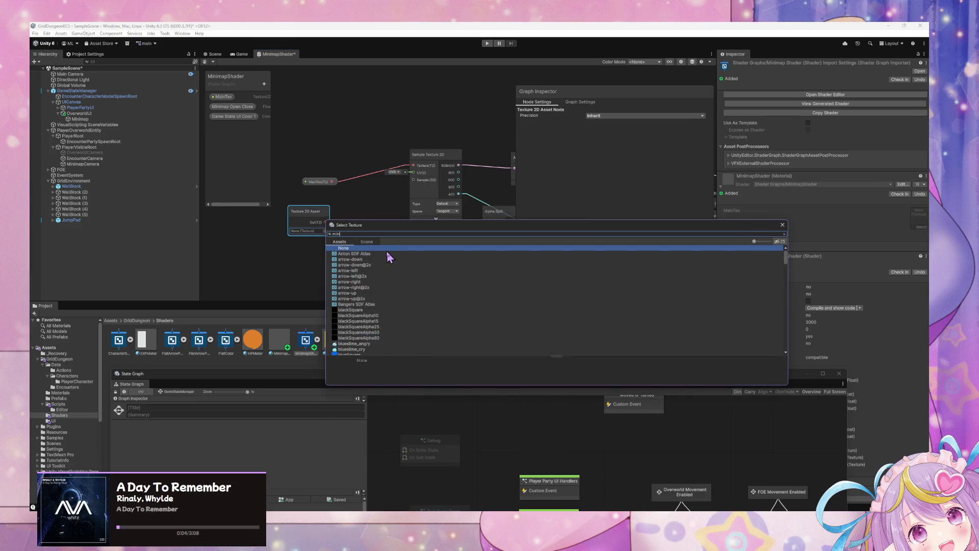
{"action": "type", "text": "ini"}
{"action": "left_click", "coordinate": [360, 259]}
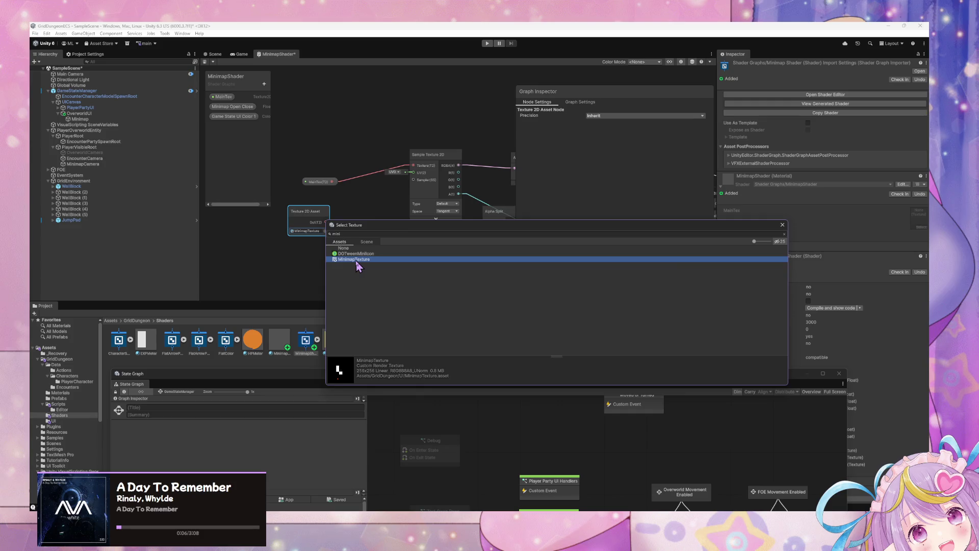
{"action": "double_click", "coordinate": [357, 260]}
{"action": "mouse_move", "coordinate": [326, 222]}
{"action": "left_mouse_down"}
{"action": "mouse_move", "coordinate": [416, 177]}
{"action": "mouse_move", "coordinate": [395, 199]}
{"action": "left_mouse_up"}
{"action": "right_click", "coordinate": [354, 193]}
{"action": "left_click", "coordinate": [328, 218]}
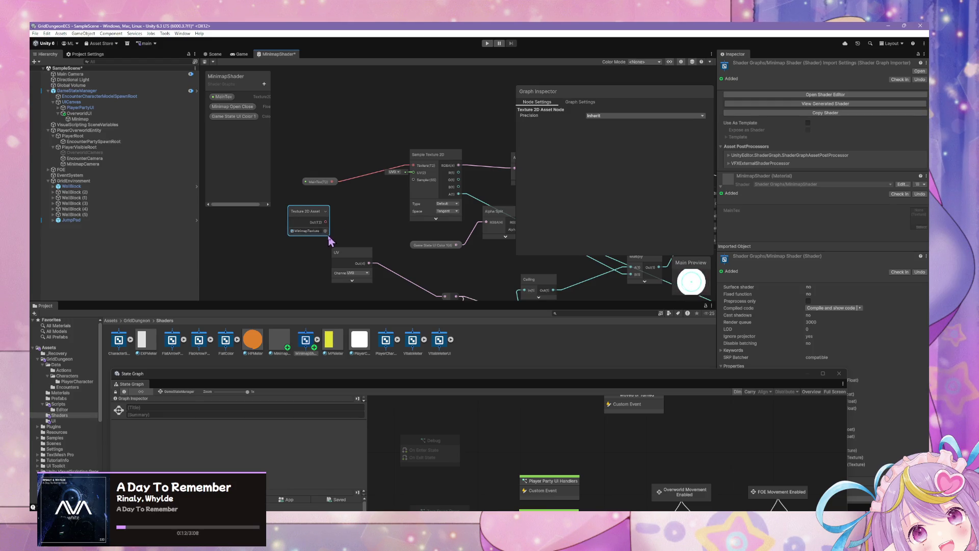
{"action": "left_click_drag", "start_coordinate": [326, 222], "coordinate": [413, 166]}
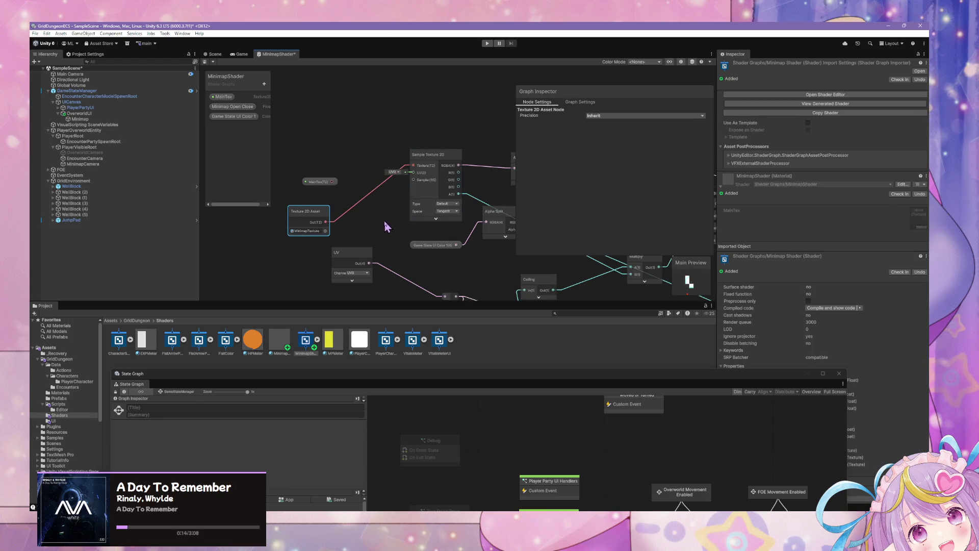
Move the Main Preview and Vertex node so the preview sits above Alpha Split
{"action": "mouse_move", "coordinate": [386, 223]}
{"action": "left_mouse_down"}
{"action": "mouse_move", "coordinate": [495, 219]}
{"action": "mouse_move", "coordinate": [362, 203]}
{"action": "mouse_move", "coordinate": [436, 154]}
{"action": "mouse_move", "coordinate": [448, 197]}
{"action": "mouse_move", "coordinate": [555, 214]}
{"action": "mouse_move", "coordinate": [576, 178]}
{"action": "mouse_move", "coordinate": [452, 152]}
{"action": "mouse_move", "coordinate": [269, 227]}
{"action": "left_mouse_up"}
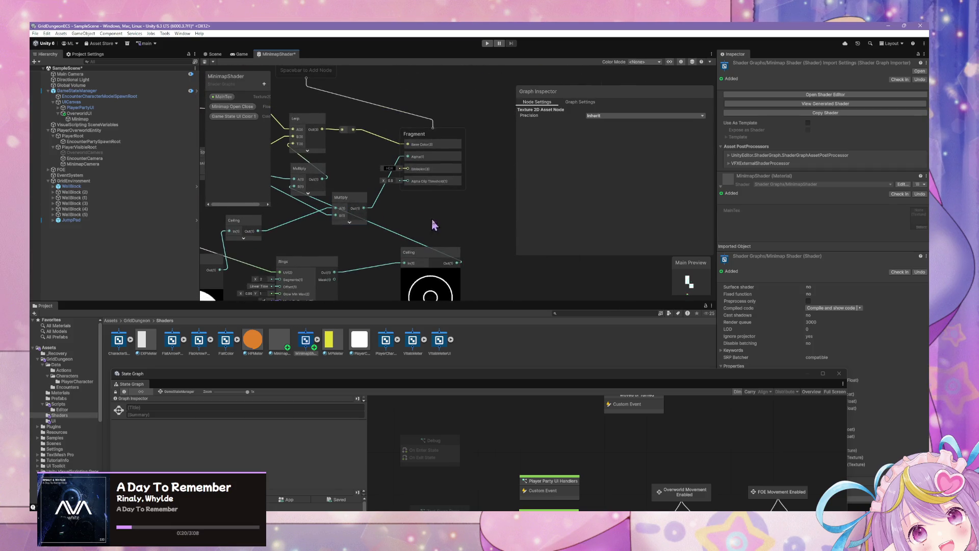
{"action": "mouse_move", "coordinate": [691, 262]}
{"action": "left_mouse_down"}
{"action": "mouse_move", "coordinate": [458, 199]}
{"action": "mouse_move", "coordinate": [484, 168]}
{"action": "mouse_move", "coordinate": [497, 192]}
{"action": "left_mouse_up"}
{"action": "left_click_drag", "start_coordinate": [368, 197], "coordinate": [424, 271]}
{"action": "left_click_drag", "start_coordinate": [376, 147], "coordinate": [515, 142]}
{"action": "left_click_drag", "start_coordinate": [489, 194], "coordinate": [379, 130]}
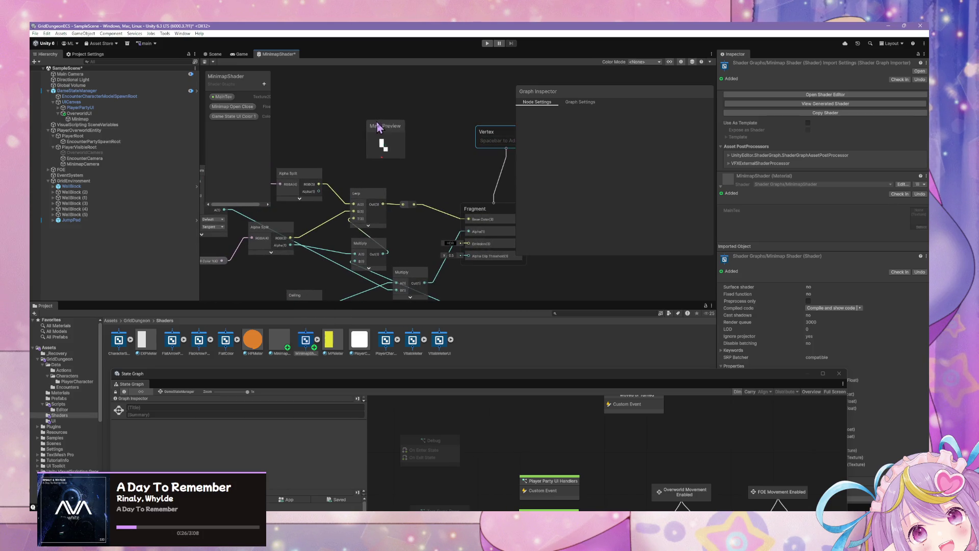
{"action": "mouse_move", "coordinate": [413, 225]}
{"action": "left_mouse_down"}
{"action": "mouse_move", "coordinate": [498, 214]}
{"action": "mouse_move", "coordinate": [521, 247]}
{"action": "mouse_move", "coordinate": [531, 241]}
{"action": "mouse_move", "coordinate": [452, 167]}
{"action": "mouse_move", "coordinate": [385, 149]}
{"action": "mouse_move", "coordinate": [377, 156]}
{"action": "mouse_move", "coordinate": [489, 146]}
{"action": "mouse_move", "coordinate": [430, 206]}
{"action": "mouse_move", "coordinate": [426, 191]}
{"action": "mouse_move", "coordinate": [389, 162]}
{"action": "mouse_move", "coordinate": [421, 148]}
{"action": "mouse_move", "coordinate": [418, 159]}
{"action": "mouse_move", "coordinate": [384, 149]}
{"action": "mouse_move", "coordinate": [433, 208]}
{"action": "left_mouse_up"}
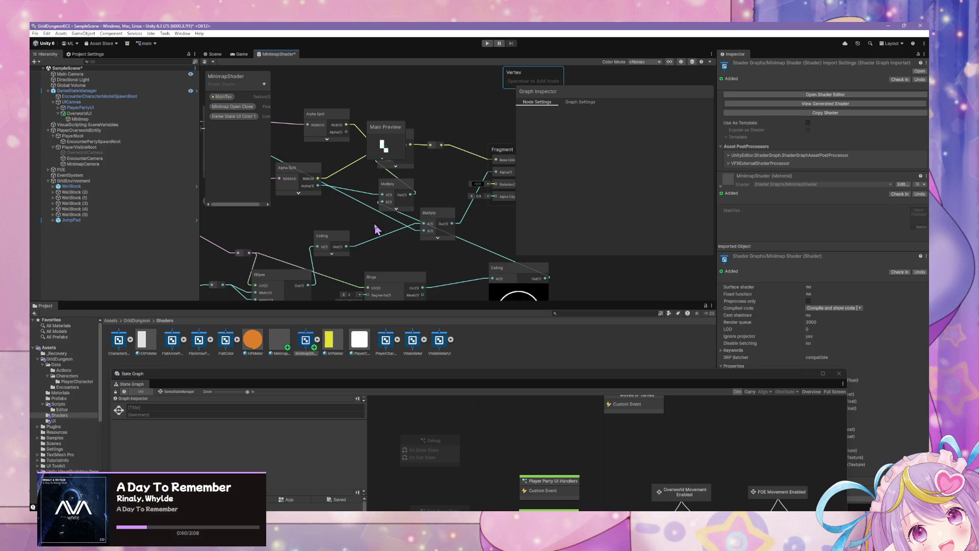
Set the Minimap Open Close property's scope to Hybrid Per Instance
{"action": "left_click_drag", "start_coordinate": [375, 228], "coordinate": [364, 223]}
{"action": "left_click", "coordinate": [232, 106]}
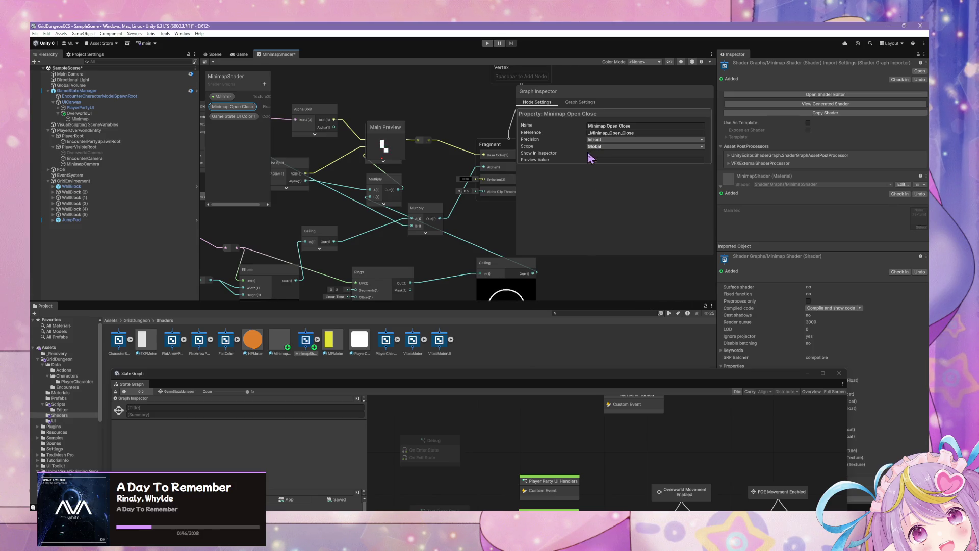
{"action": "left_click", "coordinate": [599, 147]}
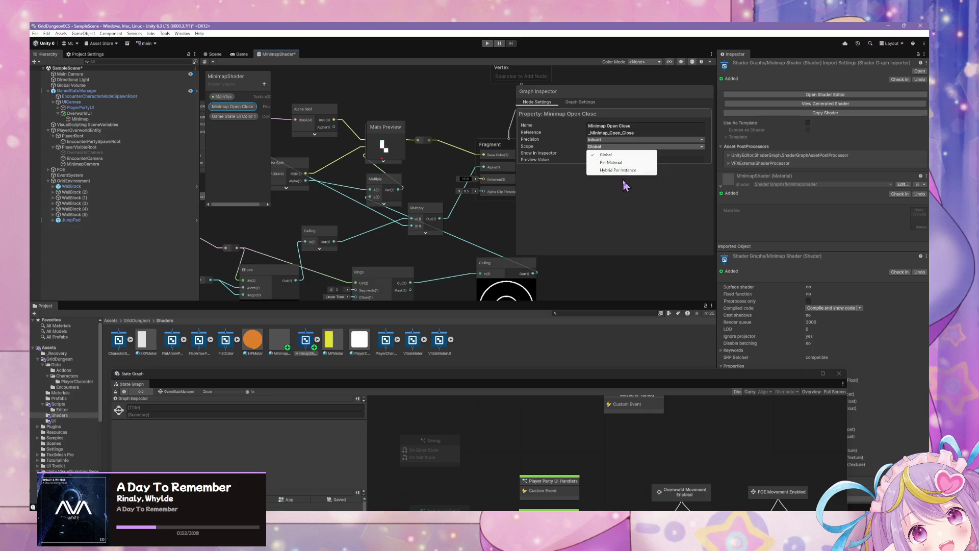
{"action": "left_click", "coordinate": [617, 162]}
{"action": "left_click", "coordinate": [605, 170]}
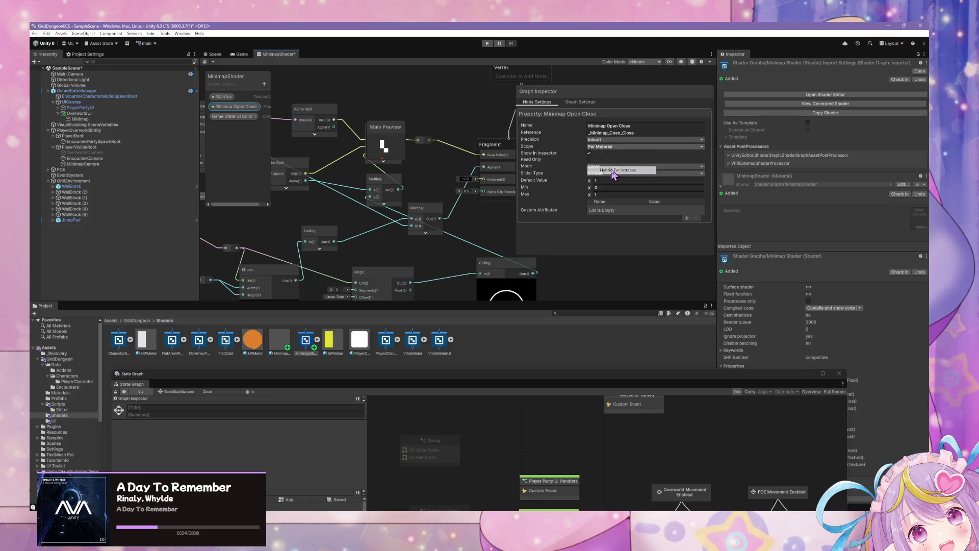
{"action": "left_click_drag", "start_coordinate": [458, 175], "coordinate": [452, 147]}
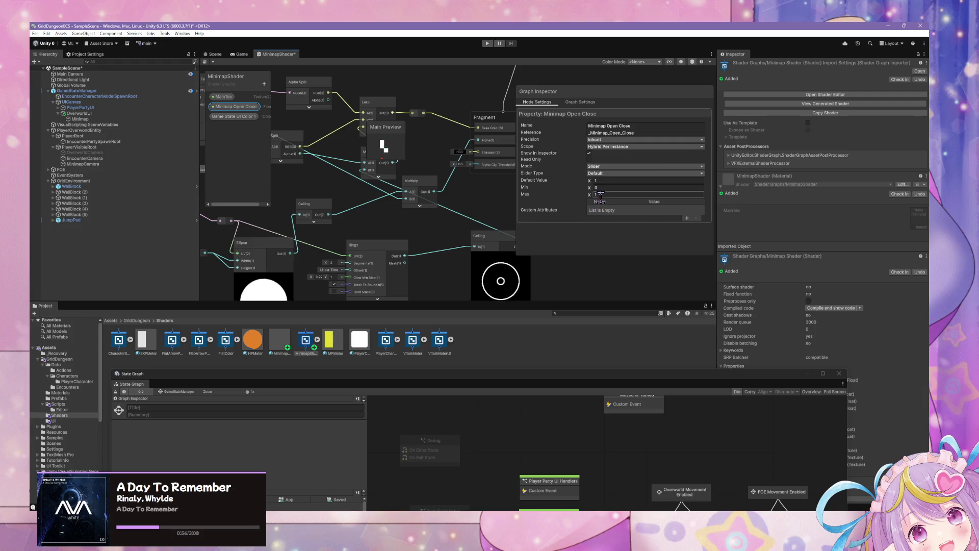
{"action": "left_click", "coordinate": [608, 180]}
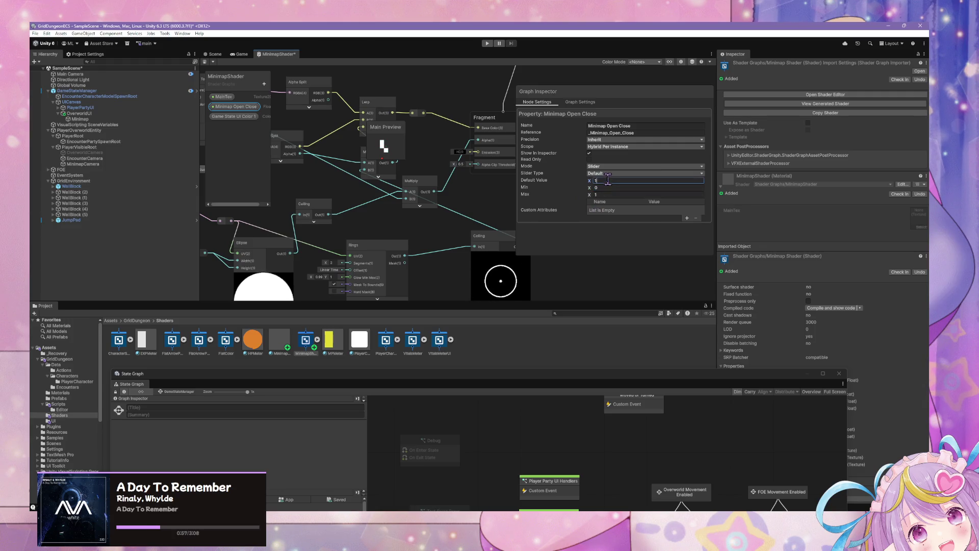
Connect the Multiply output to Fragment alpha and reposition the Alpha Split and Game State UI Color 1 nodes
{"action": "left_click", "coordinate": [234, 116]}
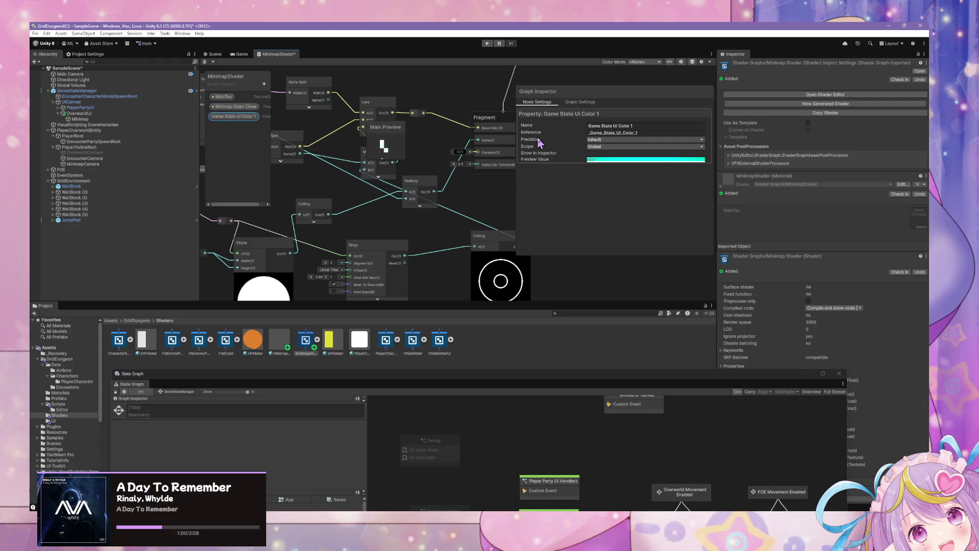
{"action": "mouse_move", "coordinate": [417, 203]}
{"action": "left_mouse_down"}
{"action": "mouse_move", "coordinate": [410, 189]}
{"action": "mouse_move", "coordinate": [435, 228]}
{"action": "mouse_move", "coordinate": [483, 158]}
{"action": "mouse_move", "coordinate": [351, 213]}
{"action": "mouse_move", "coordinate": [365, 218]}
{"action": "left_mouse_up"}
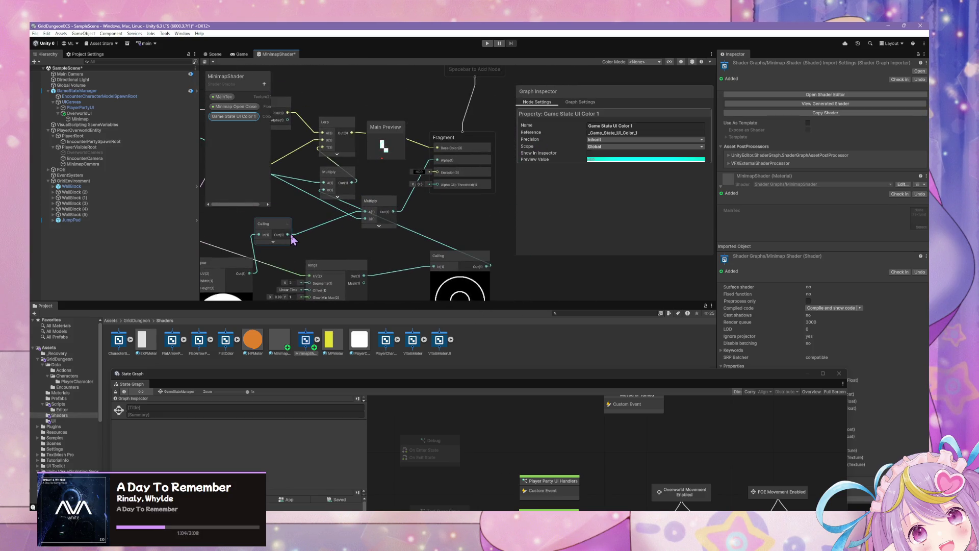
{"action": "left_click_drag", "start_coordinate": [301, 234], "coordinate": [437, 159]}
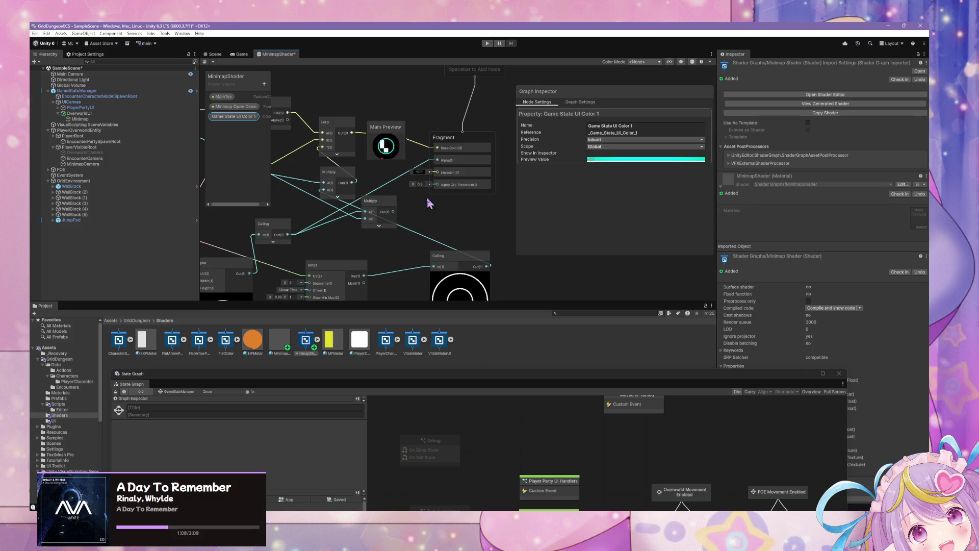
{"action": "left_click_drag", "start_coordinate": [393, 212], "coordinate": [437, 160]}
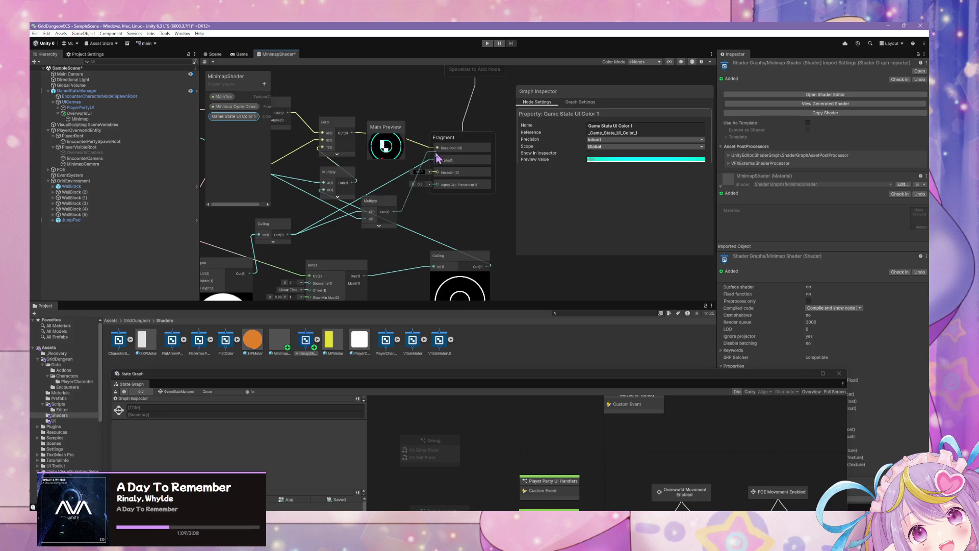
{"action": "left_click", "coordinate": [391, 210]}
{"action": "mouse_move", "coordinate": [391, 211]}
{"action": "left_mouse_down"}
{"action": "mouse_move", "coordinate": [434, 219]}
{"action": "mouse_move", "coordinate": [476, 212]}
{"action": "mouse_move", "coordinate": [511, 235]}
{"action": "left_mouse_up"}
{"action": "left_click", "coordinate": [396, 201]}
{"action": "left_click_drag", "start_coordinate": [396, 202], "coordinate": [405, 226]}
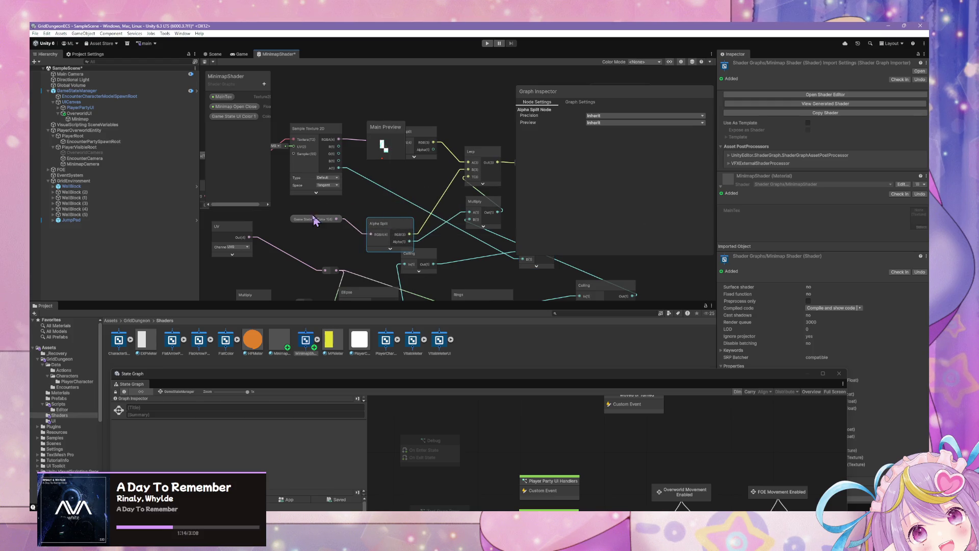
{"action": "left_click_drag", "start_coordinate": [315, 220], "coordinate": [304, 231]}
Inspect the Minimap object, then the MinimapCamera's settings
{"action": "left_click", "coordinate": [82, 119]}
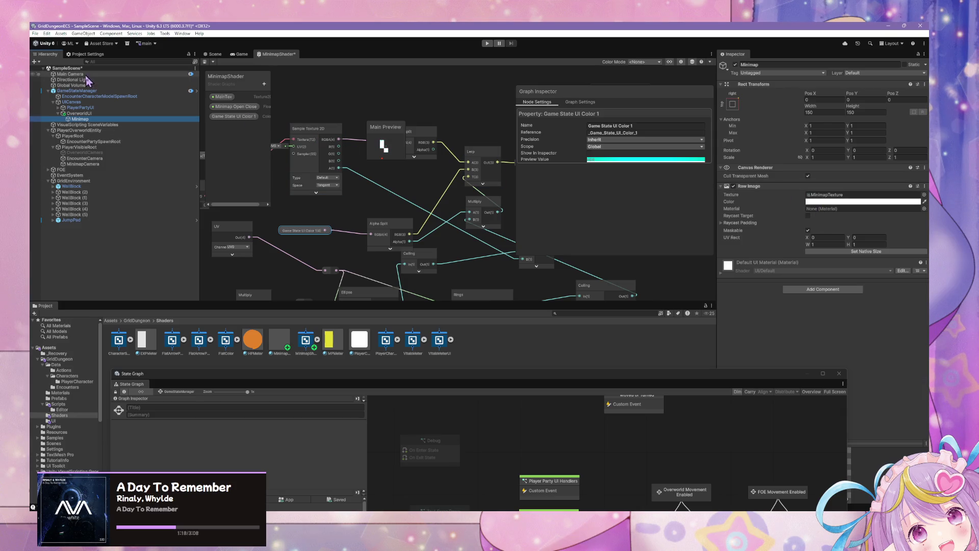
{"action": "left_click", "coordinate": [82, 164]}
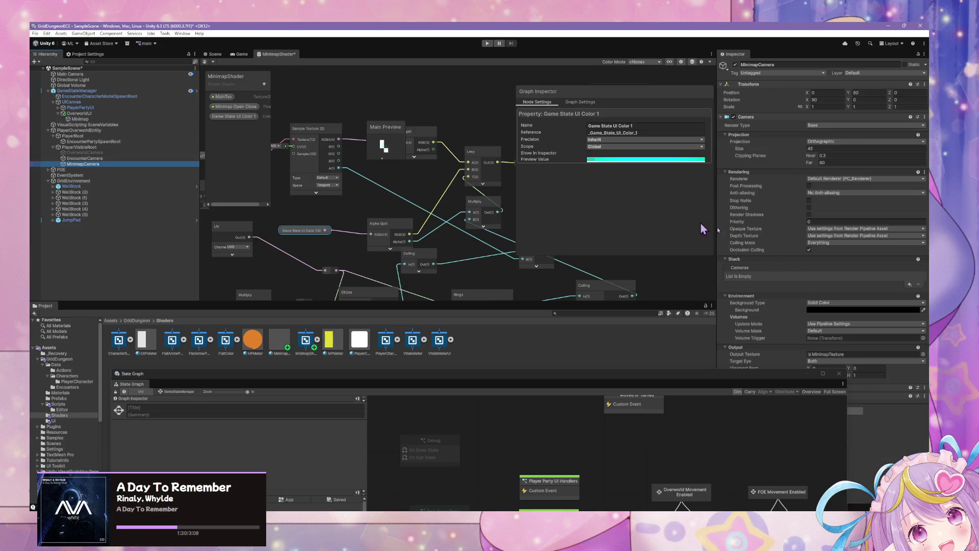
{"action": "left_click_drag", "start_coordinate": [765, 375], "coordinate": [622, 381]}
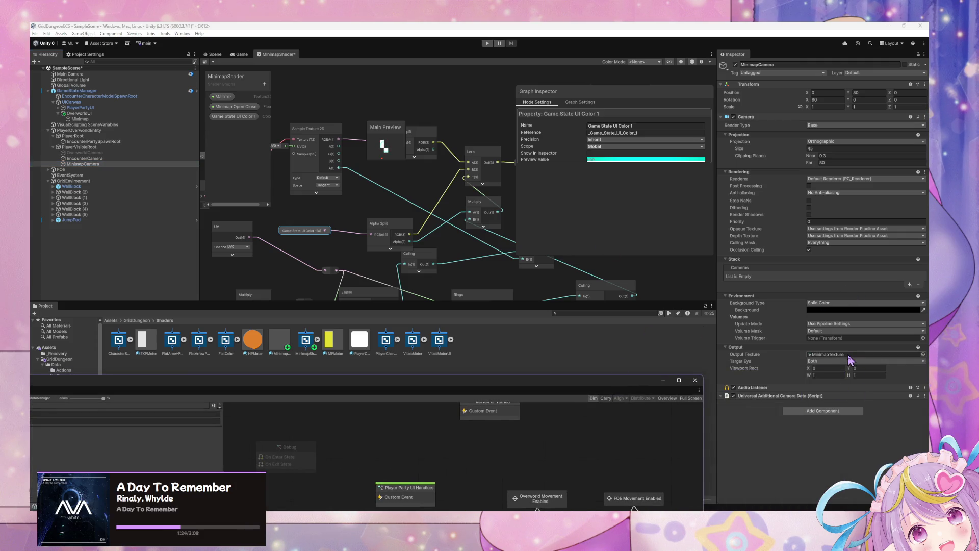
Review the MinimapMaterial, MinimapShader and Minimap Texture assets, then the MinimapCamera settings
{"action": "left_click", "coordinate": [283, 353]}
{"action": "left_click_drag", "start_coordinate": [619, 306], "coordinate": [619, 303]}
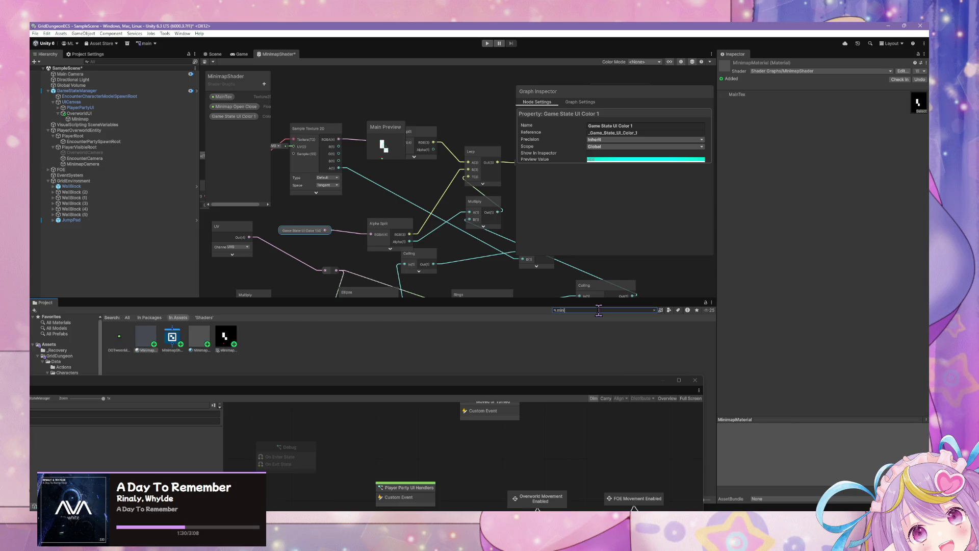
{"action": "left_click", "coordinate": [200, 337]}
{"action": "left_click", "coordinate": [223, 337]}
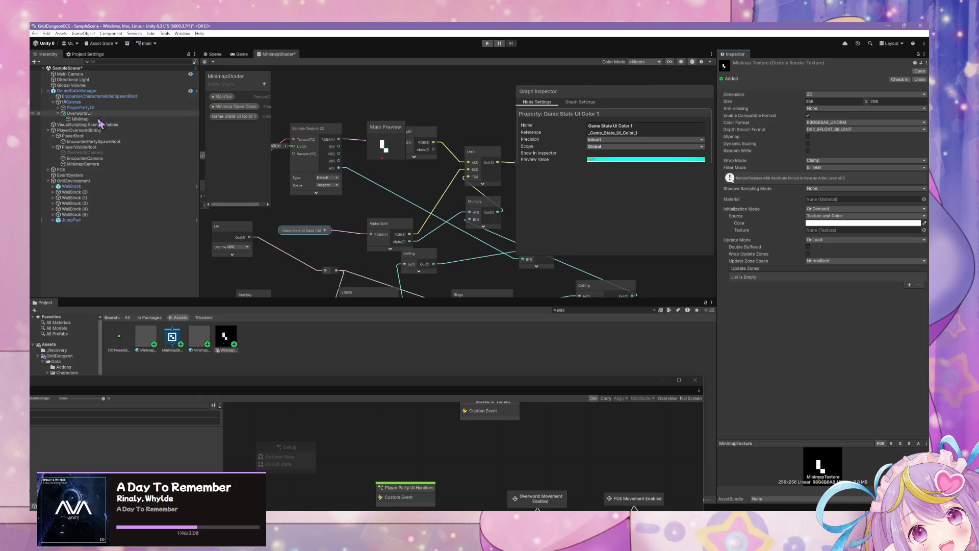
{"action": "left_click", "coordinate": [99, 163]}
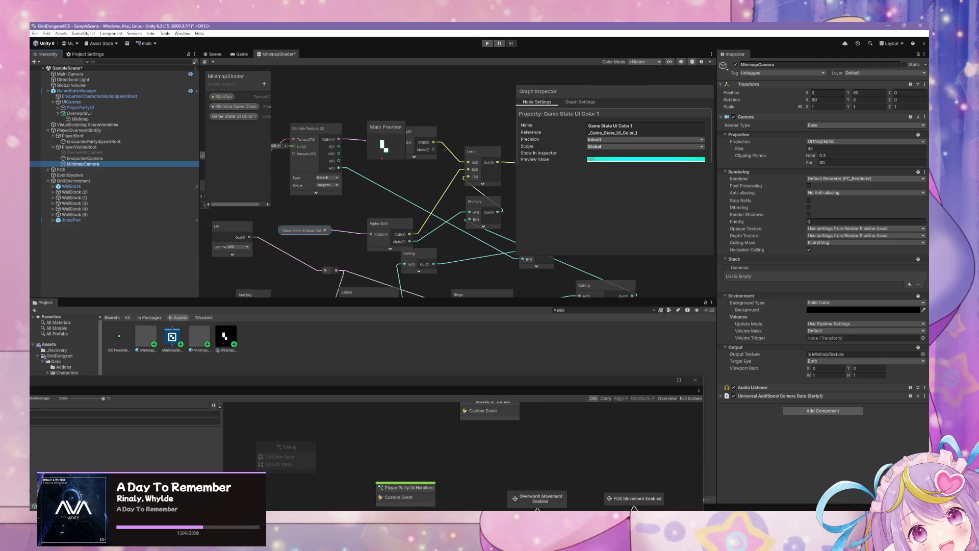
Bring the GridDungeon project's editor window to the front
{"action": "mouse_move", "coordinate": [627, 510]}
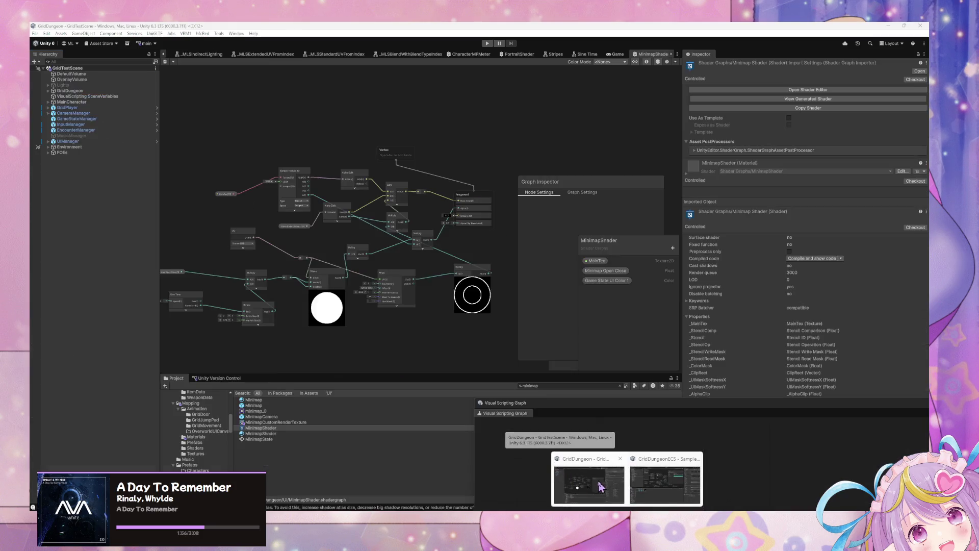
{"action": "mouse_move", "coordinate": [680, 490]}
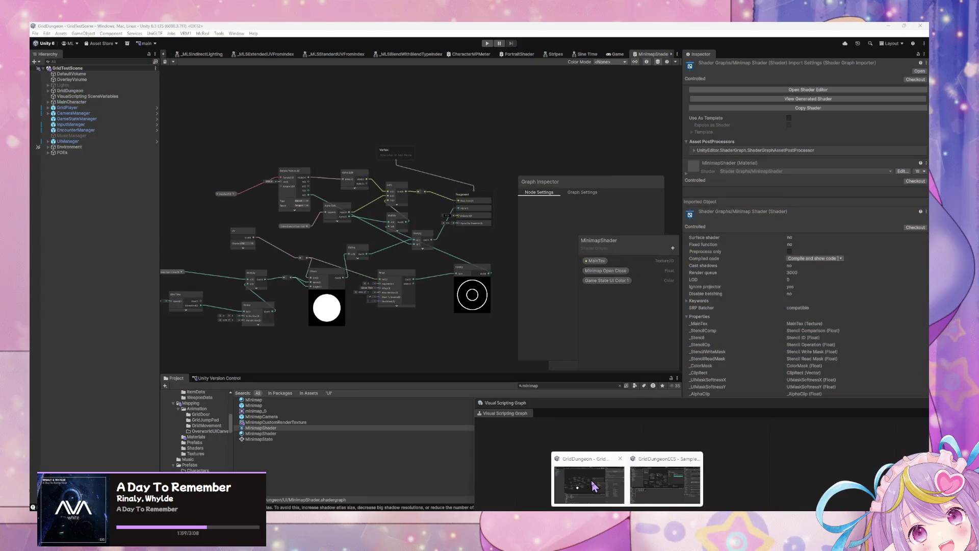
{"action": "left_click", "coordinate": [592, 485]}
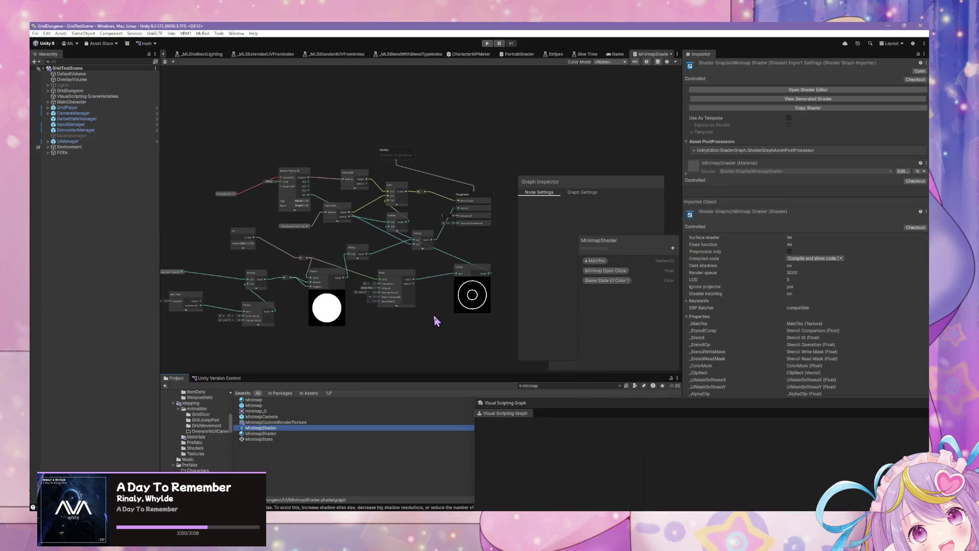
Filter the Hierarchy for 'minimap' and inspect MinimapCamera and MinimapCustomRenderTexture settings
{"action": "left_click", "coordinate": [99, 62]}
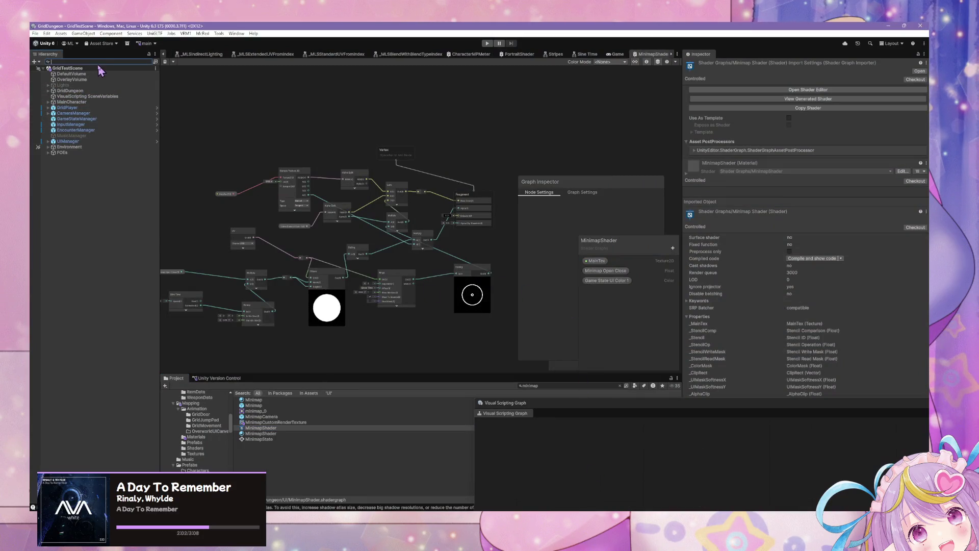
{"action": "type", "text": "minimap"}
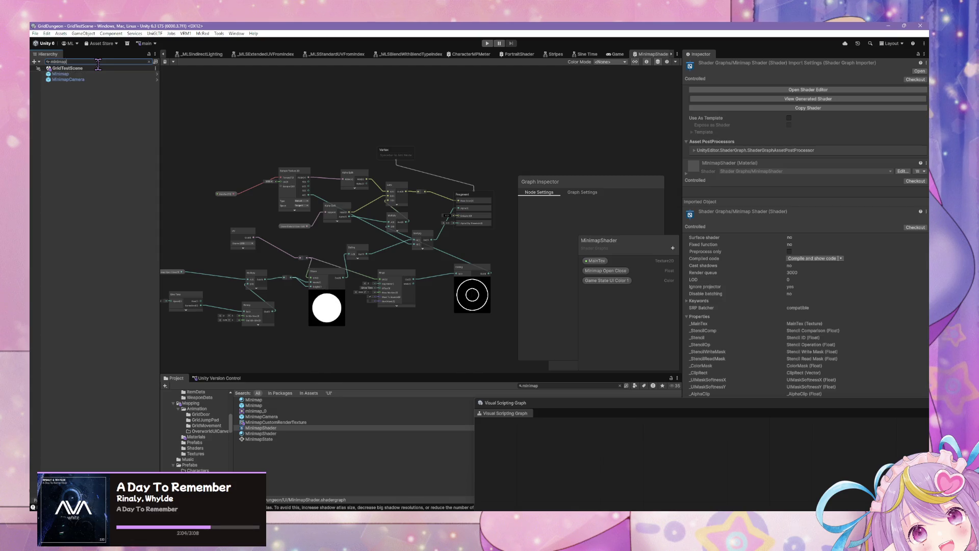
{"action": "left_click", "coordinate": [72, 80]}
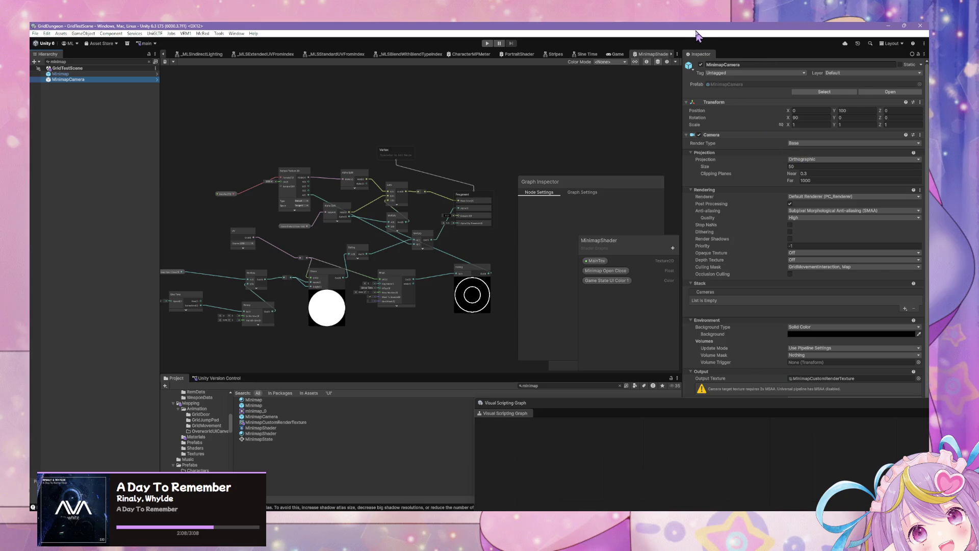
{"action": "scroll", "coordinate": [745, 163], "scroll_direction": "down", "scroll_amount": 3}
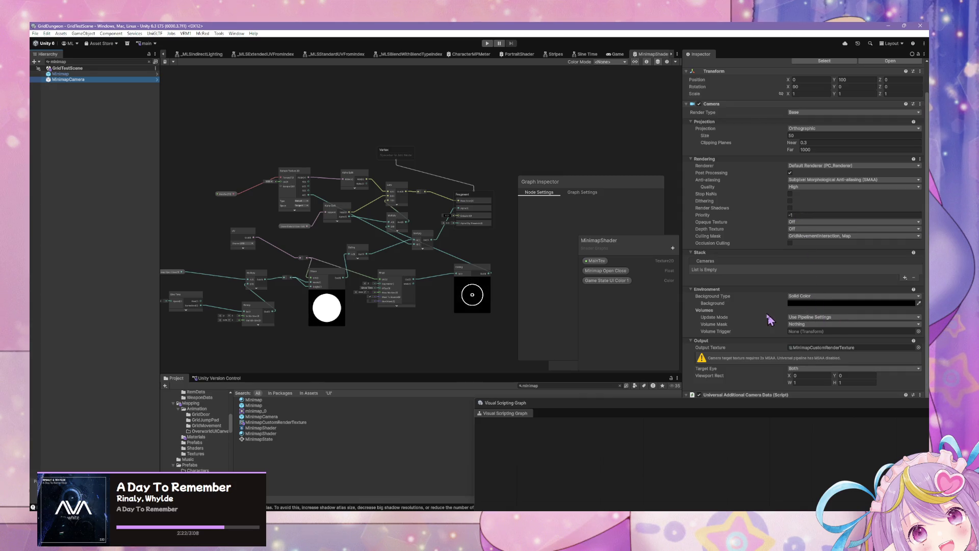
{"action": "left_click", "coordinate": [277, 423]}
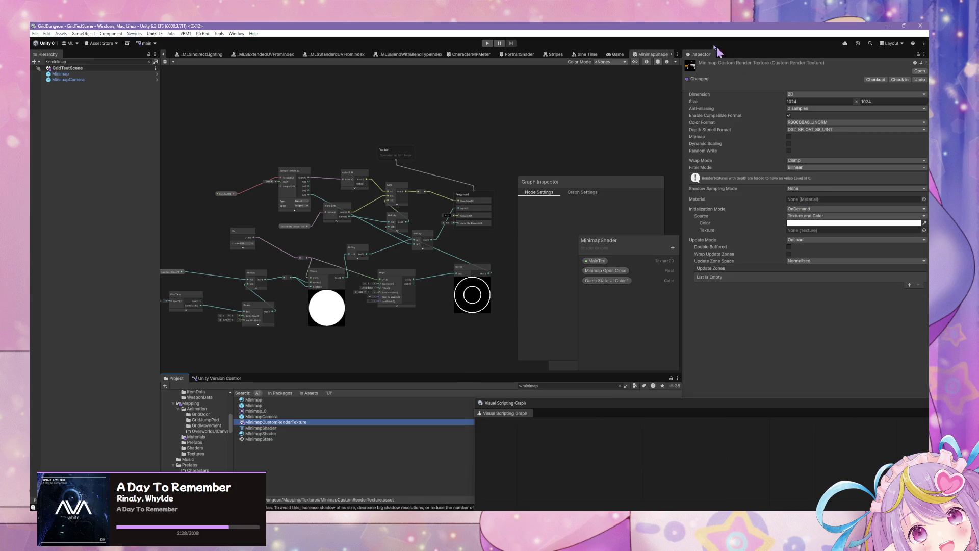
{"action": "mouse_move", "coordinate": [679, 29]}
{"action": "left_mouse_down"}
{"action": "mouse_move", "coordinate": [548, 82]}
{"action": "mouse_move", "coordinate": [510, 37]}
{"action": "left_mouse_up"}
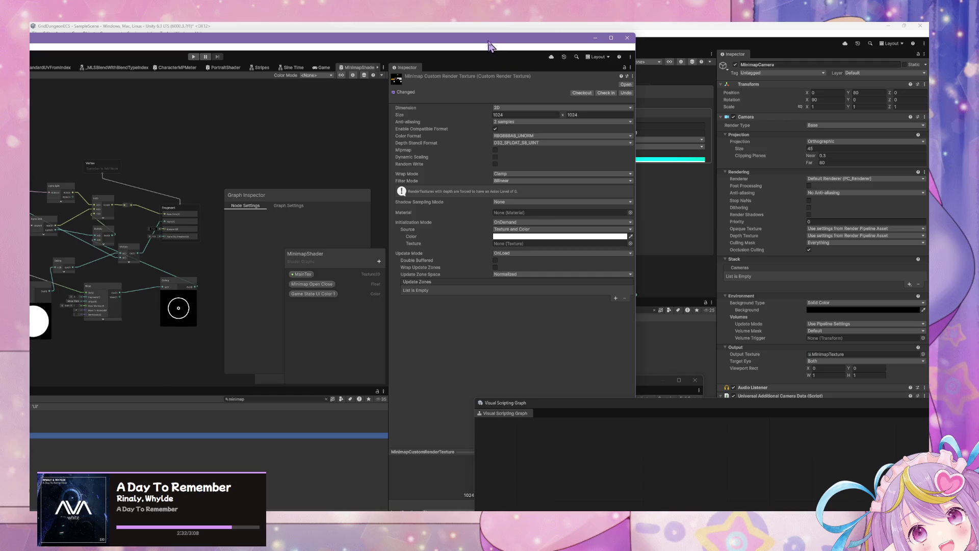
Back in GridDungeonECS, set the Minimap Texture's anti-aliasing to 2 samples
{"action": "left_click", "coordinate": [595, 38]}
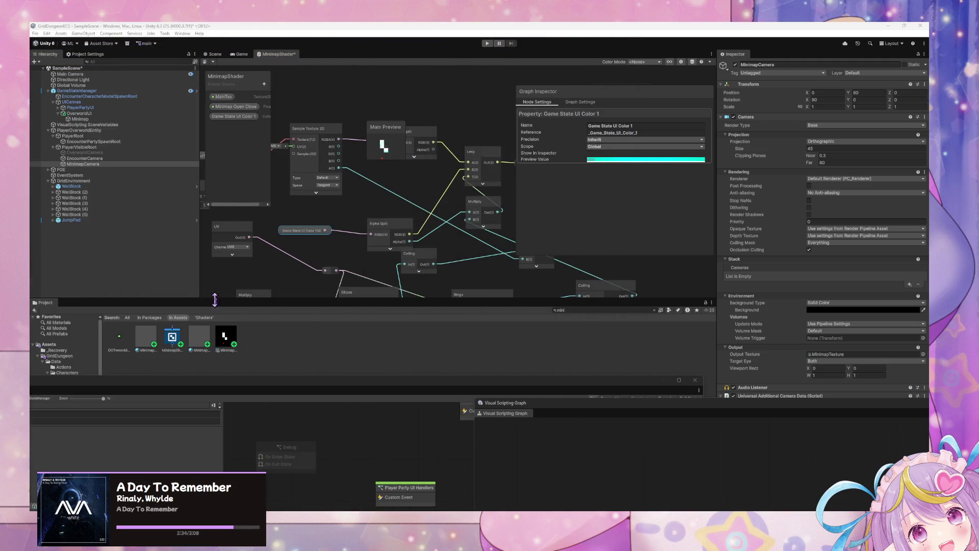
{"action": "left_click", "coordinate": [236, 342]}
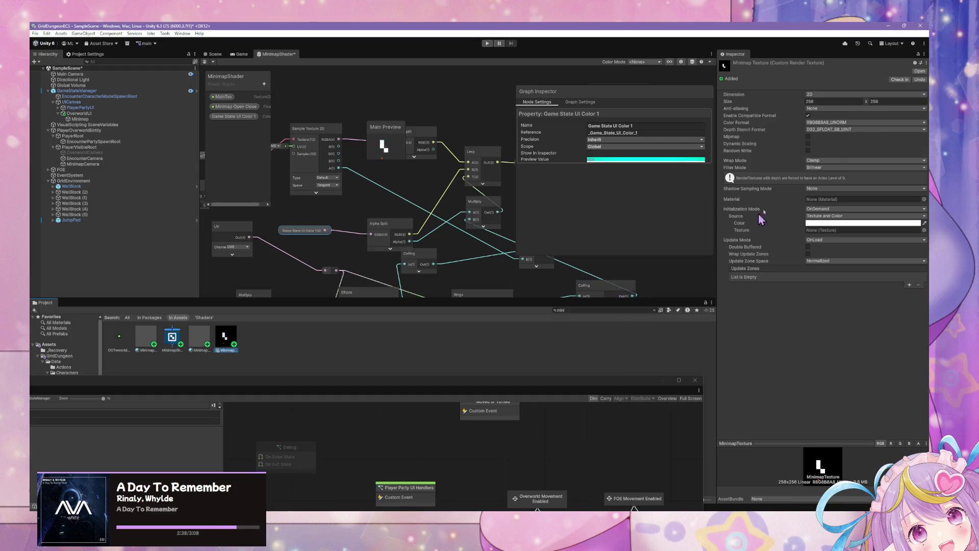
{"action": "left_click", "coordinate": [837, 108]}
{"action": "left_click", "coordinate": [829, 125]}
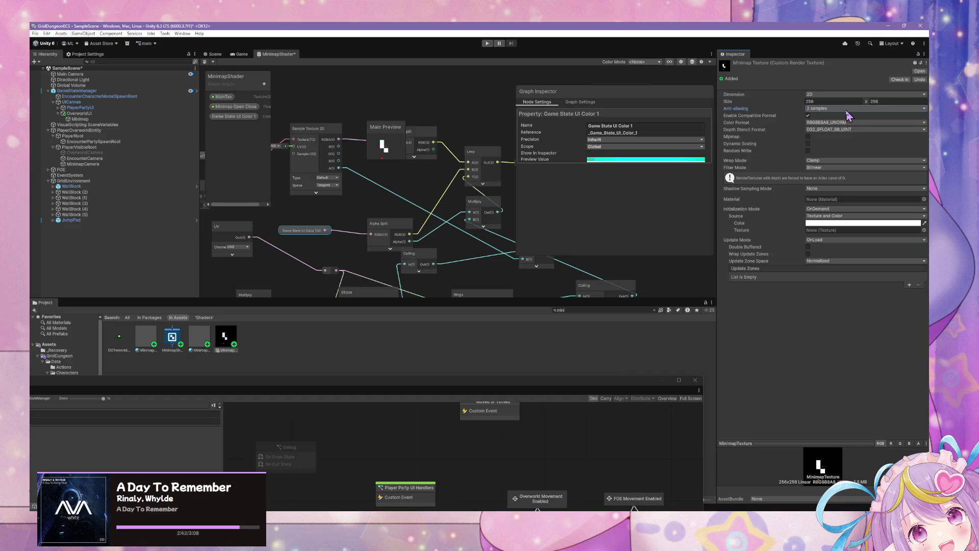
Move the floating windows aside and inspect the Minimap material and MinimapShader import settings
{"action": "mouse_move", "coordinate": [609, 380]}
{"action": "left_mouse_down"}
{"action": "mouse_move", "coordinate": [636, 163]}
{"action": "mouse_move", "coordinate": [594, 402]}
{"action": "left_mouse_up"}
{"action": "left_click", "coordinate": [317, 392]}
{"action": "mouse_move", "coordinate": [343, 396]}
{"action": "left_mouse_down"}
{"action": "mouse_move", "coordinate": [432, 352]}
{"action": "mouse_move", "coordinate": [364, 394]}
{"action": "left_mouse_up"}
{"action": "left_click", "coordinate": [196, 342]}
{"action": "left_click", "coordinate": [173, 338]}
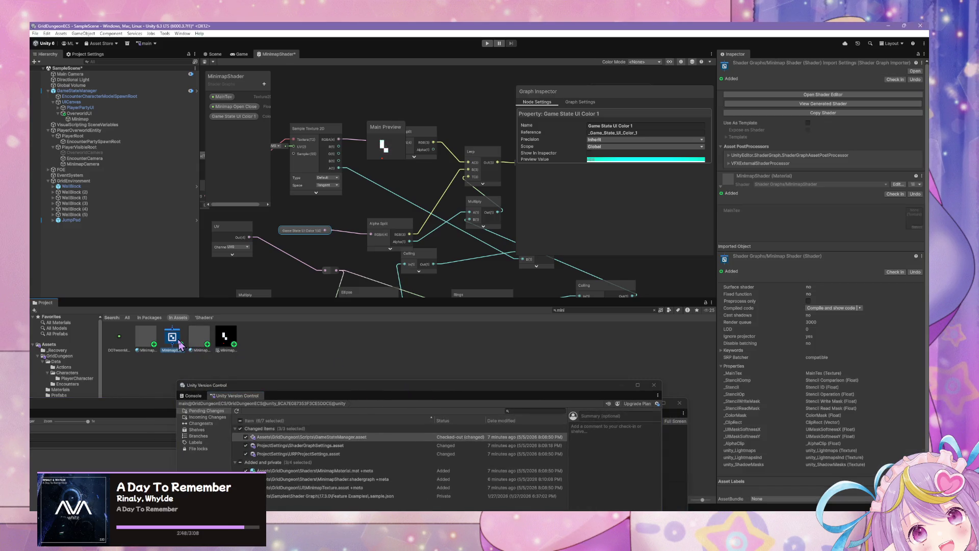
{"action": "left_click", "coordinate": [215, 55]}
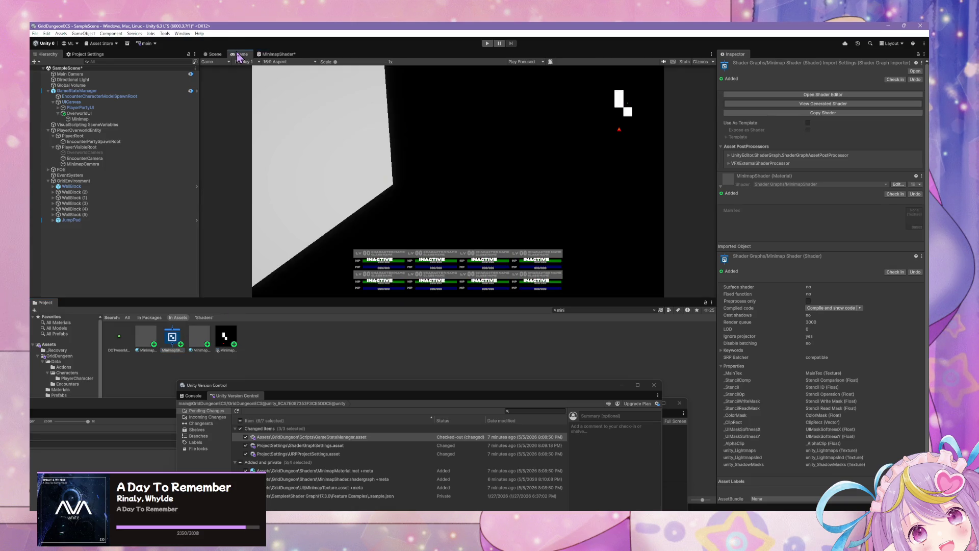
With the Game view showing, inspect MinimapCamera, PlayerVisibleRoot and the Main Camera's Camera component
{"action": "left_click", "coordinate": [241, 54]}
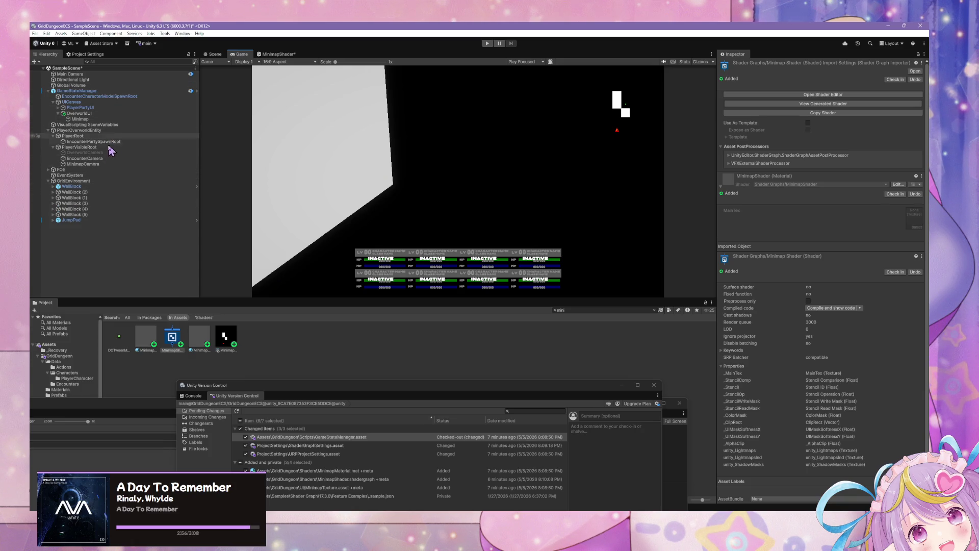
{"action": "left_click", "coordinate": [107, 163]}
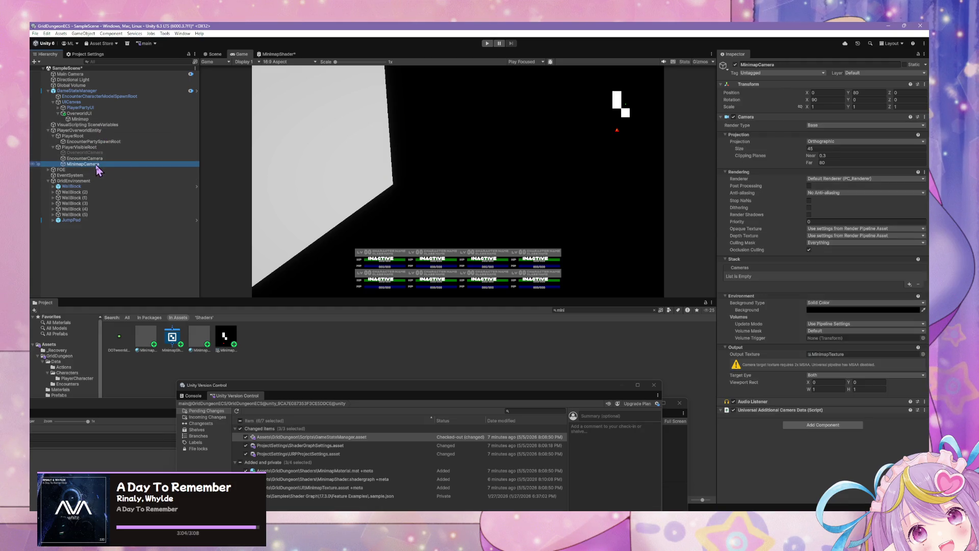
{"action": "left_click", "coordinate": [125, 148]}
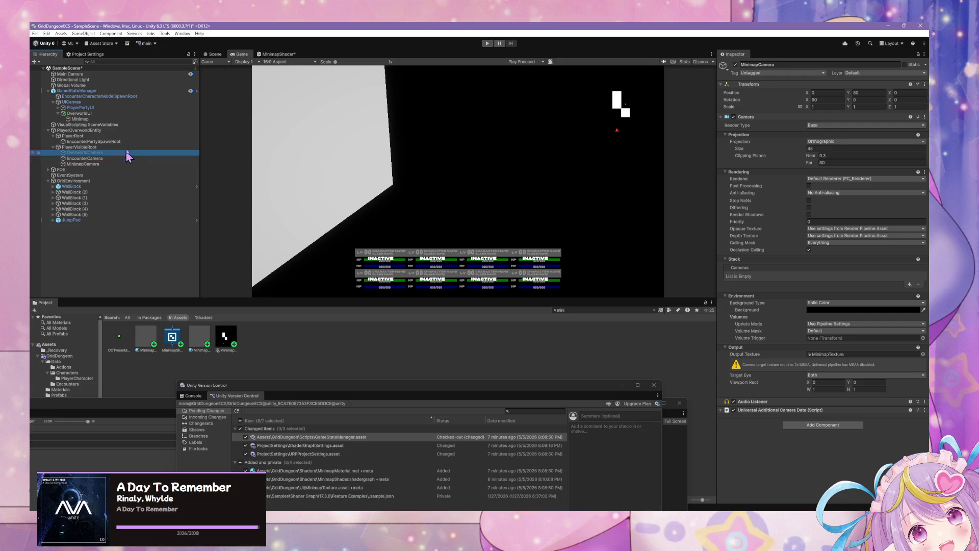
{"action": "left_click", "coordinate": [84, 74]}
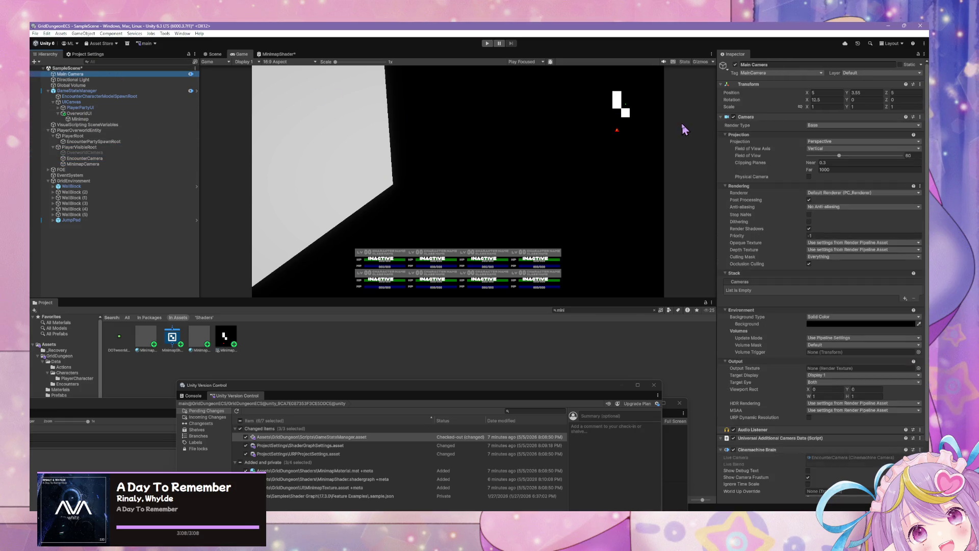
{"action": "scroll", "coordinate": [885, 151], "scroll_direction": "down", "scroll_amount": 2}
{"action": "scroll", "coordinate": [885, 146], "scroll_direction": "down", "scroll_amount": 1}
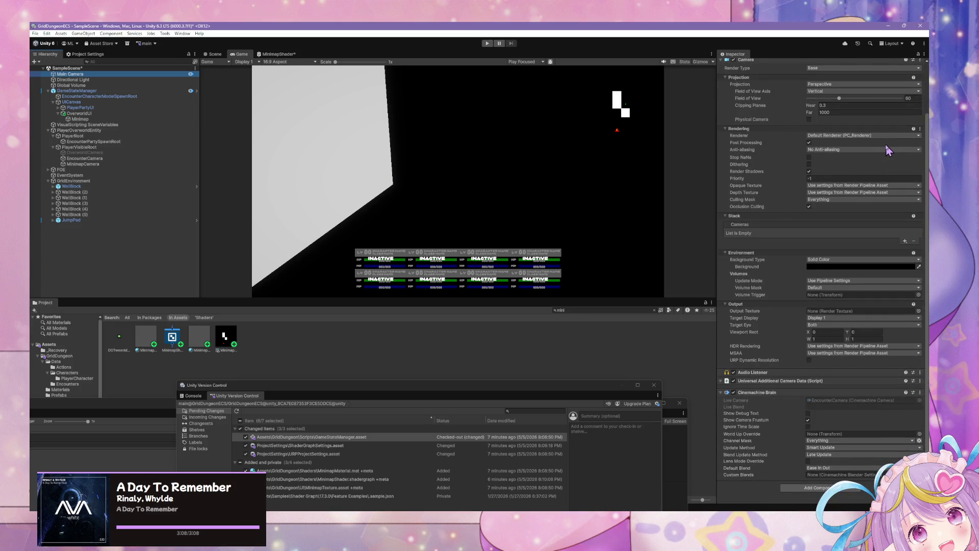
{"action": "scroll", "coordinate": [886, 150], "scroll_direction": "up", "scroll_amount": 3}
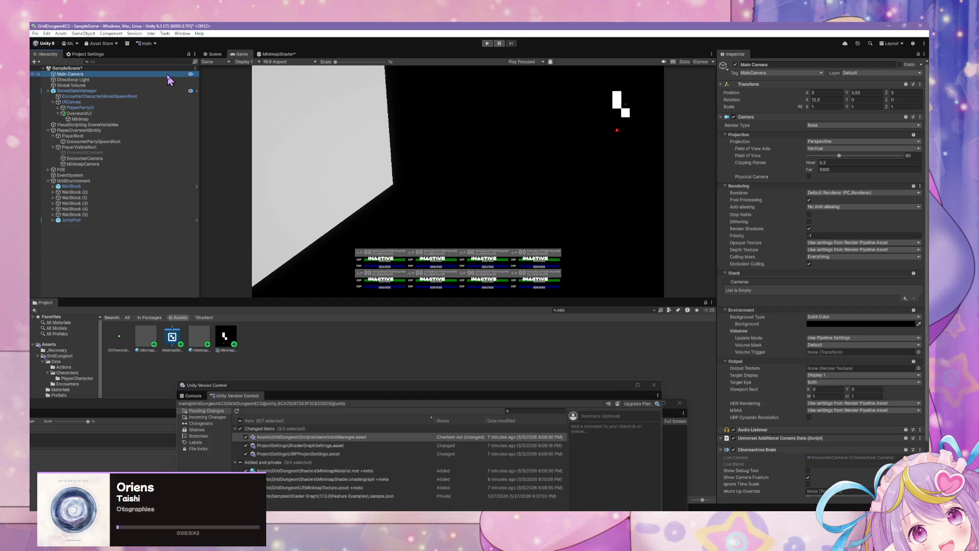
Remove the Cinemachine Brain component from GameStateManager
{"action": "left_click", "coordinate": [115, 92]}
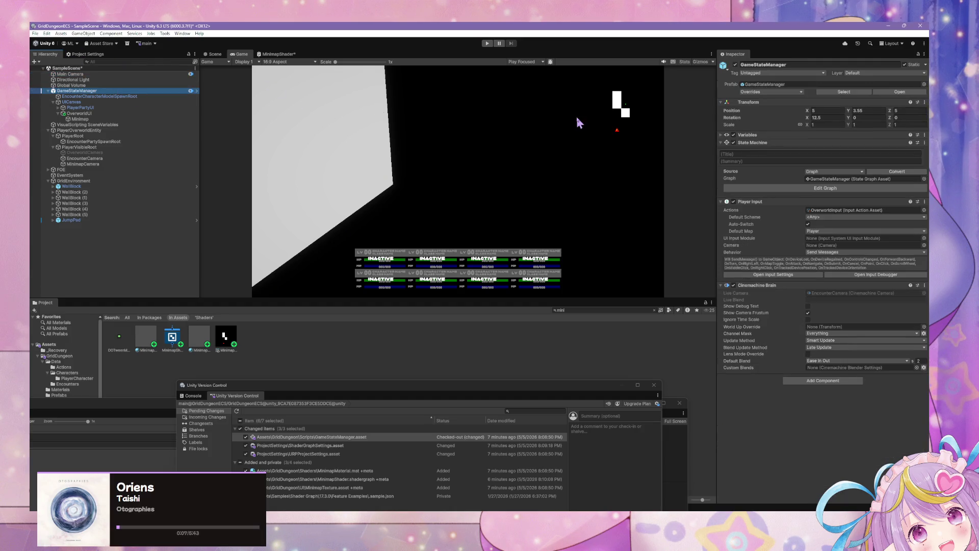
{"action": "left_click", "coordinate": [924, 285]}
{"action": "left_click", "coordinate": [880, 320]}
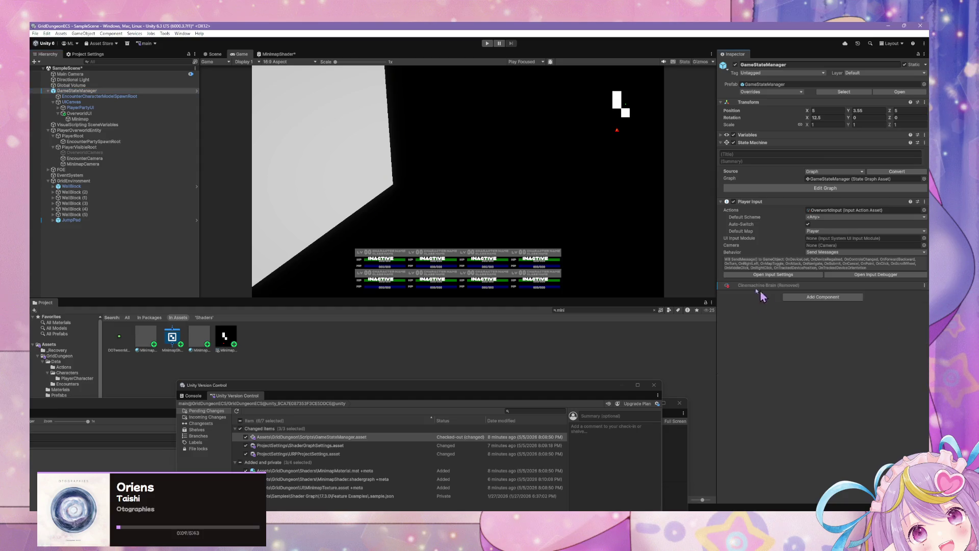
Make Main Camera a child of GameStateManager and rename it MainCamera
{"action": "left_click", "coordinate": [71, 75]}
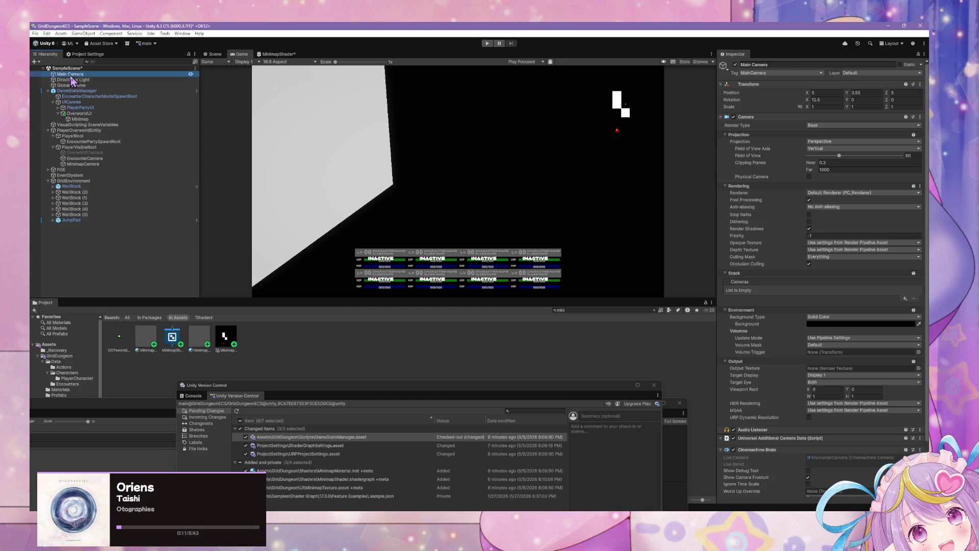
{"action": "left_click_drag", "start_coordinate": [69, 97], "coordinate": [71, 95]}
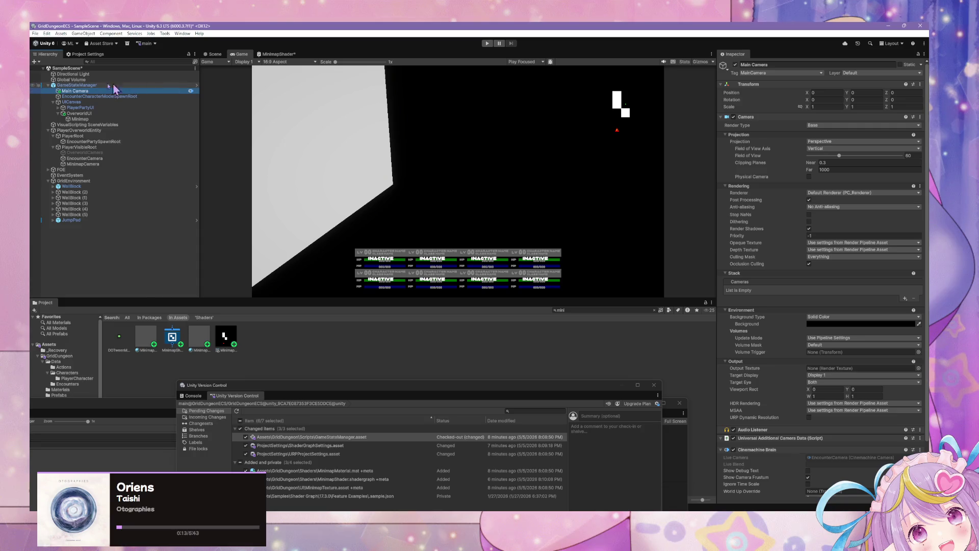
{"action": "left_click", "coordinate": [77, 92]}
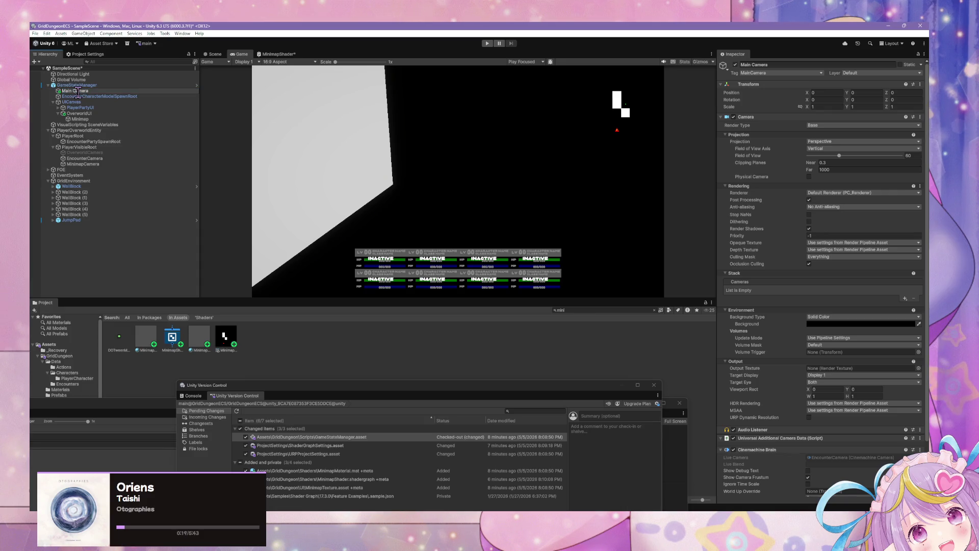
{"action": "type", "text": "MainCamera"}
{"action": "left_click", "coordinate": [76, 85]}
Rearrange the State Graph window and drag MainCamera onto the Cinemachine Brain variable
{"action": "mouse_move", "coordinate": [379, 389]}
{"action": "left_mouse_down"}
{"action": "mouse_move", "coordinate": [591, 182]}
{"action": "mouse_move", "coordinate": [642, 232]}
{"action": "left_mouse_up"}
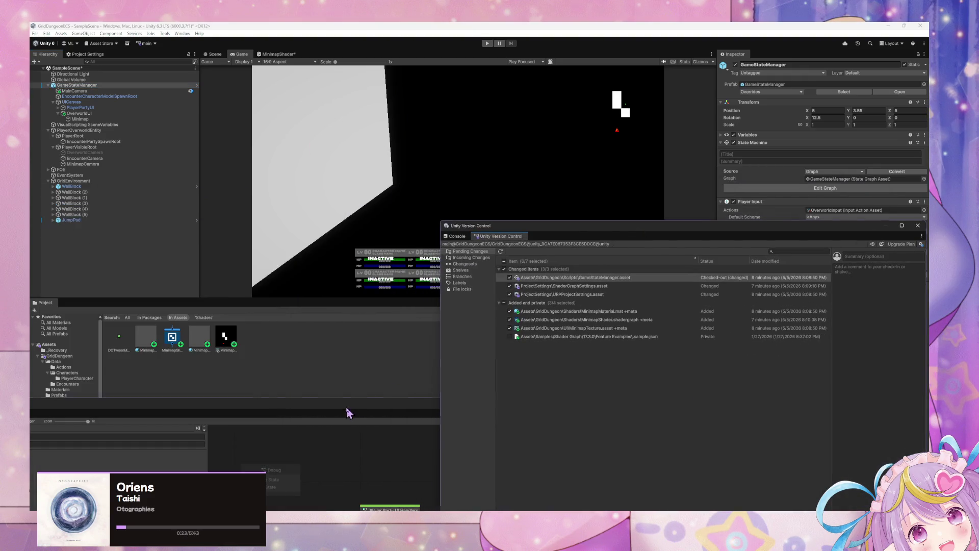
{"action": "left_click_drag", "start_coordinate": [346, 409], "coordinate": [619, 188]}
{"action": "mouse_move", "coordinate": [304, 178]}
{"action": "left_mouse_down"}
{"action": "mouse_move", "coordinate": [287, 51]}
{"action": "mouse_move", "coordinate": [363, 162]}
{"action": "left_mouse_up"}
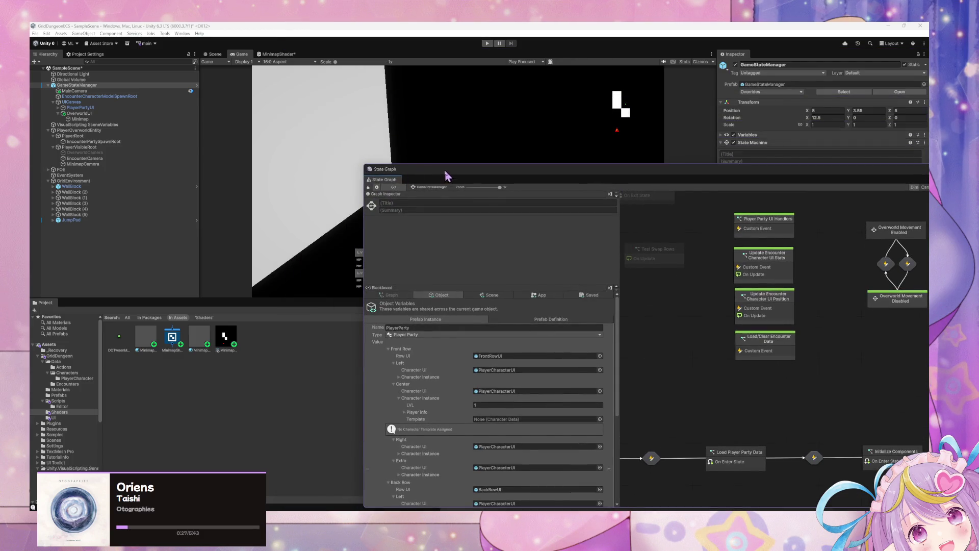
{"action": "left_click_drag", "start_coordinate": [445, 175], "coordinate": [490, 114]}
{"action": "scroll", "coordinate": [553, 316], "scroll_direction": "down", "scroll_amount": 5}
{"action": "left_click_drag", "start_coordinate": [75, 91], "coordinate": [466, 428]}
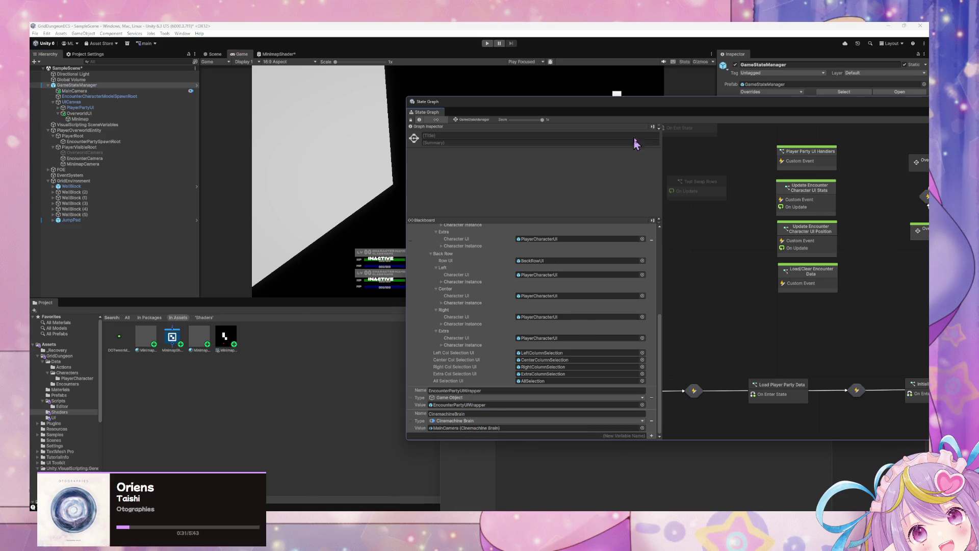
{"action": "mouse_move", "coordinate": [641, 110]}
{"action": "left_mouse_down"}
{"action": "mouse_move", "coordinate": [306, 411]}
{"action": "mouse_move", "coordinate": [314, 407]}
{"action": "left_mouse_up"}
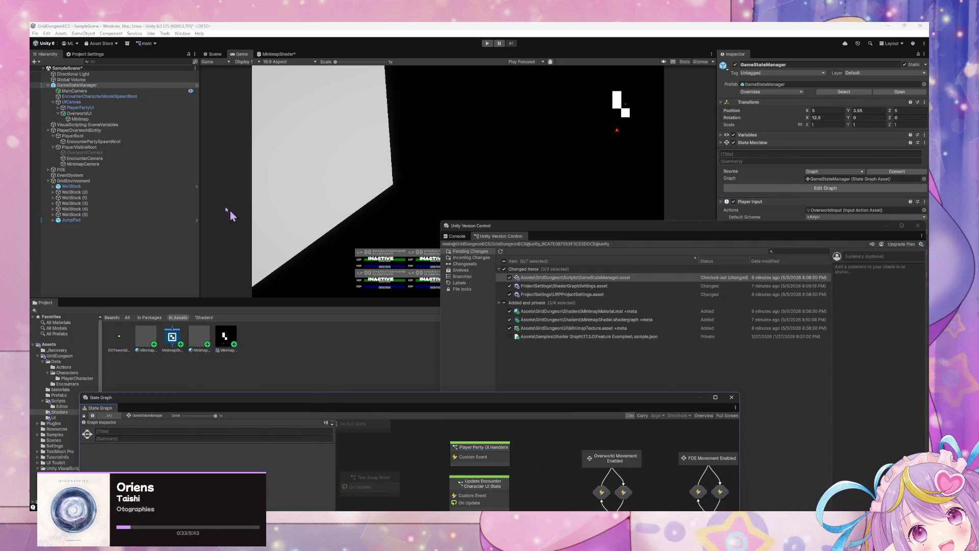
{"action": "left_click", "coordinate": [94, 92]}
Set MainCamera's Environment Background colour to dark grey 333333, then select MinimapCamera
{"action": "mouse_move", "coordinate": [802, 226]}
{"action": "left_mouse_down"}
{"action": "mouse_move", "coordinate": [619, 363]}
{"action": "mouse_move", "coordinate": [555, 387]}
{"action": "left_mouse_up"}
{"action": "left_click", "coordinate": [822, 325]}
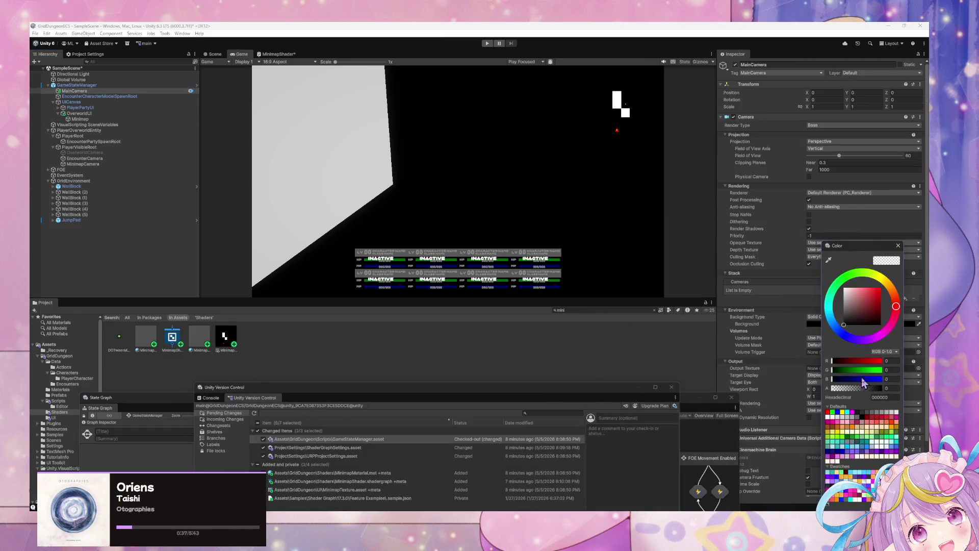
{"action": "left_click", "coordinate": [864, 414]}
{"action": "left_click", "coordinate": [867, 412]}
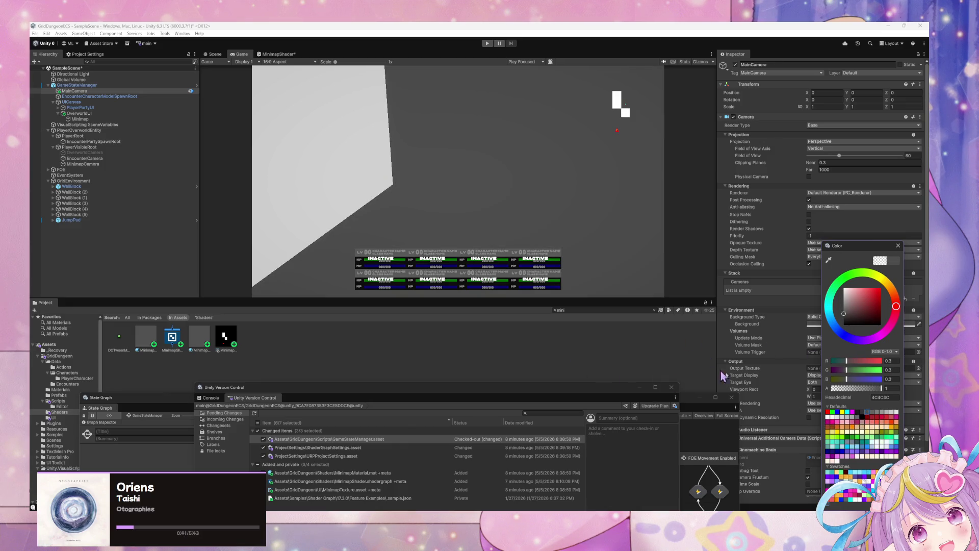
{"action": "left_click", "coordinate": [862, 412]}
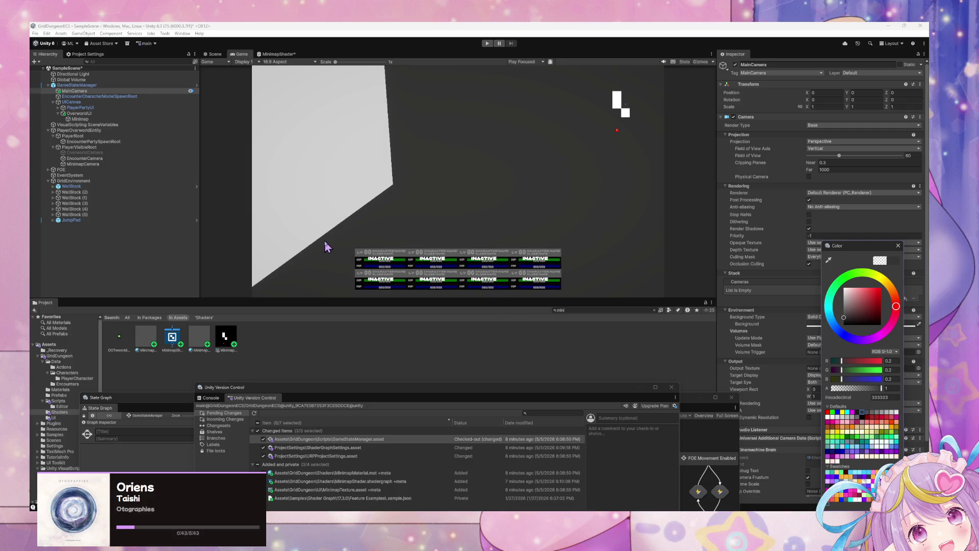
{"action": "left_click", "coordinate": [103, 121]}
{"action": "left_click", "coordinate": [82, 164]}
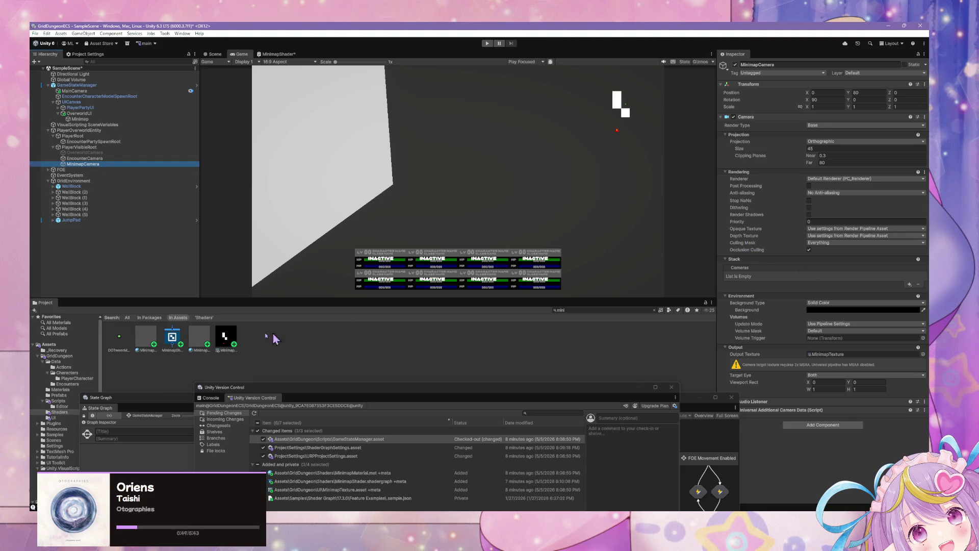
{"action": "left_click", "coordinate": [227, 339]}
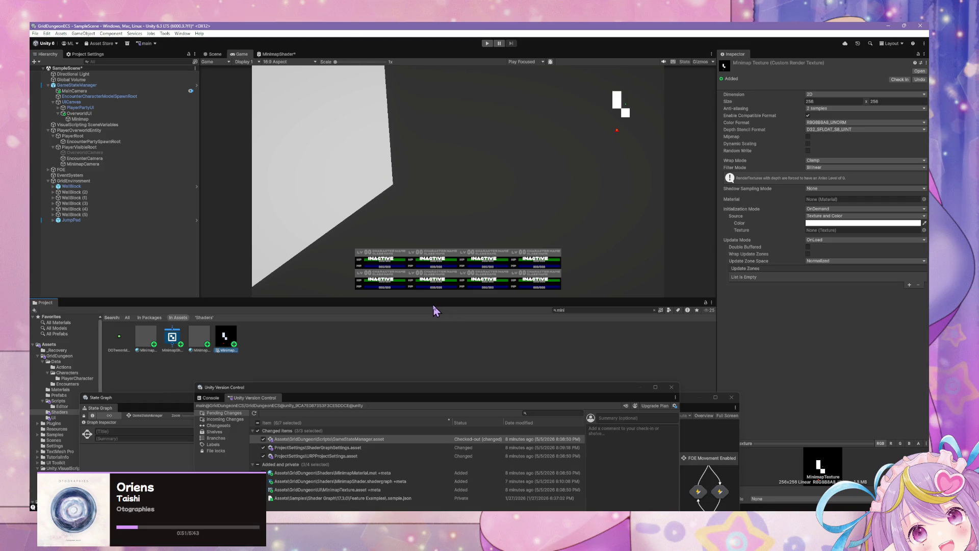
{"action": "left_click", "coordinate": [97, 96]}
{"action": "left_click", "coordinate": [77, 85]}
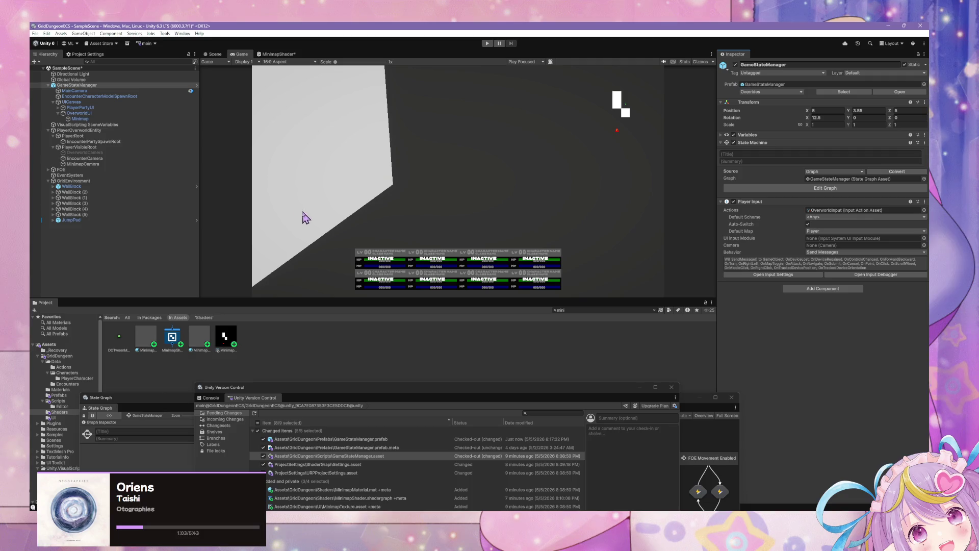
{"action": "key", "text": "ctrl+s"}
{"action": "left_click", "coordinate": [83, 165]}
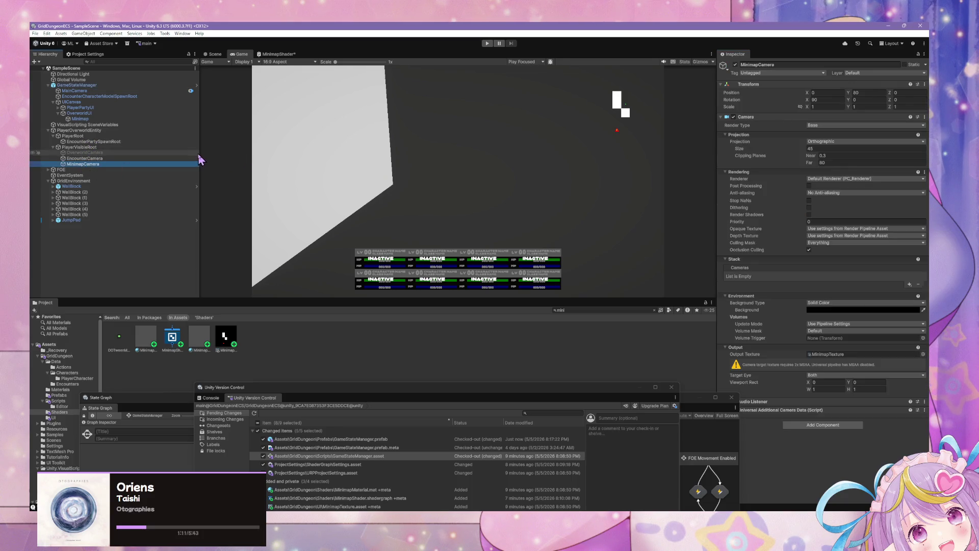
{"action": "left_click", "coordinate": [80, 119]}
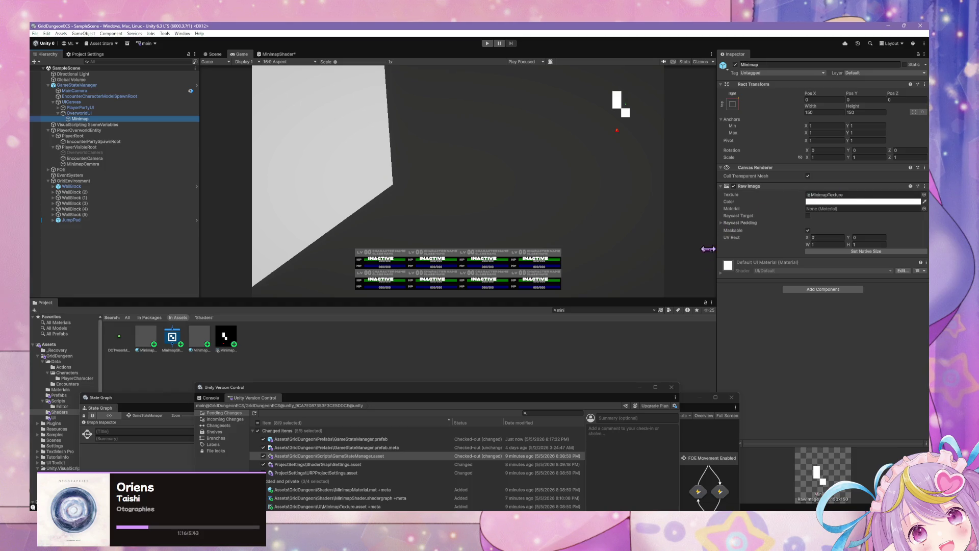
{"action": "left_click", "coordinate": [721, 271]}
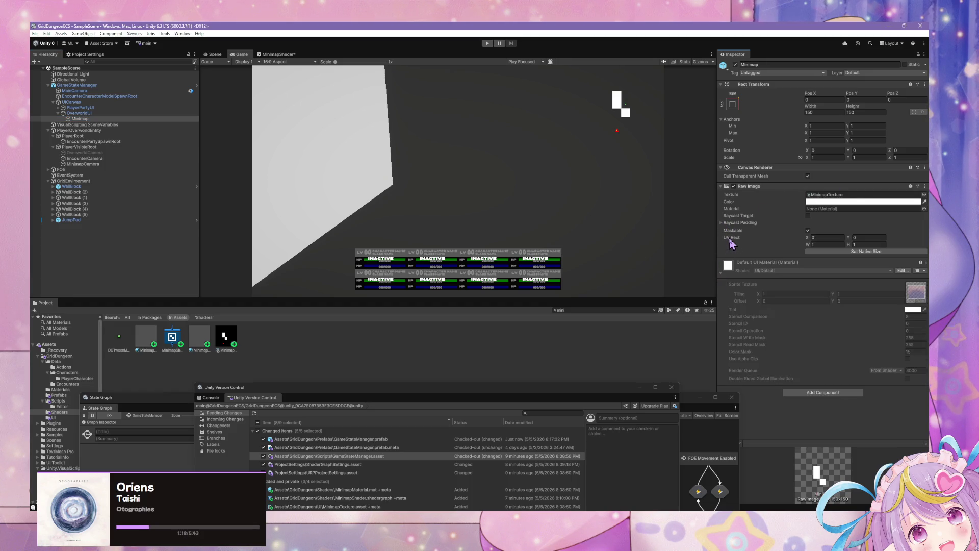
{"action": "left_click", "coordinate": [721, 223]}
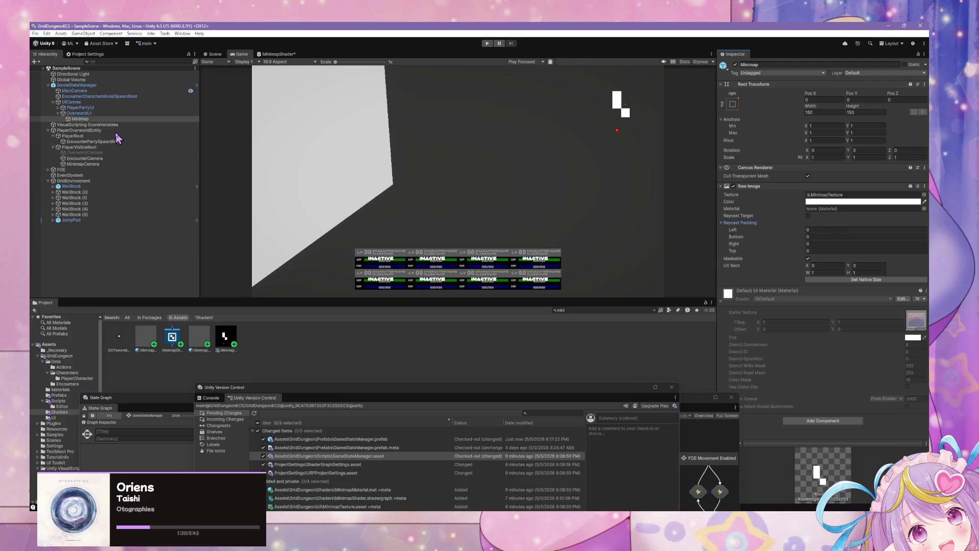
{"action": "left_click", "coordinate": [79, 164]}
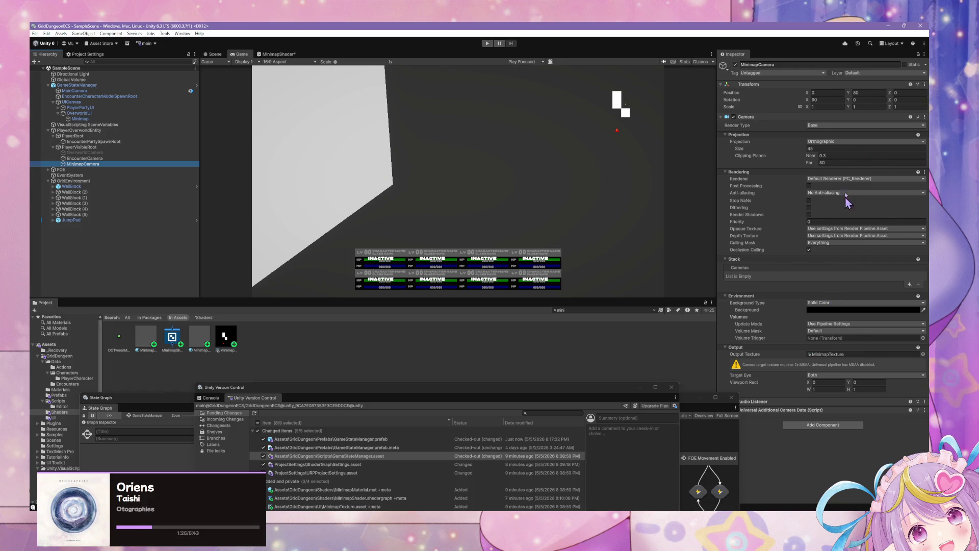
{"action": "left_click", "coordinate": [809, 186]}
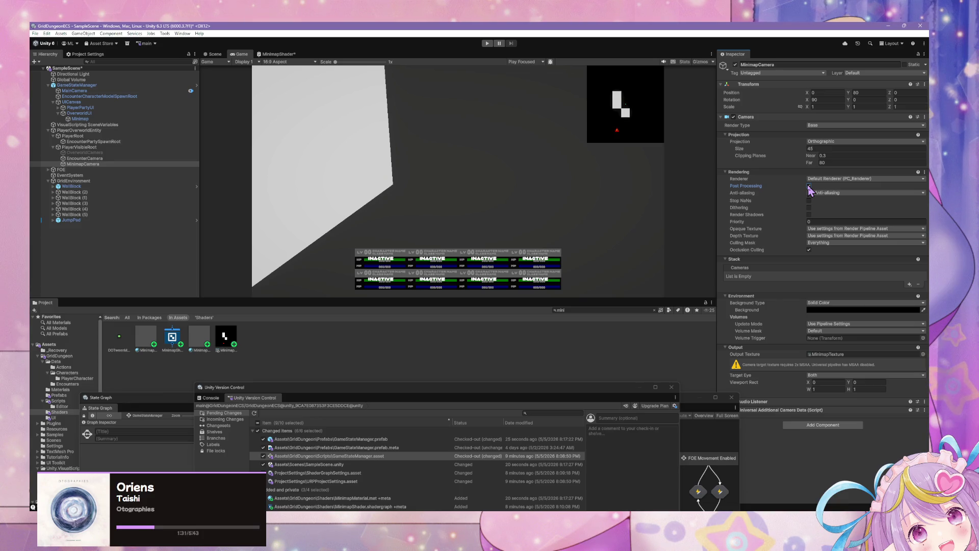
{"action": "left_click", "coordinate": [809, 186]}
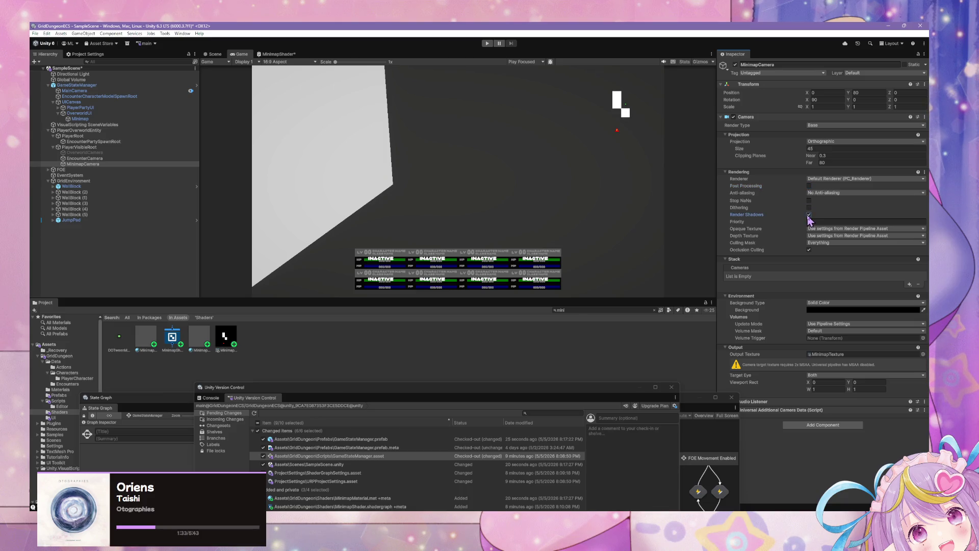
{"action": "left_click", "coordinate": [810, 187]}
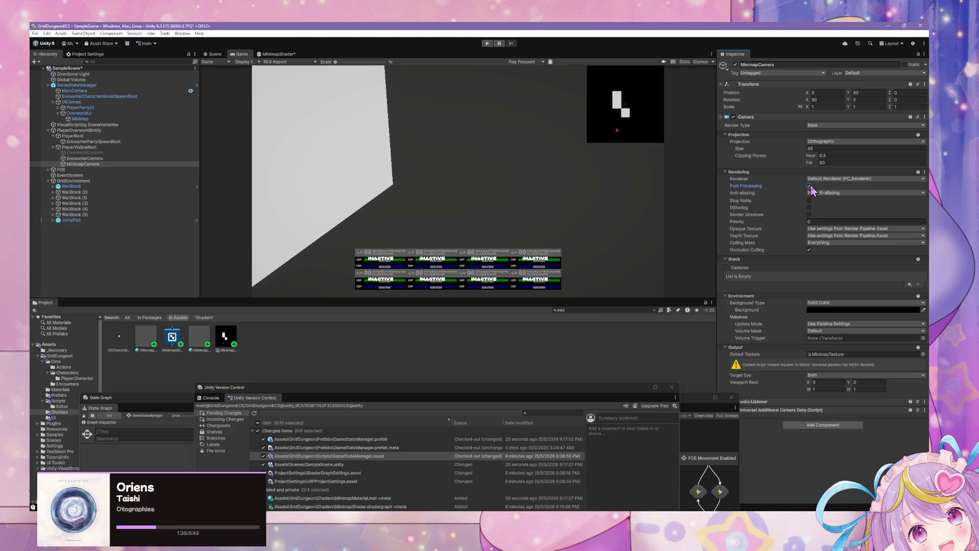
{"action": "left_click", "coordinate": [809, 186]}
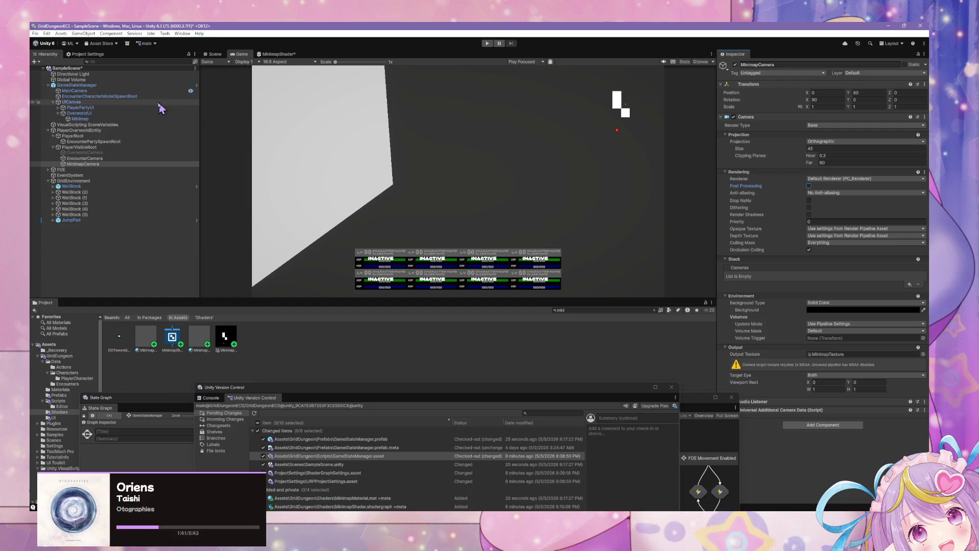
{"action": "left_click", "coordinate": [468, 489]}
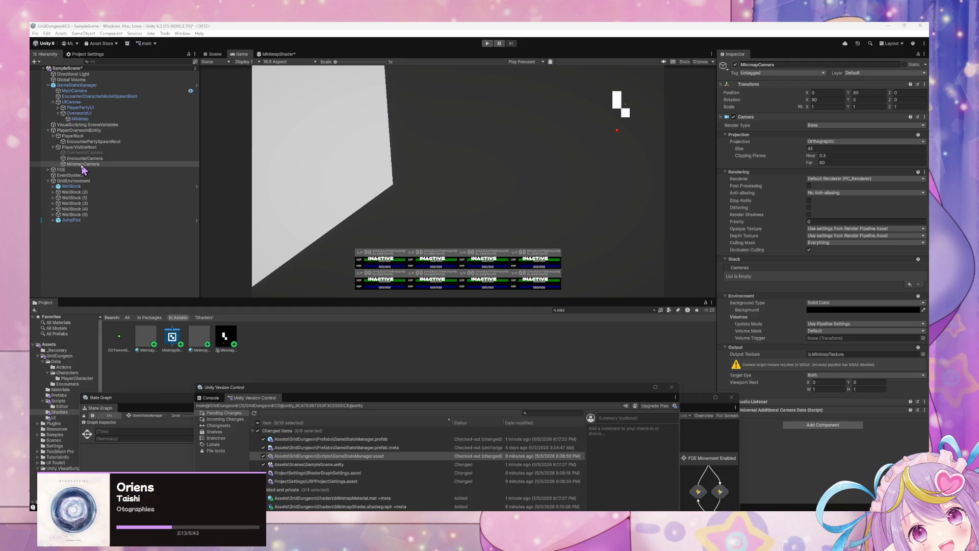
Set the MinimapCamera background colour's Alpha to 1
{"action": "left_click", "coordinate": [82, 164]}
{"action": "left_click", "coordinate": [859, 310]}
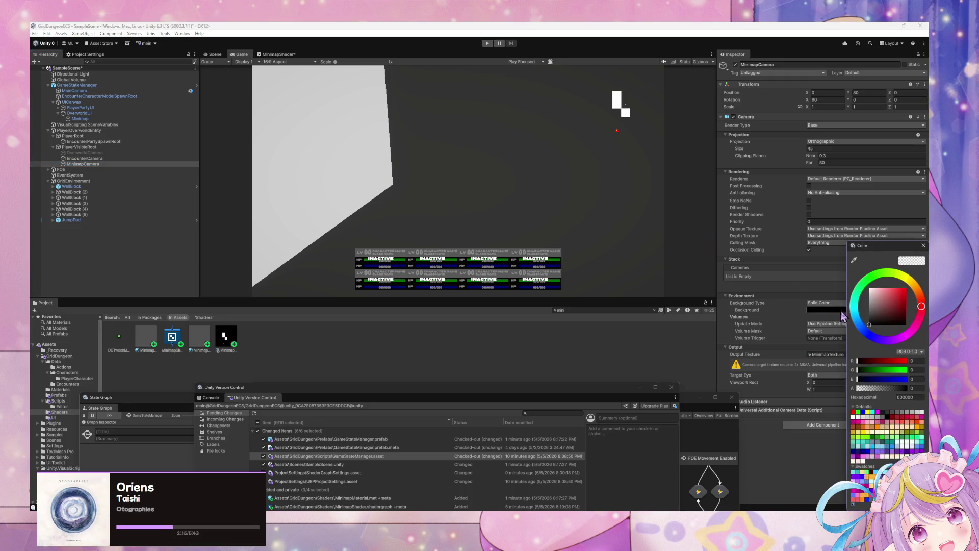
{"action": "left_click_drag", "start_coordinate": [867, 388], "coordinate": [896, 388]}
{"action": "type", "text": "1"}
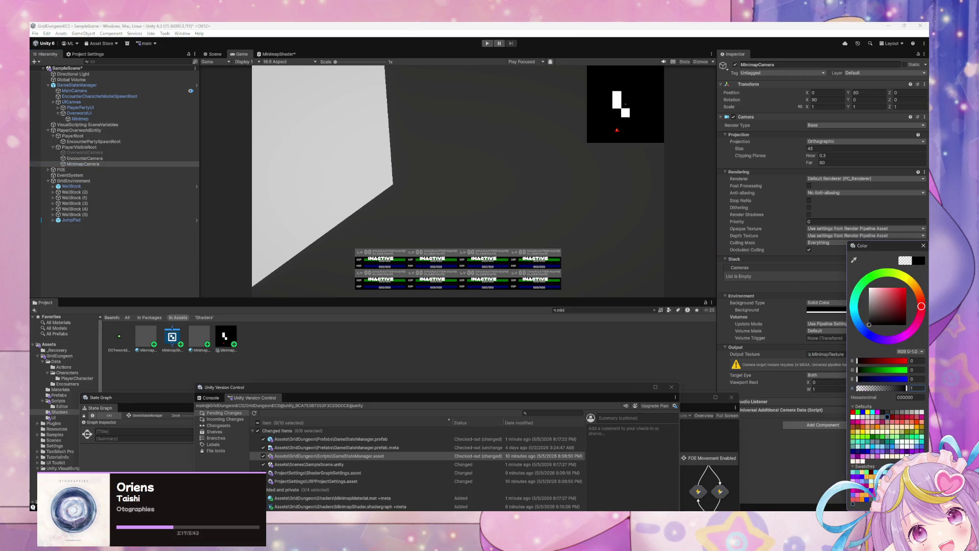
{"action": "left_click", "coordinate": [924, 246]}
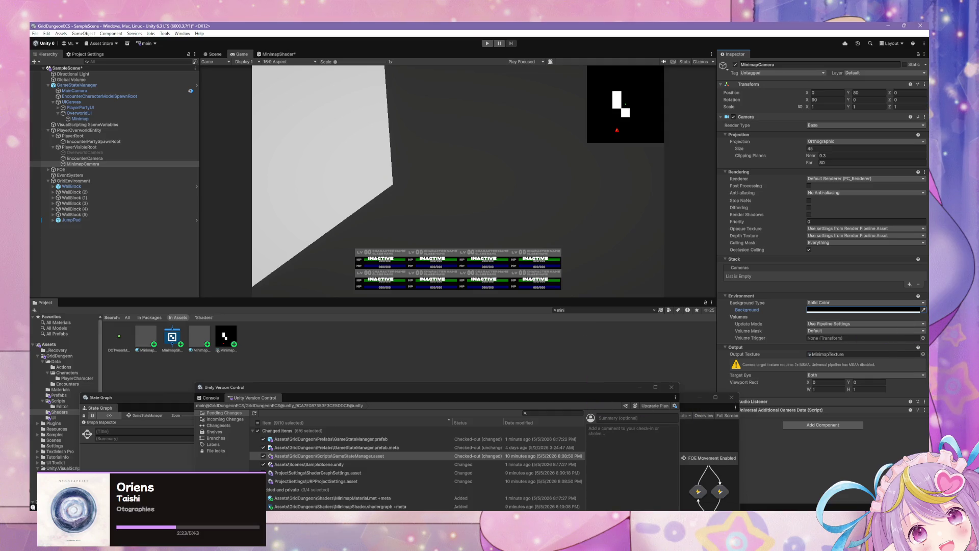
Point the Volume Trigger at MinimapCamera, then reopen the object list and dismiss it without choosing
{"action": "left_click", "coordinate": [922, 338]}
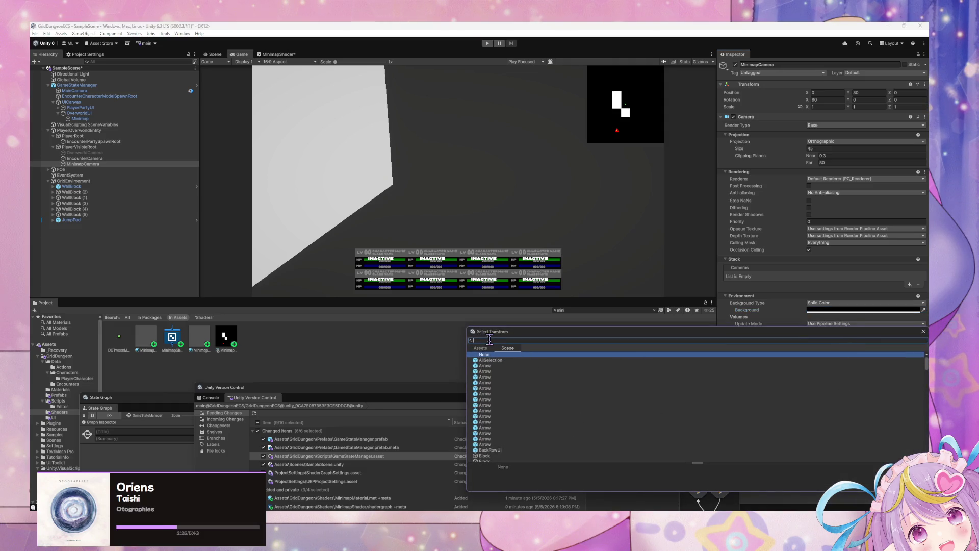
{"action": "type", "text": "mini"}
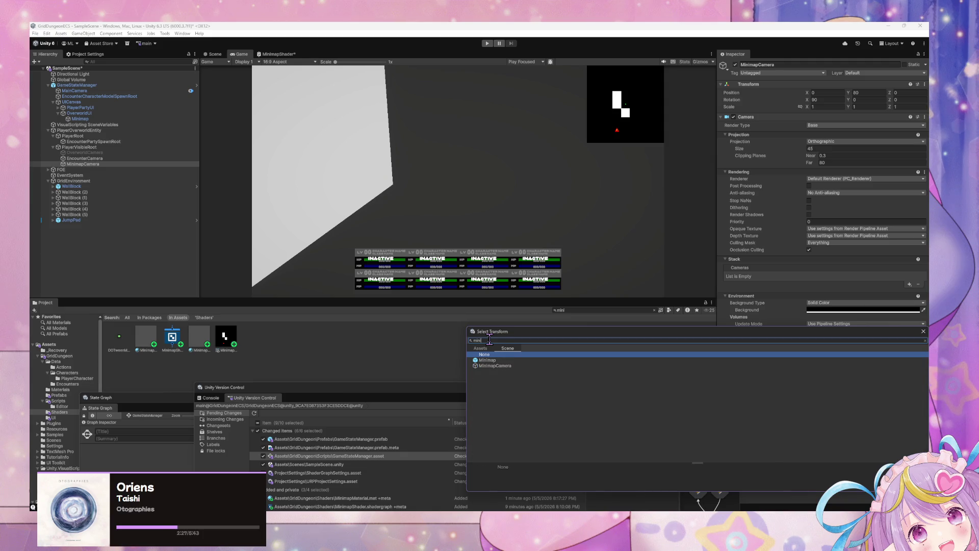
{"action": "left_click", "coordinate": [492, 361]}
{"action": "left_click", "coordinate": [490, 366]}
{"action": "left_click", "coordinate": [923, 331]}
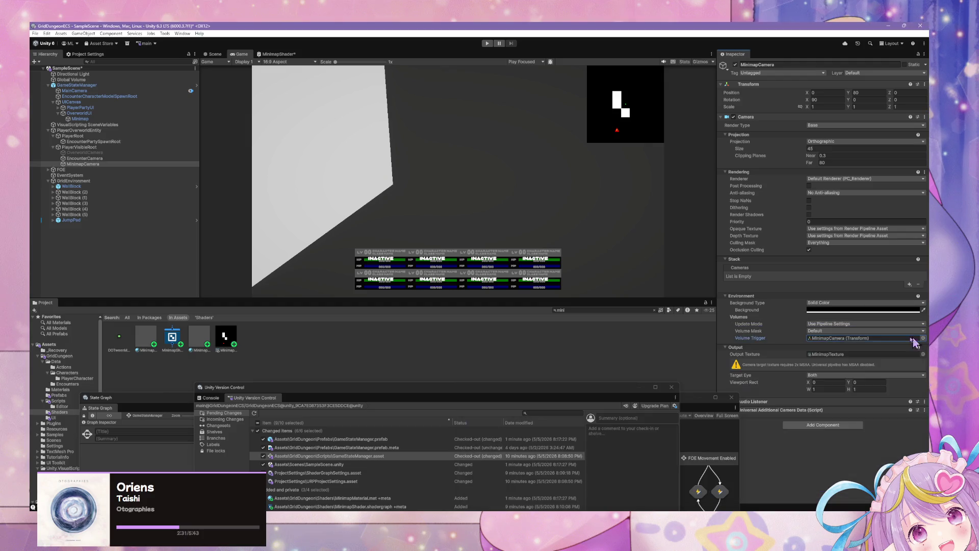
{"action": "left_click", "coordinate": [924, 338]}
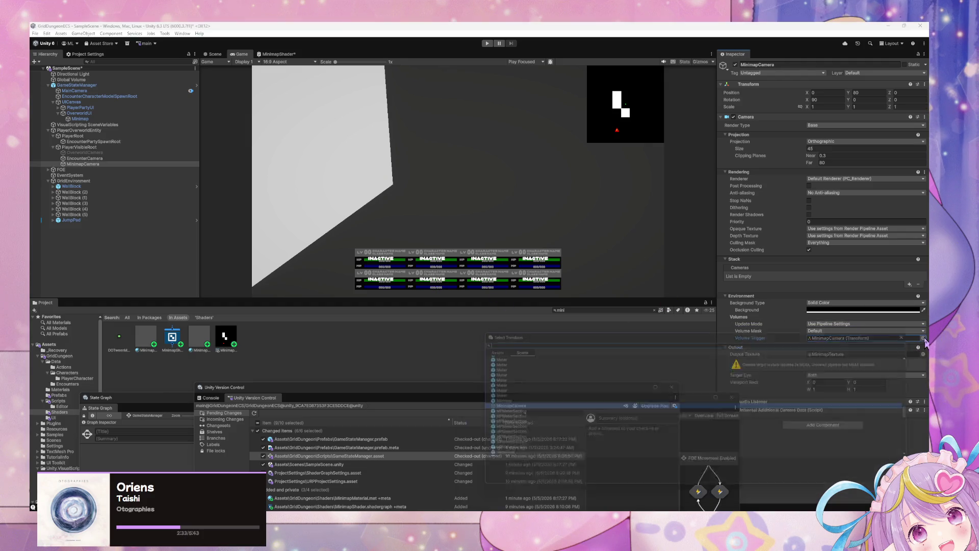
{"action": "scroll", "coordinate": [548, 367], "scroll_direction": "down", "scroll_amount": 10}
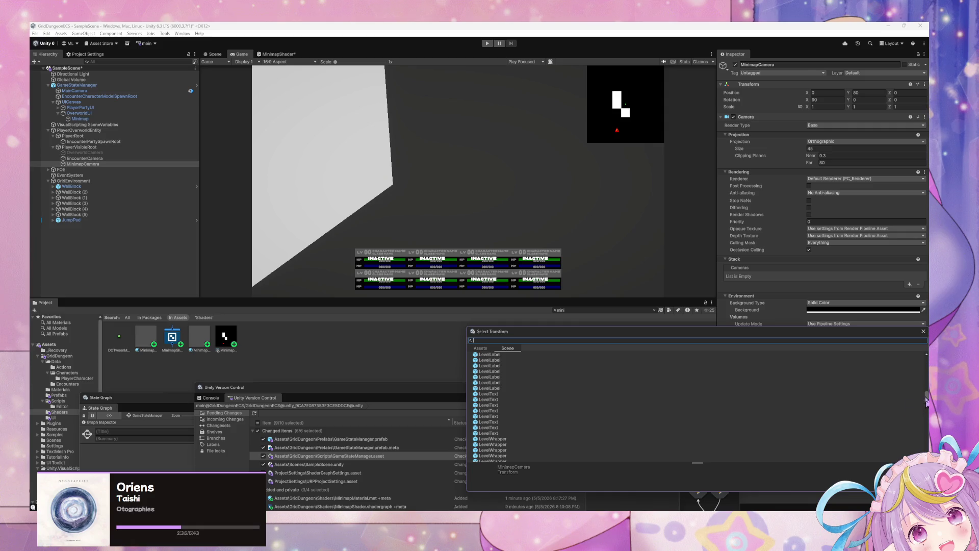
{"action": "left_click_drag", "start_coordinate": [927, 401], "coordinate": [926, 340]}
{"action": "key", "text": "Escape"}
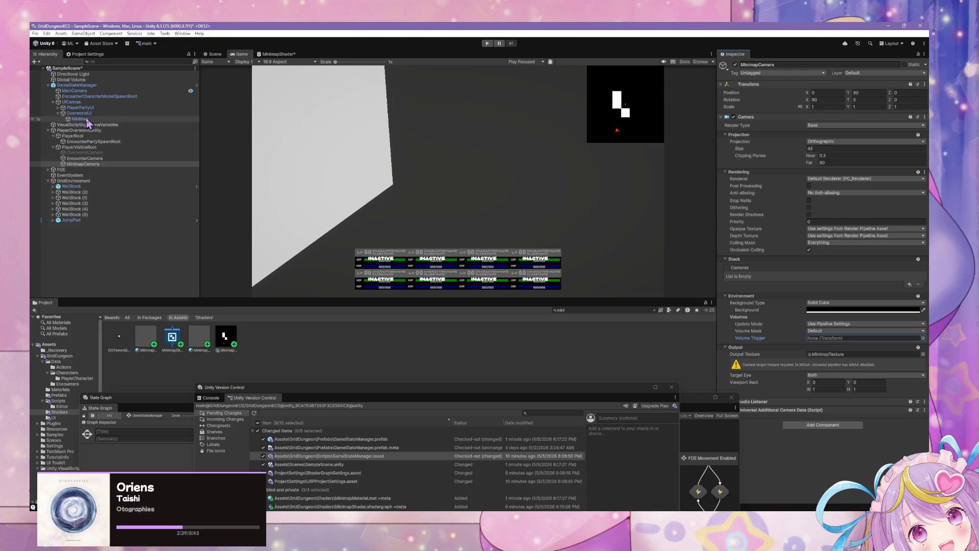
Assign MinimapMaterial to the Minimap Raw Image's Material slot and open its shader for editing
{"action": "left_click", "coordinate": [82, 119]}
{"action": "left_click", "coordinate": [924, 209]}
{"action": "type", "text": "mini"}
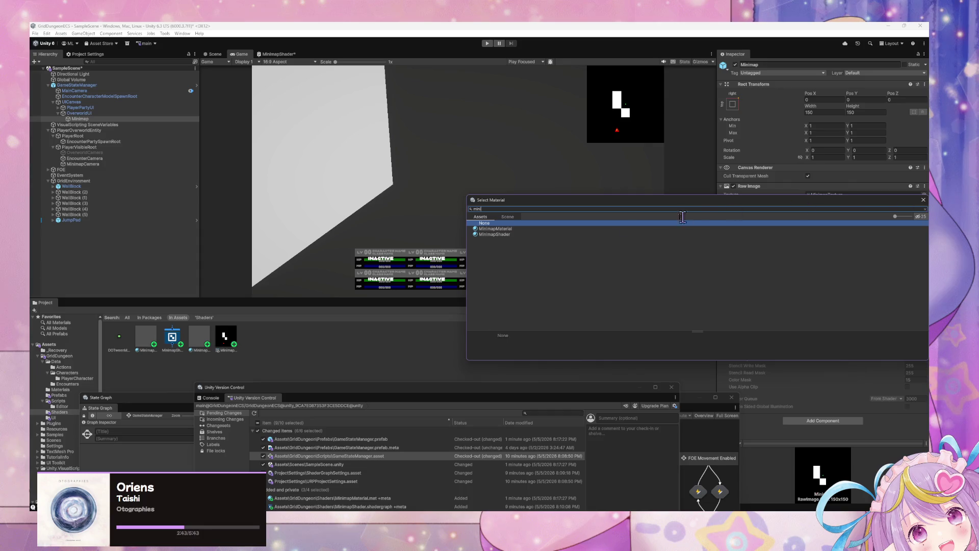
{"action": "left_click", "coordinate": [494, 229]}
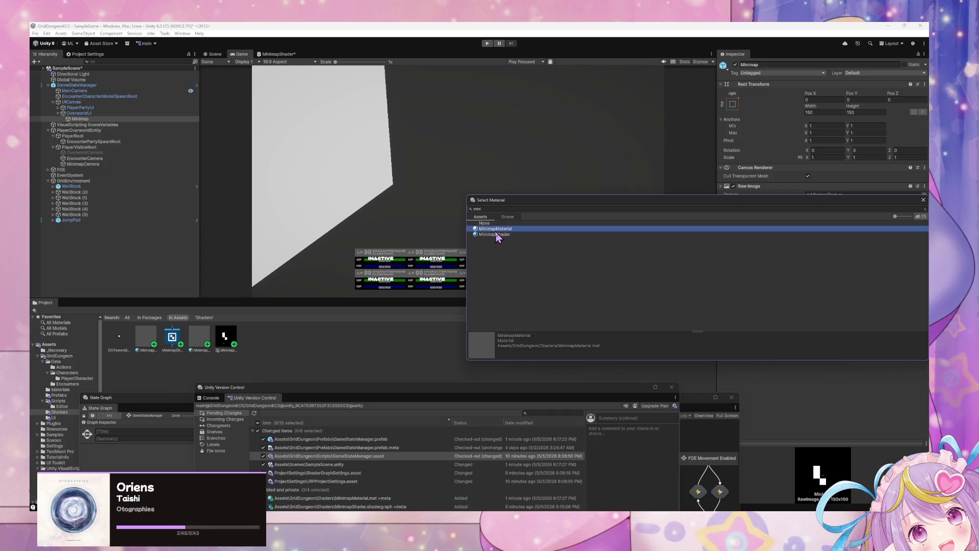
{"action": "mouse_move", "coordinate": [659, 200]}
{"action": "left_mouse_down"}
{"action": "mouse_move", "coordinate": [612, 230]}
{"action": "mouse_move", "coordinate": [590, 273]}
{"action": "mouse_move", "coordinate": [432, 271]}
{"action": "left_mouse_up"}
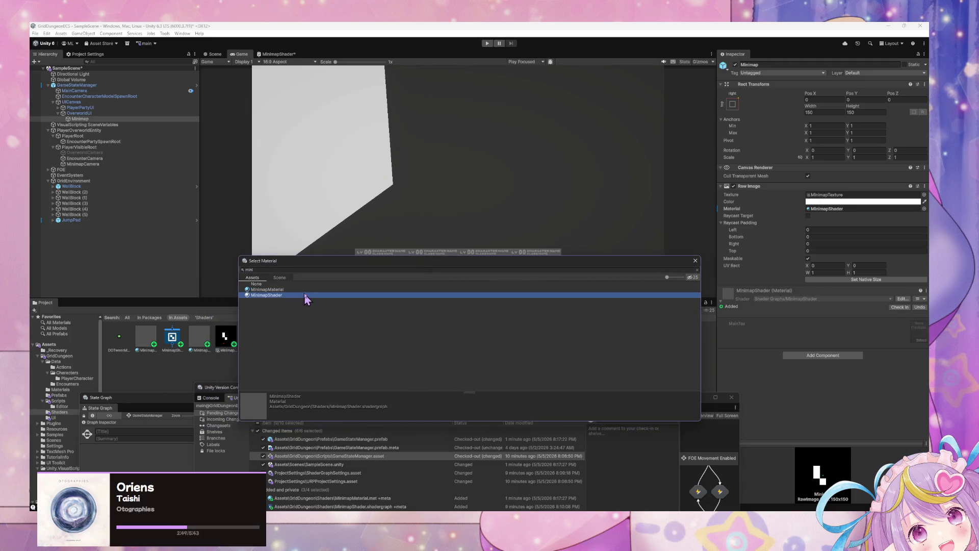
{"action": "double_click", "coordinate": [308, 297]}
{"action": "mouse_move", "coordinate": [709, 396]}
{"action": "left_mouse_down"}
{"action": "mouse_move", "coordinate": [689, 300]}
{"action": "mouse_move", "coordinate": [723, 302]}
{"action": "mouse_move", "coordinate": [706, 395]}
{"action": "left_mouse_up"}
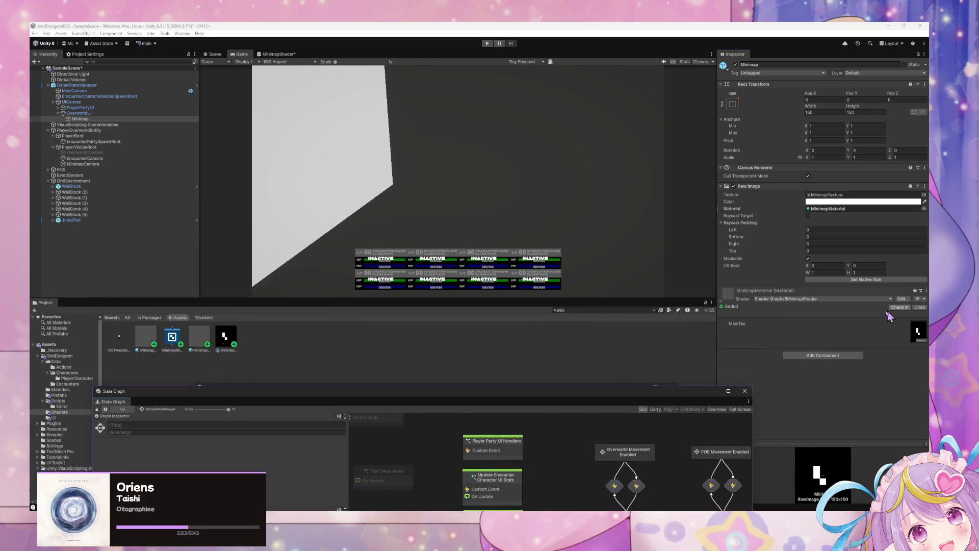
{"action": "left_click", "coordinate": [903, 299]}
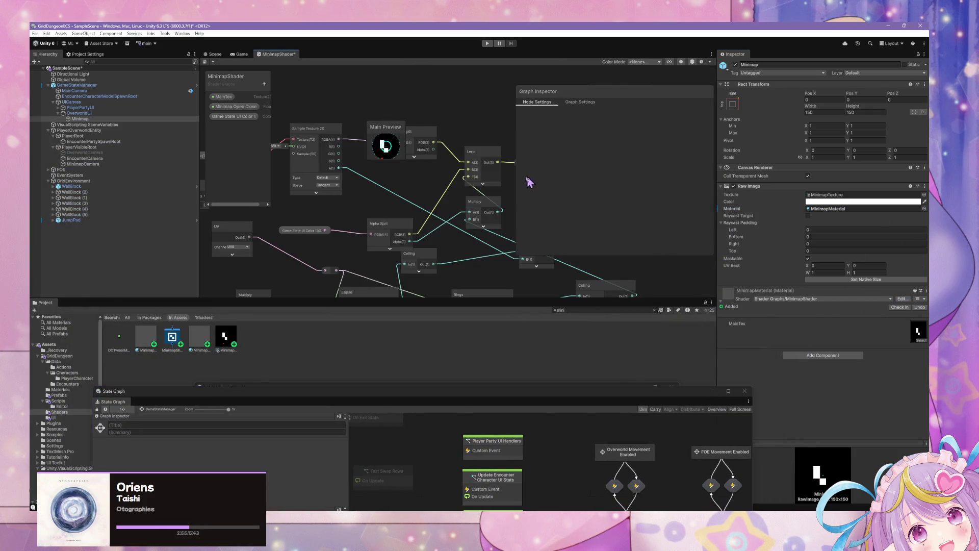
Inspect the Multiply and Ceiling nodes in the MinimapShader graph
{"action": "left_click_drag", "start_coordinate": [385, 127], "coordinate": [492, 92]}
{"action": "left_click_drag", "start_coordinate": [469, 201], "coordinate": [372, 174]}
{"action": "left_click_drag", "start_coordinate": [398, 206], "coordinate": [443, 207]}
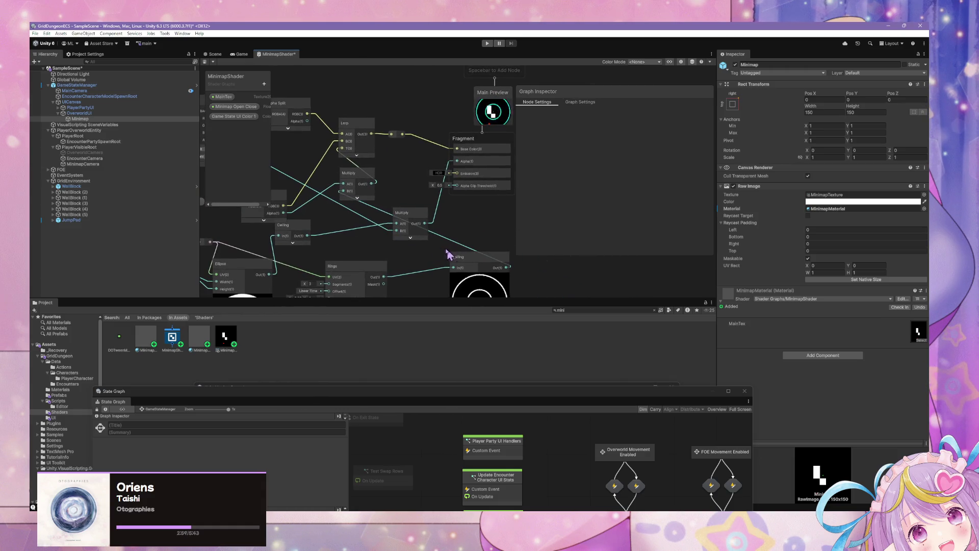
{"action": "left_click", "coordinate": [378, 220]}
{"action": "mouse_move", "coordinate": [414, 227]}
{"action": "left_mouse_down"}
{"action": "mouse_move", "coordinate": [481, 257]}
{"action": "mouse_move", "coordinate": [499, 236]}
{"action": "left_mouse_up"}
{"action": "mouse_move", "coordinate": [363, 234]}
{"action": "left_mouse_down"}
{"action": "mouse_move", "coordinate": [377, 237]}
{"action": "mouse_move", "coordinate": [312, 246]}
{"action": "left_mouse_up"}
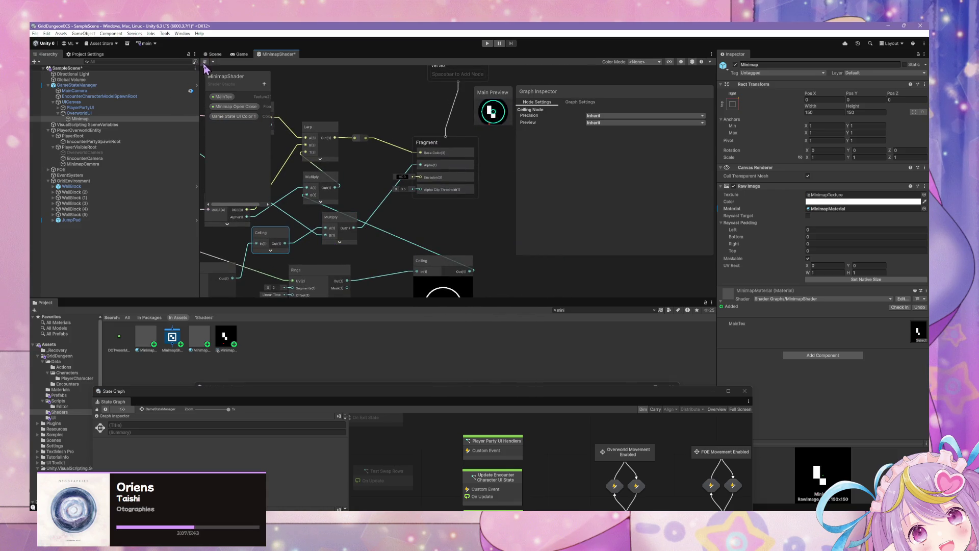
Save the shader graph with Ctrl+S and check the Game view's minimap
{"action": "key", "text": "ctrl+s"}
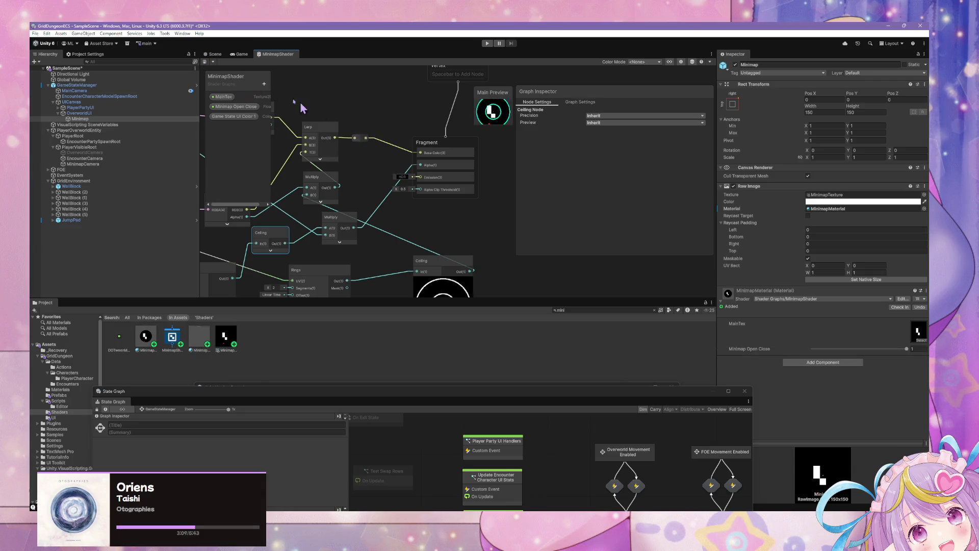
{"action": "left_click", "coordinate": [215, 55]}
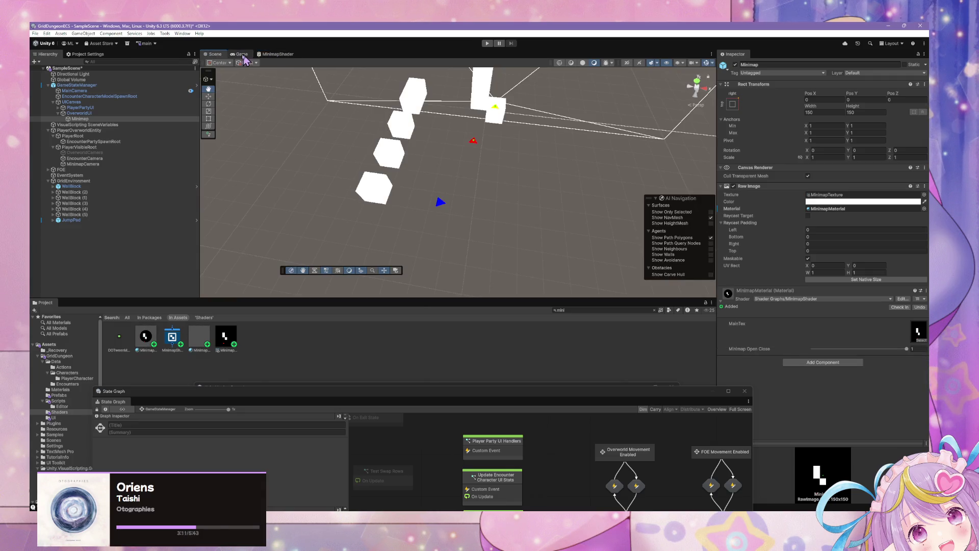
{"action": "left_click", "coordinate": [239, 54]}
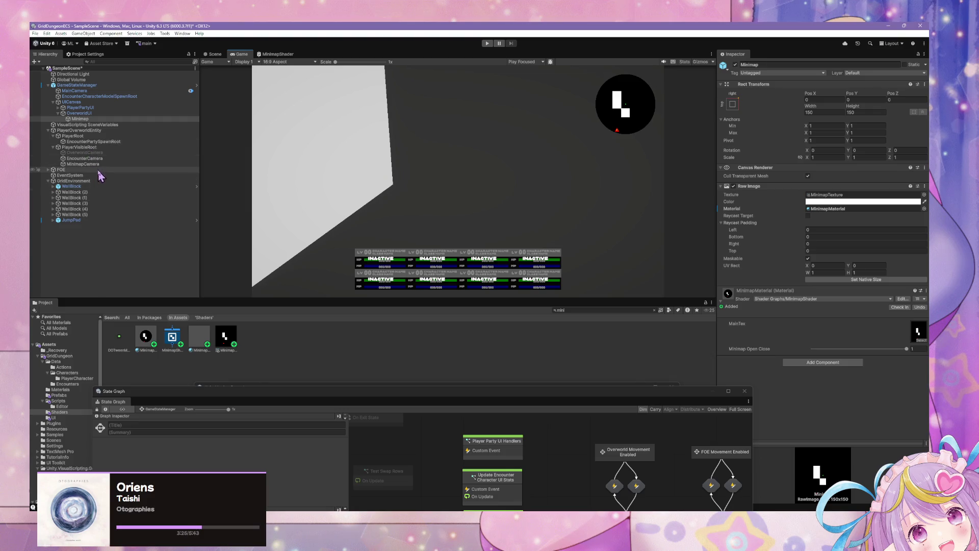
Set MinimapCamera's orthographic Size to 40, trying height 10 first
{"action": "left_click", "coordinate": [93, 164]}
{"action": "left_click", "coordinate": [831, 163]}
{"action": "left_click", "coordinate": [852, 164]}
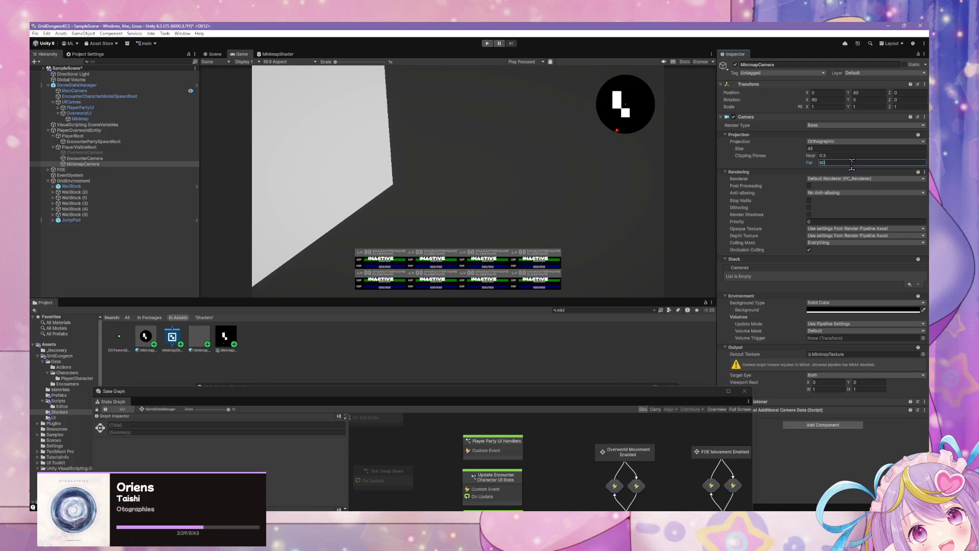
{"action": "type", "text": ".5"}
{"action": "left_click", "coordinate": [599, 223]}
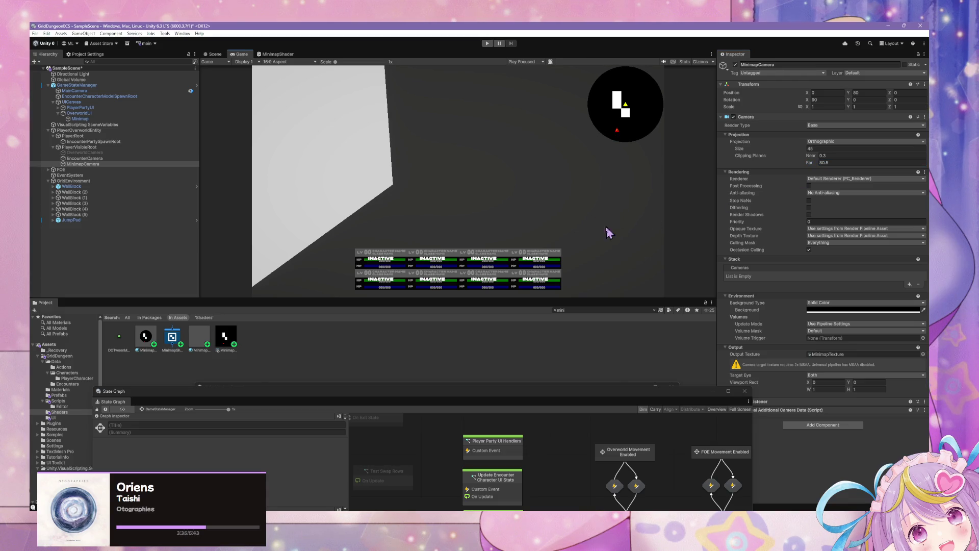
{"action": "left_click", "coordinate": [878, 93]}
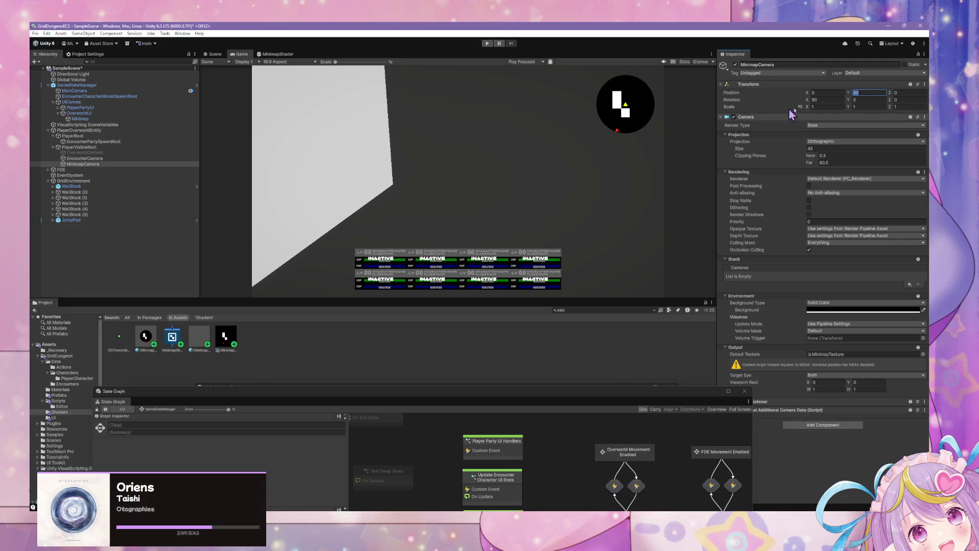
{"action": "type", "text": "10"}
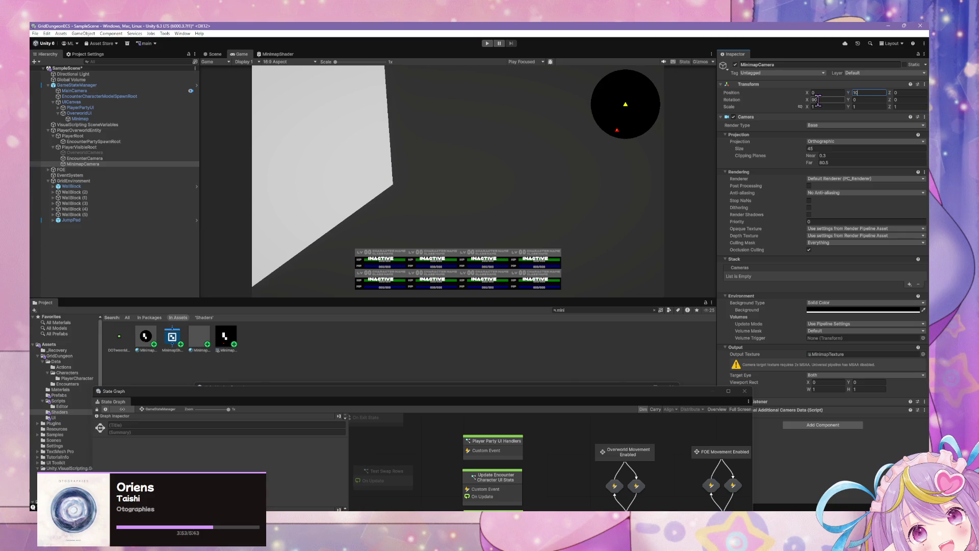
{"action": "left_click", "coordinate": [839, 147]}
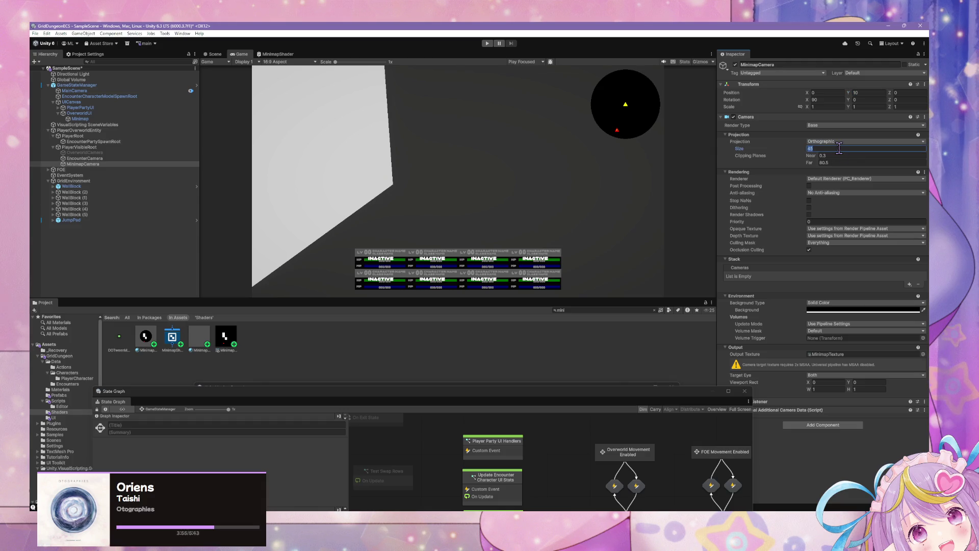
{"action": "type", "text": "10"}
{"action": "key", "text": "BackSpace"}
{"action": "key", "text": "BackSpace"}
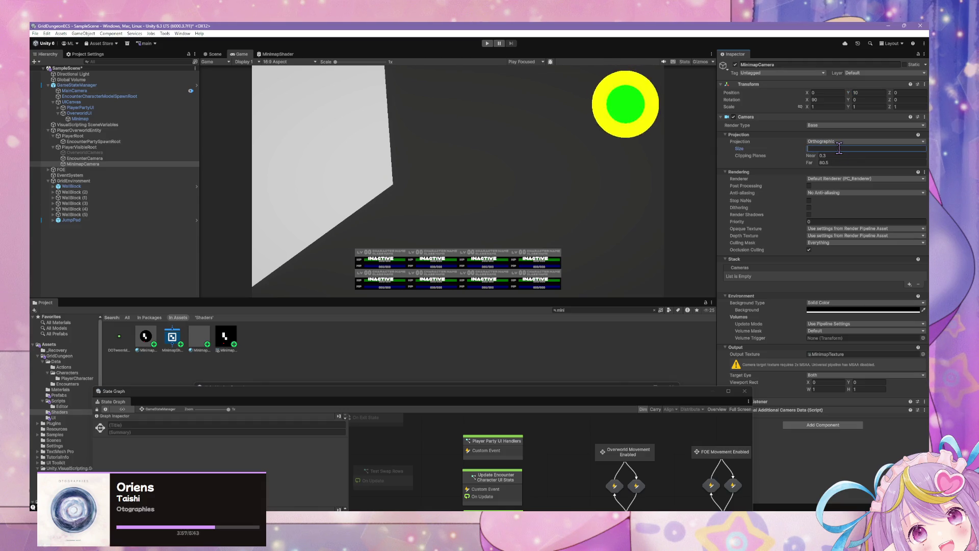
{"action": "type", "text": "40"}
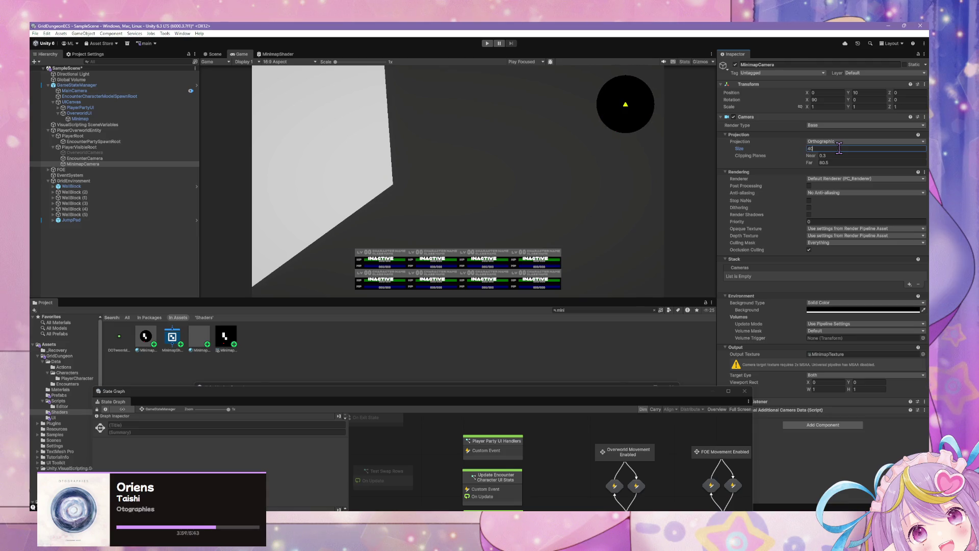
Set MinimapCamera's Position Y to 20 and far clipping plane to 20.5
{"action": "left_click", "coordinate": [837, 162]}
{"action": "key", "text": "BackSpace"}
{"action": "type", "text": "10.5"}
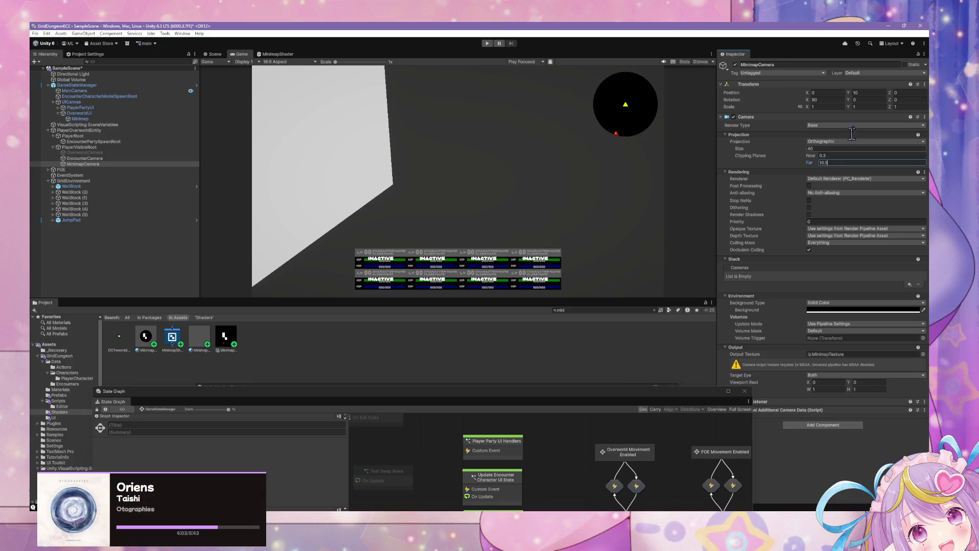
{"action": "left_click", "coordinate": [870, 92]}
{"action": "type", "text": "20"}
{"action": "left_click", "coordinate": [842, 162]}
{"action": "type", "text": "20.5"}
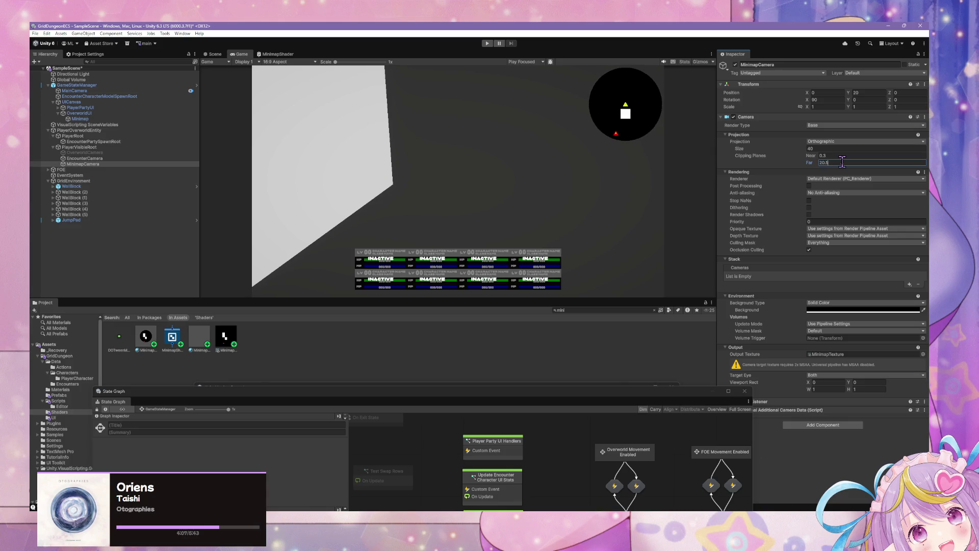
{"action": "left_click", "coordinate": [215, 54]}
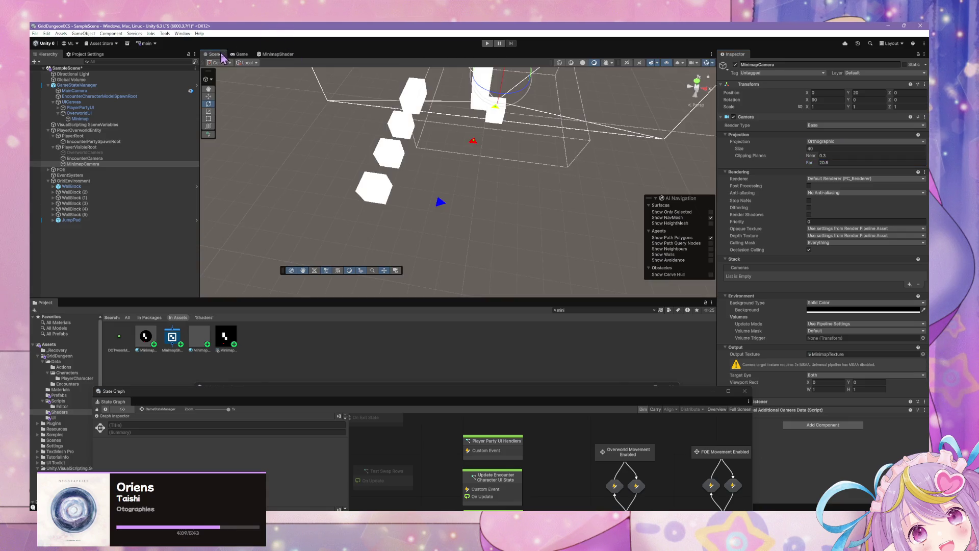
Detach the Game view into its own floating window
{"action": "left_click_drag", "start_coordinate": [480, 91], "coordinate": [355, 82]}
{"action": "mouse_move", "coordinate": [242, 54]}
{"action": "left_mouse_down"}
{"action": "mouse_move", "coordinate": [469, 186]}
{"action": "mouse_move", "coordinate": [564, 212]}
{"action": "mouse_move", "coordinate": [653, 171]}
{"action": "left_mouse_up"}
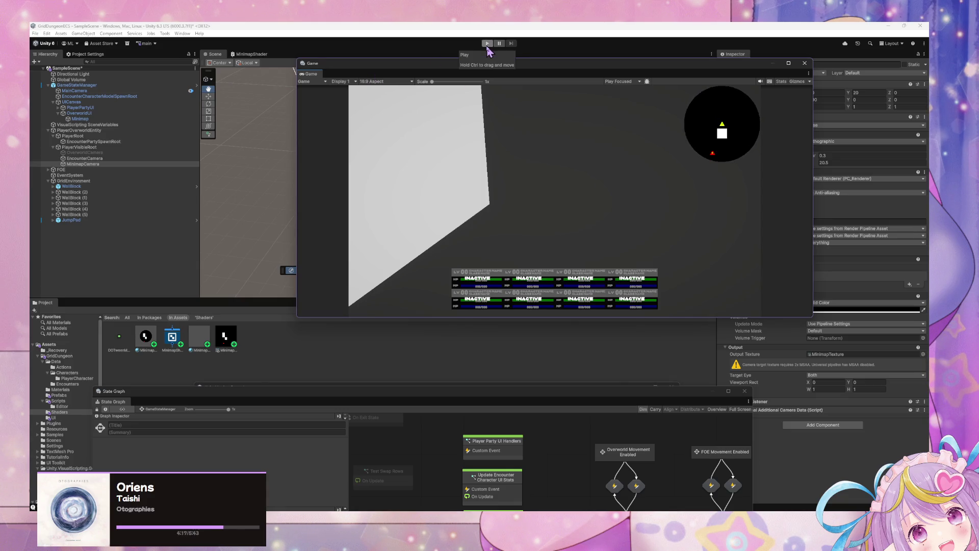
{"action": "left_click_drag", "start_coordinate": [357, 63], "coordinate": [517, 195]}
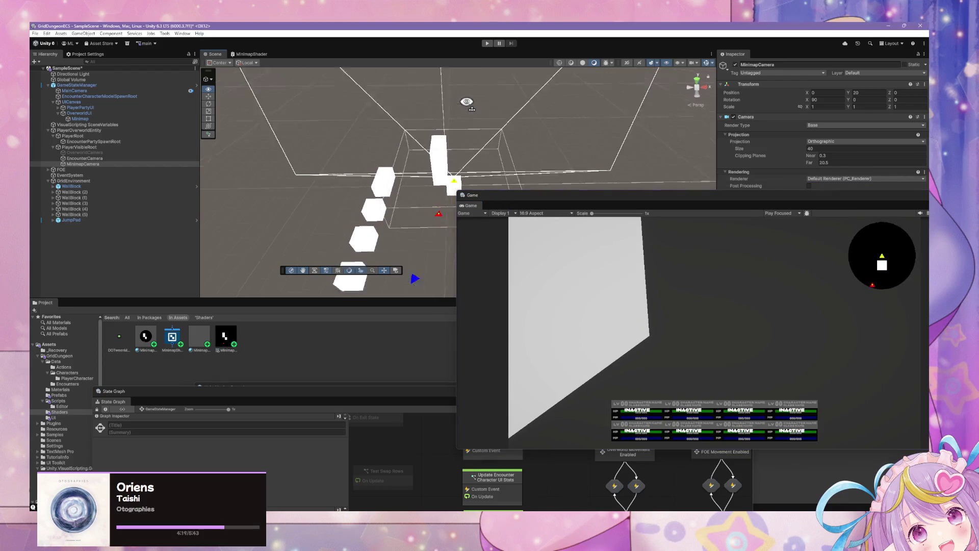
{"action": "mouse_move", "coordinate": [465, 79]}
{"action": "left_mouse_down"}
{"action": "mouse_move", "coordinate": [465, 176]}
{"action": "mouse_move", "coordinate": [571, 149]}
{"action": "left_mouse_up"}
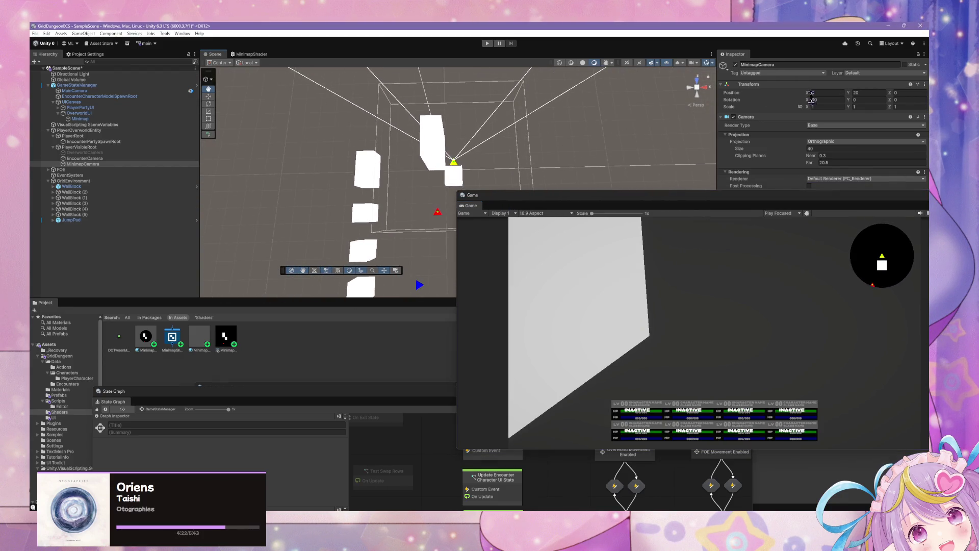
Raise MinimapCamera to Position Y 80 with far clipping 80.5
{"action": "left_click", "coordinate": [873, 92]}
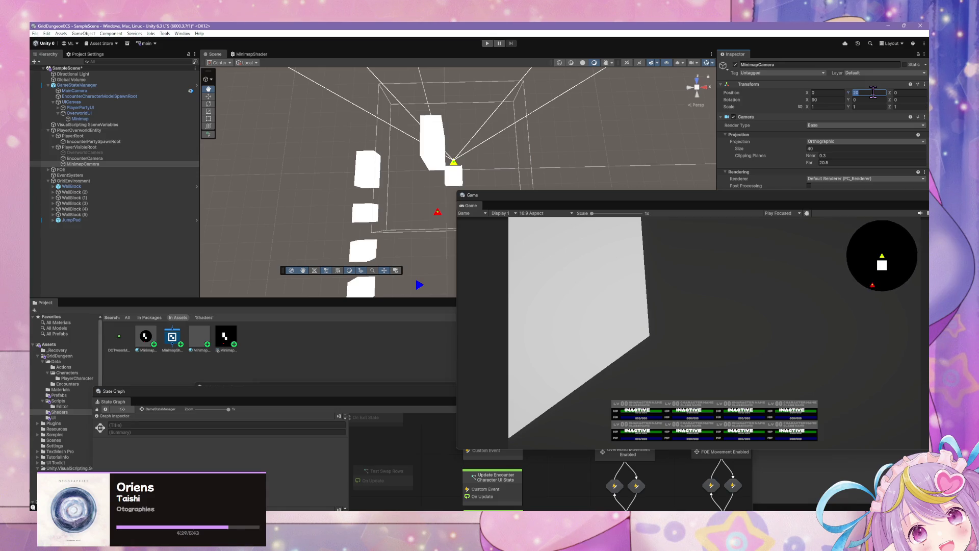
{"action": "type", "text": "80"}
{"action": "left_click", "coordinate": [846, 162]}
{"action": "type", "text": "80.5"}
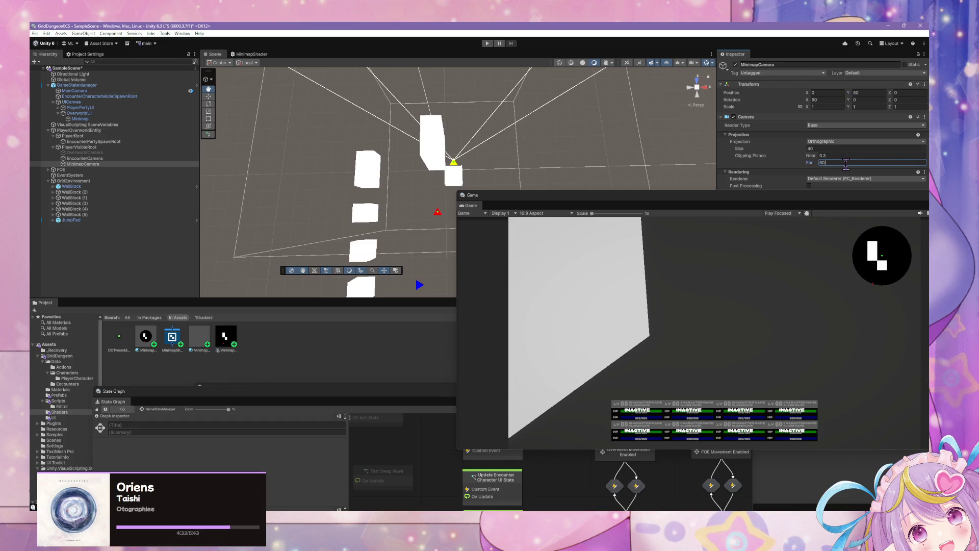
Set the Game view to Play Unfocused and enter Play mode
{"action": "mouse_move", "coordinate": [753, 200]}
{"action": "left_mouse_down"}
{"action": "mouse_move", "coordinate": [526, 104]}
{"action": "mouse_move", "coordinate": [484, 115]}
{"action": "left_mouse_up"}
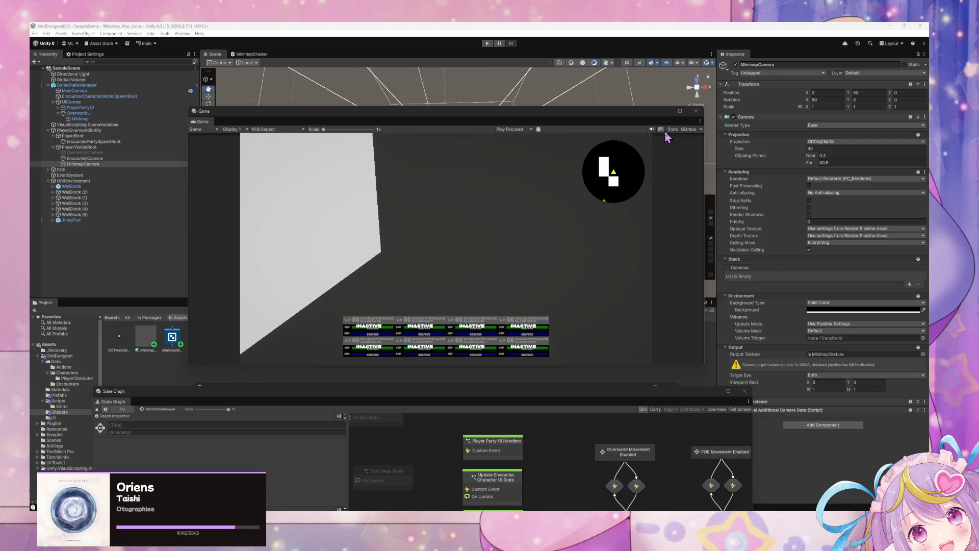
{"action": "left_click", "coordinate": [528, 129]}
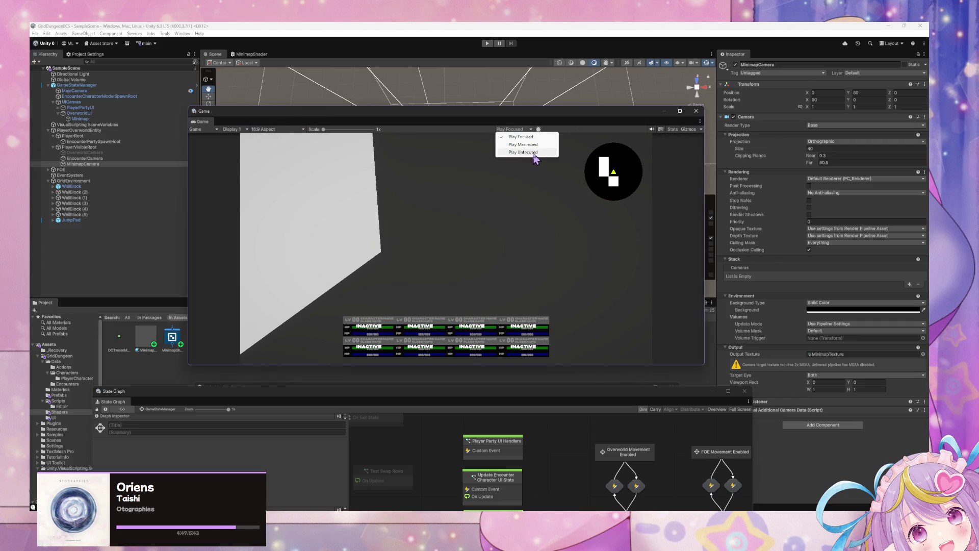
{"action": "left_click", "coordinate": [525, 152]}
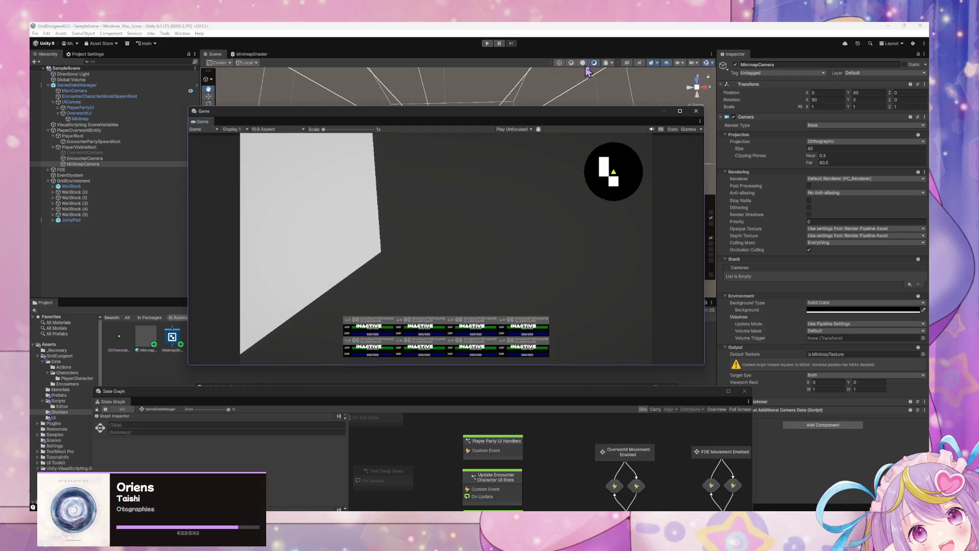
{"action": "left_click", "coordinate": [235, 129]}
{"action": "left_click", "coordinate": [705, 129]}
{"action": "left_click", "coordinate": [702, 129]}
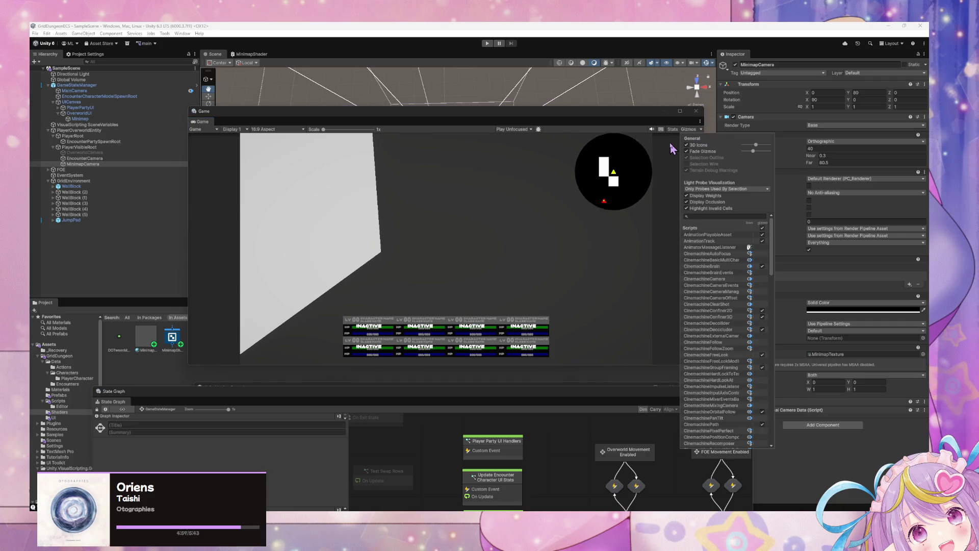
{"action": "left_click", "coordinate": [488, 43]}
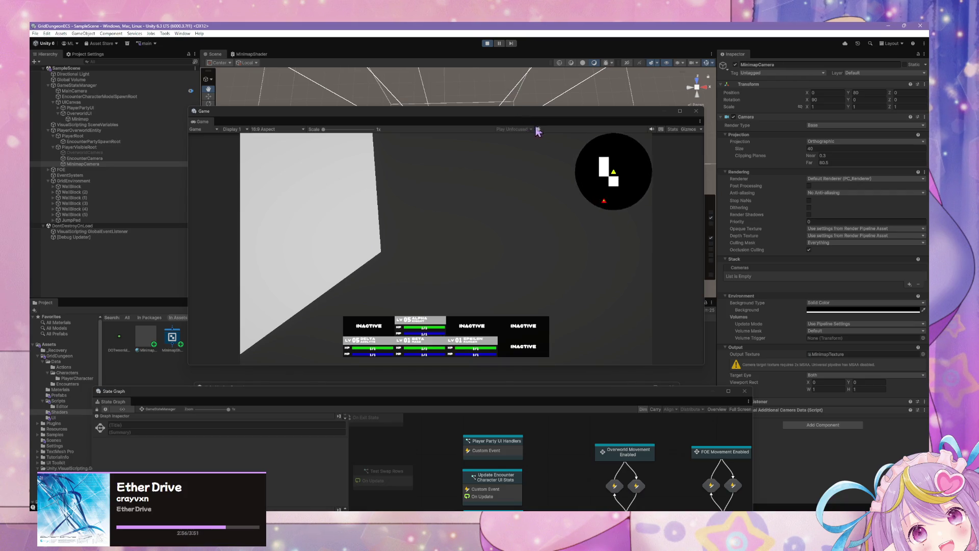
Turn the player repeatedly in the running game to watch the minimap follow
{"action": "left_click", "coordinate": [543, 193]}
{"action": "key", "text": "d"}
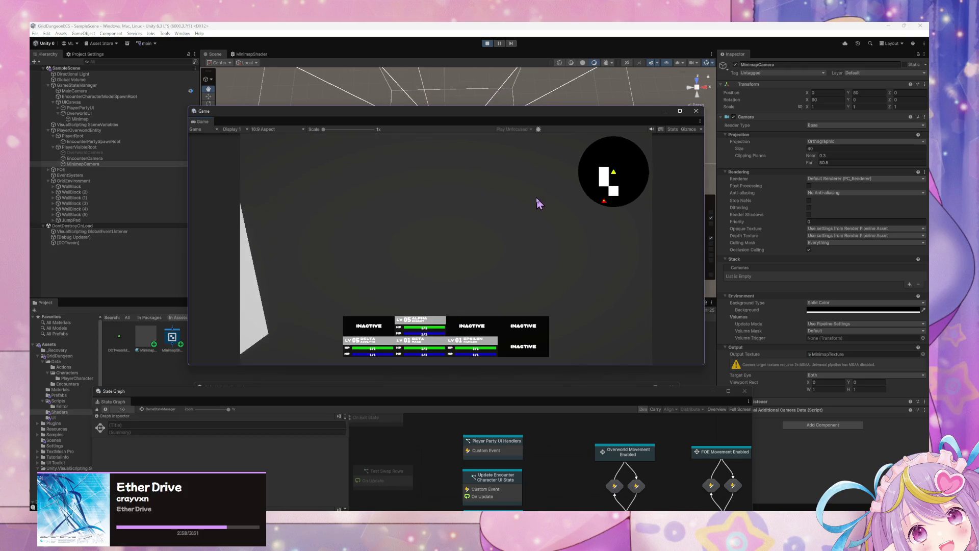
{"action": "key", "text": "d"}
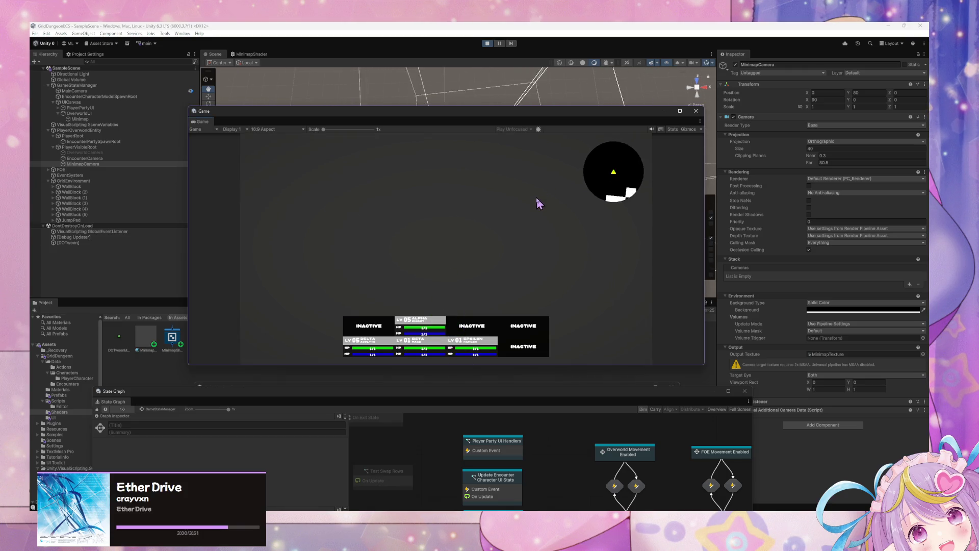
{"action": "key", "text": "d"}
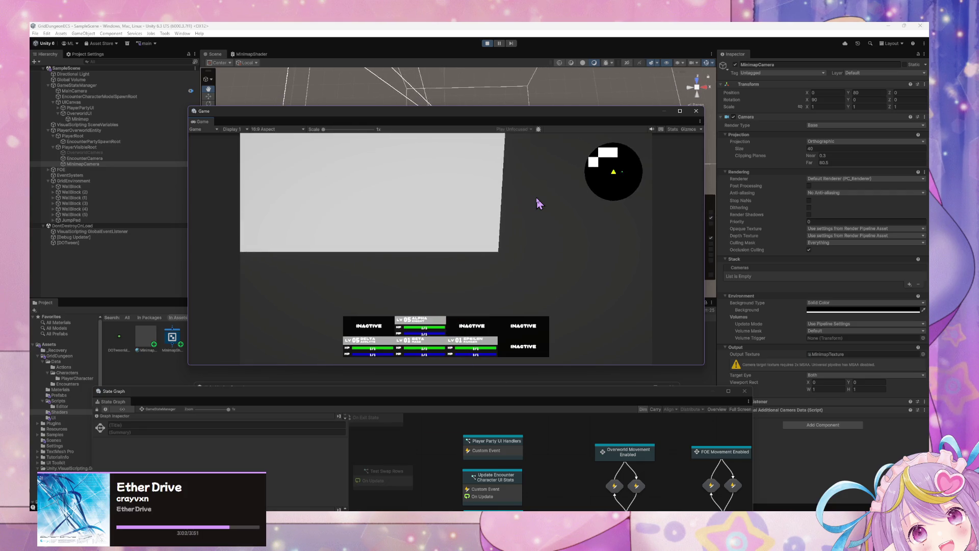
{"action": "key", "text": "a"}
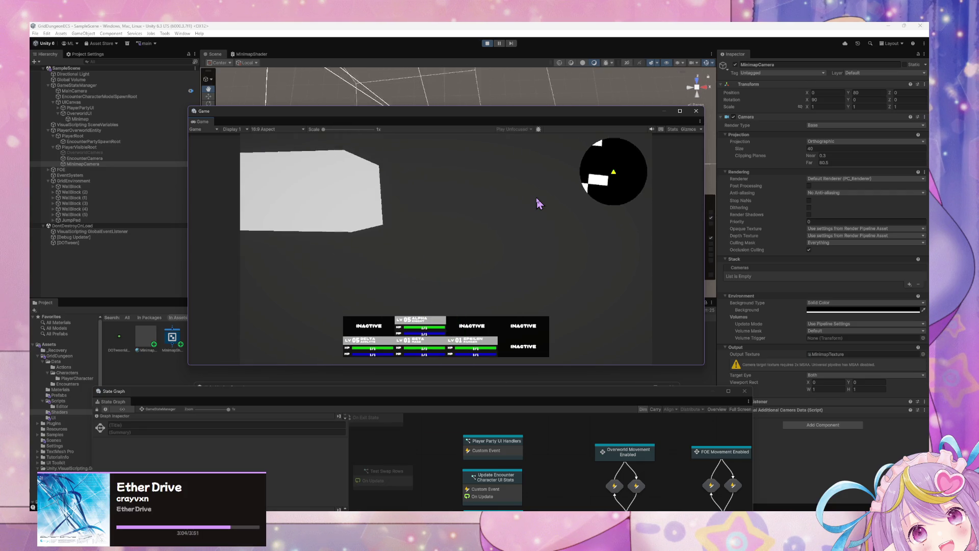
{"action": "key", "text": "d"}
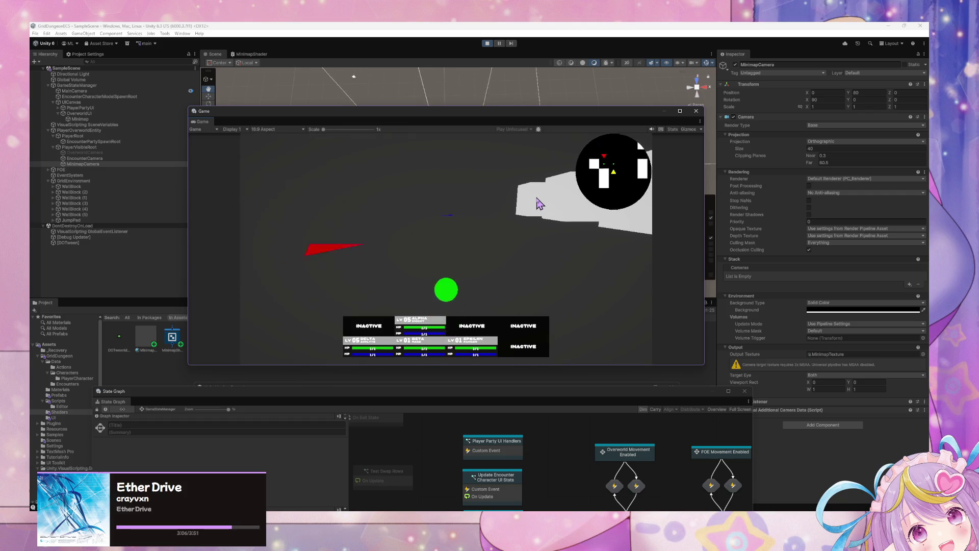
{"action": "key", "text": "d"}
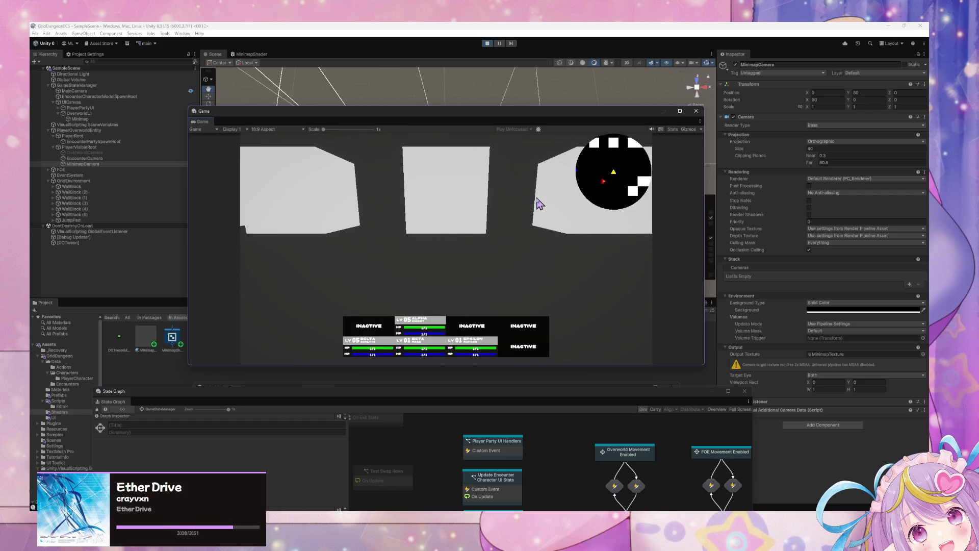
{"action": "key", "text": "d"}
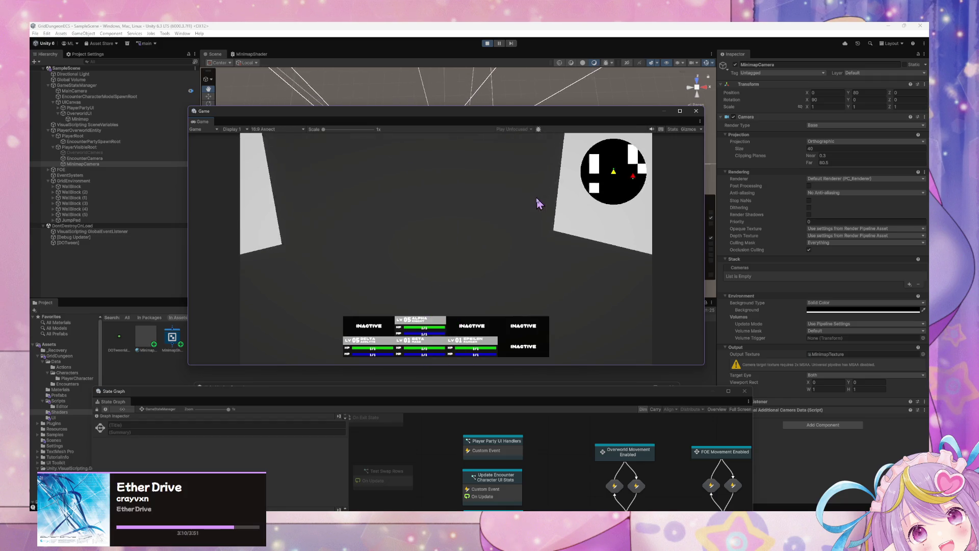
{"action": "key", "text": "d"}
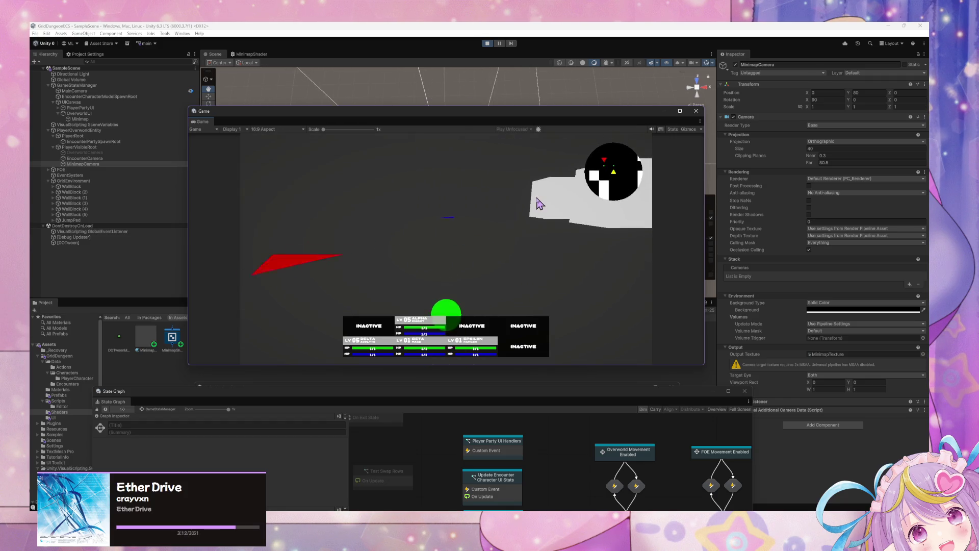
{"action": "key", "text": "d"}
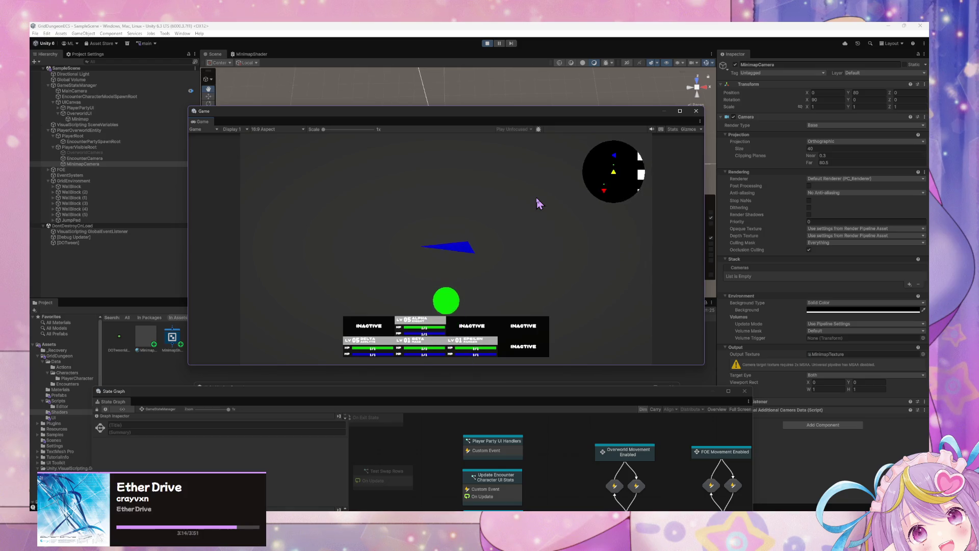
{"action": "key", "text": "d"}
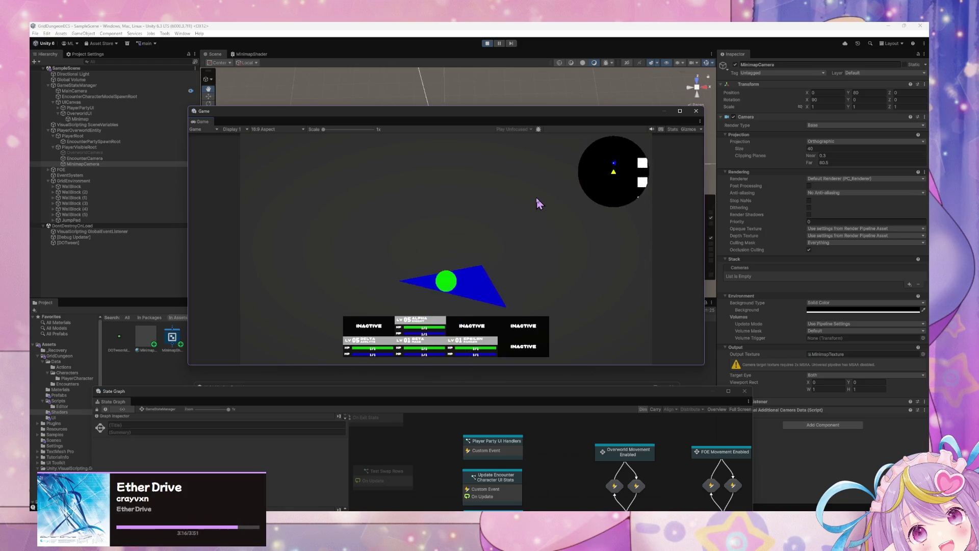
Walk the player toward the white wall blocks, then exit Play mode
{"action": "key", "text": "d"}
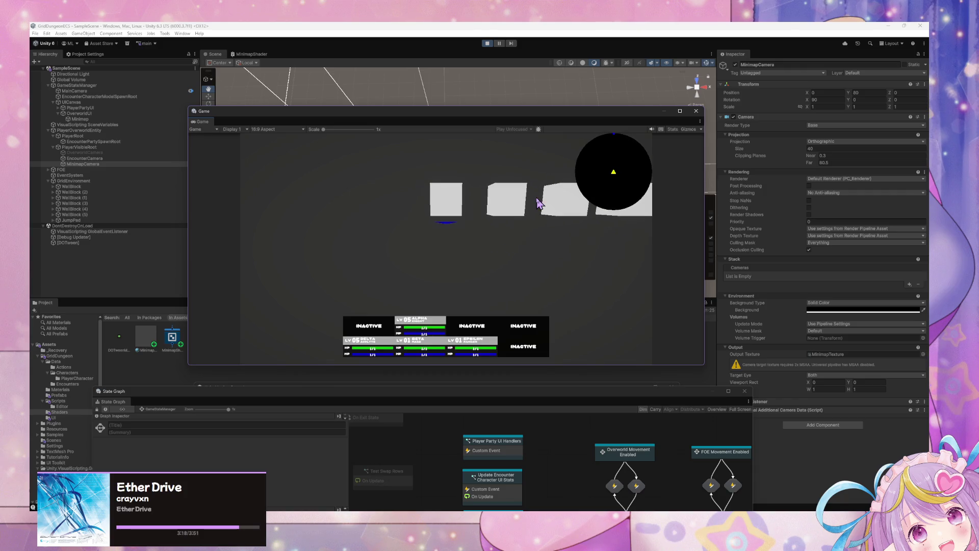
{"action": "key", "text": "w"}
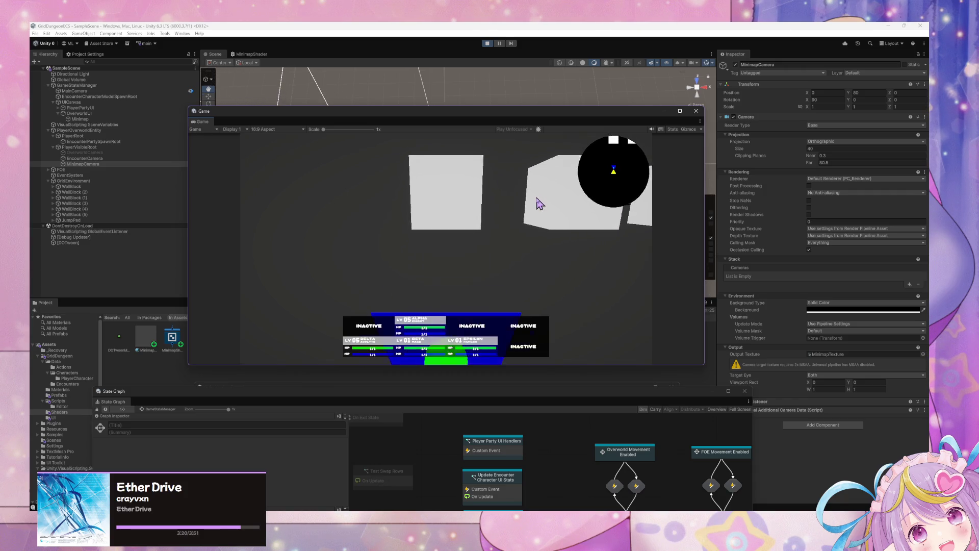
{"action": "key", "text": "s"}
{"action": "key", "text": "w"}
{"action": "key", "text": "w"}
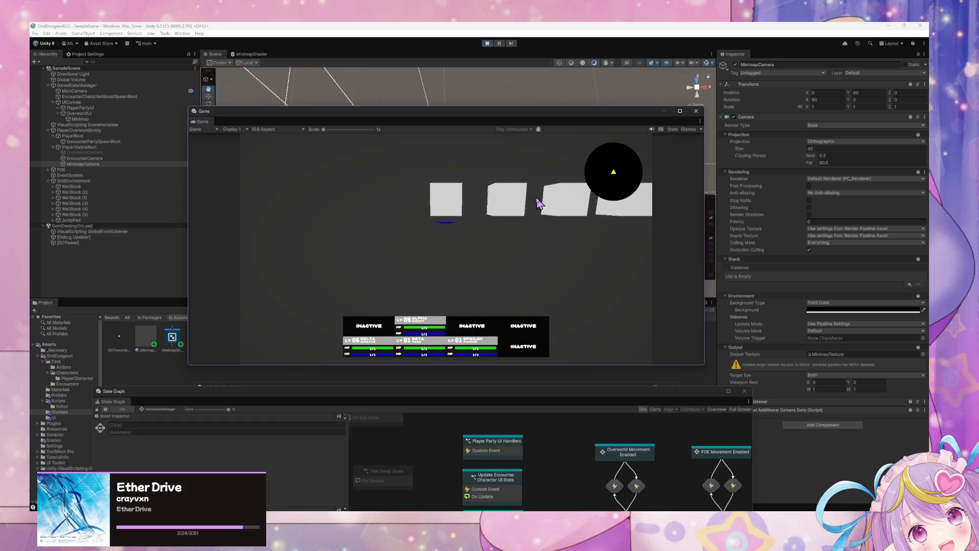
{"action": "key", "text": "w"}
{"action": "left_click", "coordinate": [487, 44]}
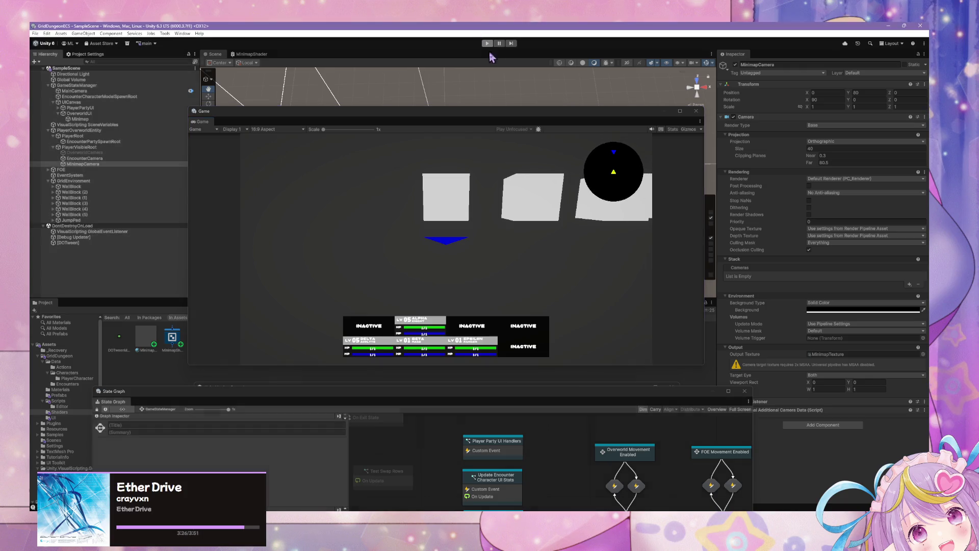
Select the JumpPad and set its Rotation Y to -90
{"action": "left_click_drag", "start_coordinate": [494, 119], "coordinate": [536, 296]}
{"action": "mouse_move", "coordinate": [464, 192]}
{"action": "left_mouse_down"}
{"action": "mouse_move", "coordinate": [328, 201]}
{"action": "mouse_move", "coordinate": [287, 179]}
{"action": "mouse_move", "coordinate": [330, 167]}
{"action": "mouse_move", "coordinate": [403, 177]}
{"action": "mouse_move", "coordinate": [330, 171]}
{"action": "mouse_move", "coordinate": [400, 138]}
{"action": "mouse_move", "coordinate": [415, 162]}
{"action": "mouse_move", "coordinate": [399, 150]}
{"action": "mouse_move", "coordinate": [459, 133]}
{"action": "mouse_move", "coordinate": [459, 219]}
{"action": "mouse_move", "coordinate": [461, 170]}
{"action": "left_mouse_up"}
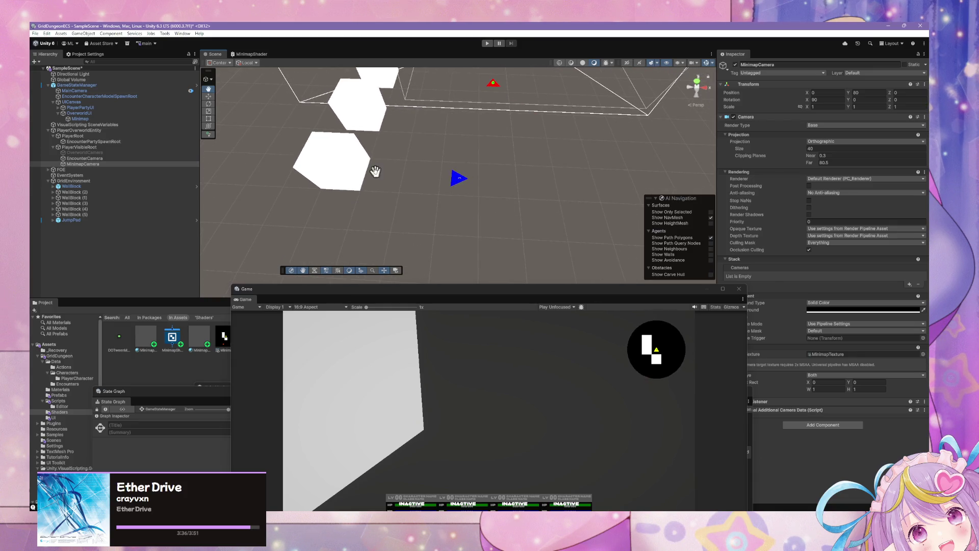
{"action": "left_click", "coordinate": [459, 180]}
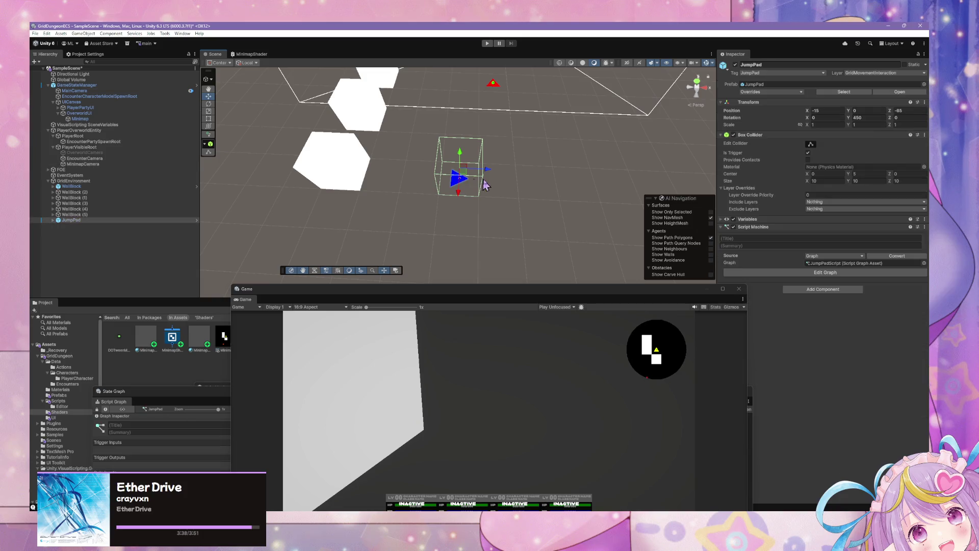
{"action": "left_click", "coordinate": [858, 117]}
{"action": "type", "text": "180"}
{"action": "key", "text": "BackSpace"}
{"action": "key", "text": "BackSpace"}
{"action": "key", "text": "BackSpace"}
{"action": "type", "text": "0"}
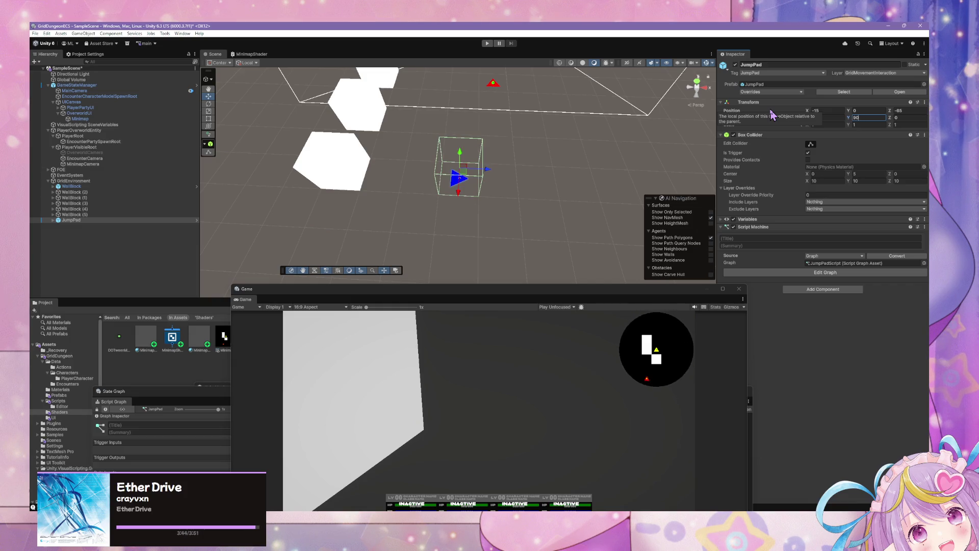
{"action": "key", "text": "Home"}
{"action": "type", "text": "-"}
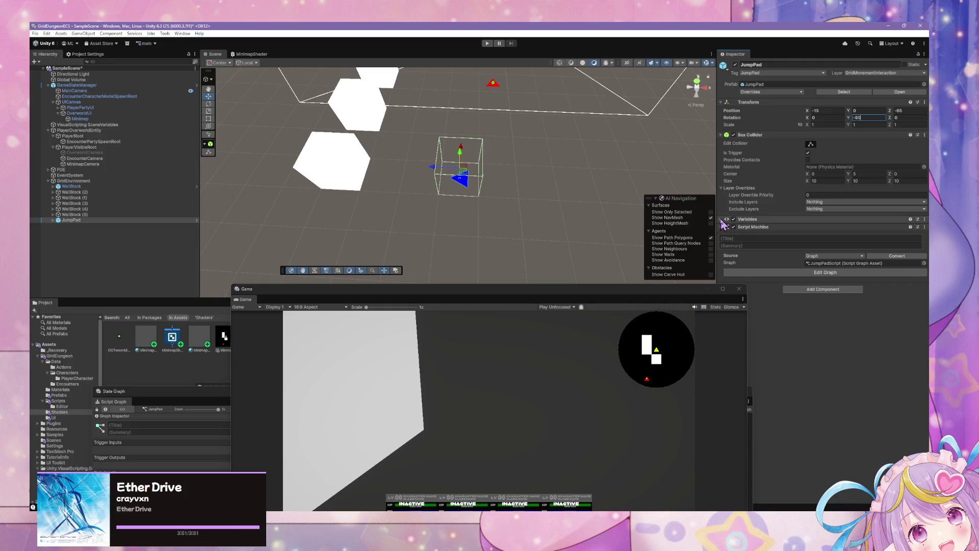
Set the JumpPad's Jump Forward Distance to 3 and Jump Height Distance to 1
{"action": "left_click", "coordinate": [722, 219]}
{"action": "left_click", "coordinate": [754, 261]}
{"action": "type", "text": "3"}
{"action": "left_click", "coordinate": [773, 274]}
{"action": "type", "text": "1"}
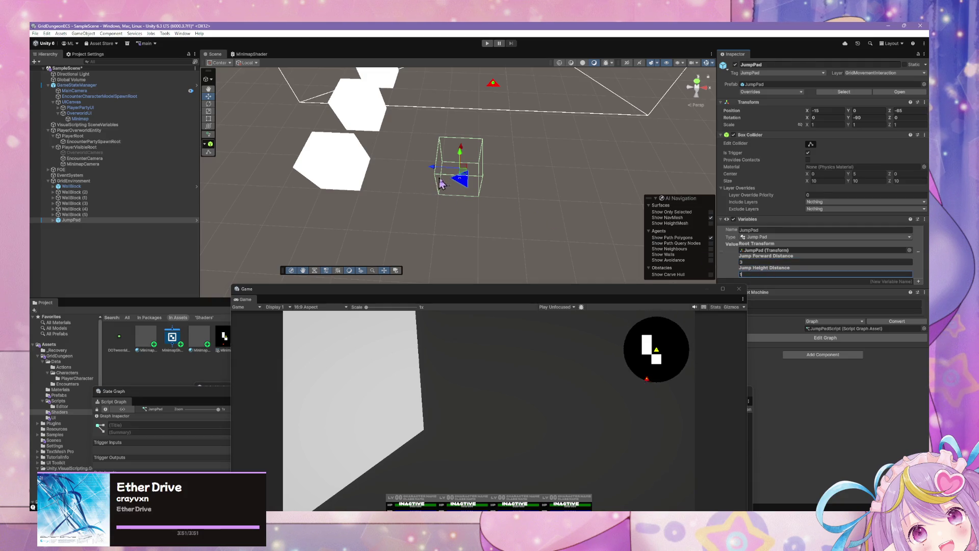
{"action": "mouse_move", "coordinate": [470, 184]}
{"action": "left_mouse_down"}
{"action": "mouse_move", "coordinate": [499, 219]}
{"action": "mouse_move", "coordinate": [483, 236]}
{"action": "mouse_move", "coordinate": [502, 218]}
{"action": "mouse_move", "coordinate": [490, 245]}
{"action": "mouse_move", "coordinate": [495, 190]}
{"action": "mouse_move", "coordinate": [503, 242]}
{"action": "mouse_move", "coordinate": [492, 223]}
{"action": "mouse_move", "coordinate": [509, 231]}
{"action": "left_mouse_up"}
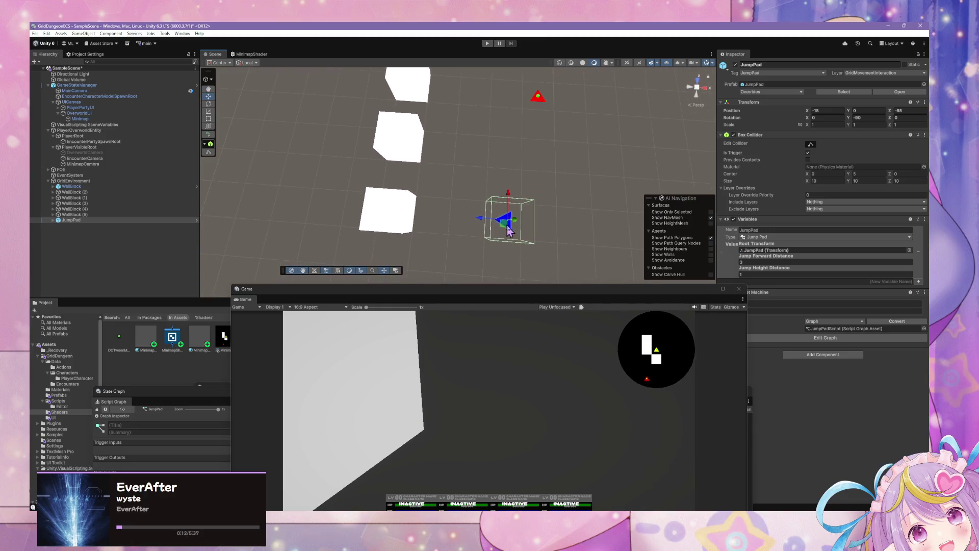
Duplicate the JumpPad onto the first cube with Rotation Y 0 and Jump Forward Distance 2
{"action": "key", "text": "ctrl+d"}
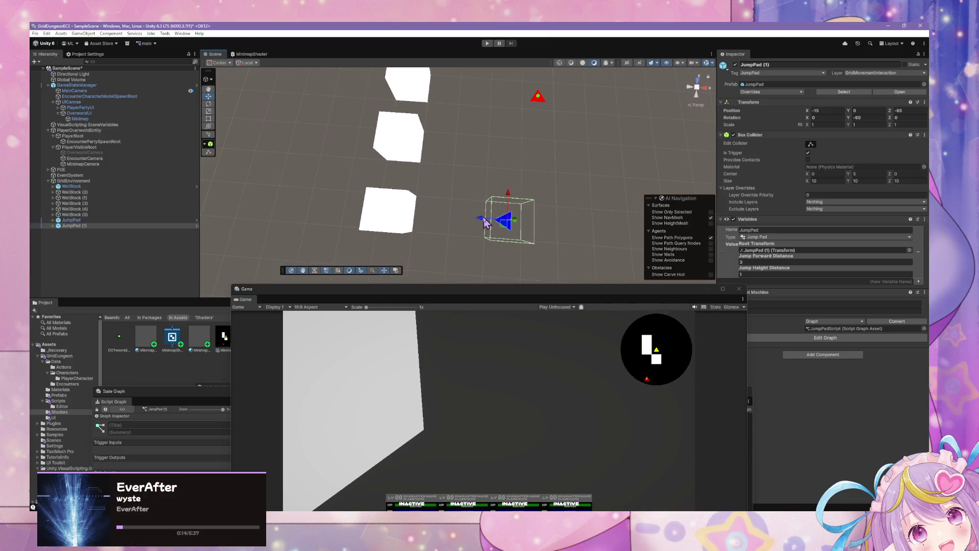
{"action": "mouse_move", "coordinate": [484, 222]}
{"action": "left_mouse_down"}
{"action": "mouse_move", "coordinate": [393, 226]}
{"action": "mouse_move", "coordinate": [361, 242]}
{"action": "mouse_move", "coordinate": [455, 119]}
{"action": "mouse_move", "coordinate": [456, 152]}
{"action": "mouse_move", "coordinate": [438, 184]}
{"action": "mouse_move", "coordinate": [466, 176]}
{"action": "mouse_move", "coordinate": [452, 140]}
{"action": "mouse_move", "coordinate": [462, 133]}
{"action": "left_mouse_up"}
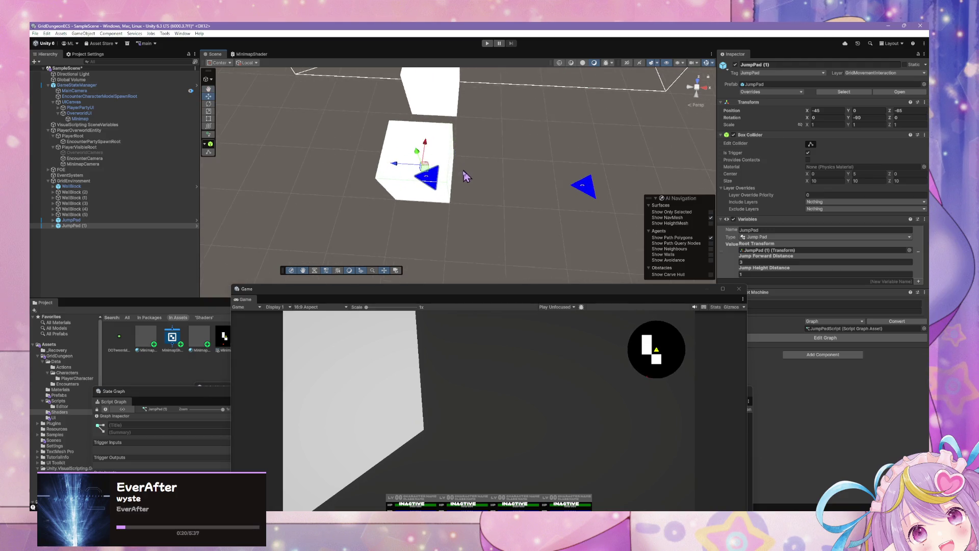
{"action": "scroll", "coordinate": [466, 176], "scroll_direction": "down", "scroll_amount": 3}
{"action": "scroll", "coordinate": [444, 187], "scroll_direction": "up", "scroll_amount": 2}
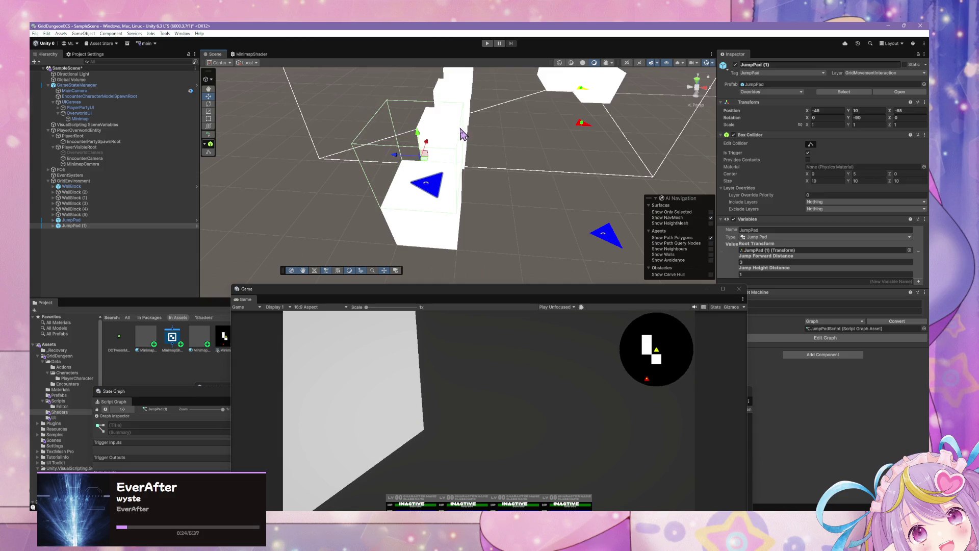
{"action": "left_click_drag", "start_coordinate": [689, 127], "coordinate": [557, 162]}
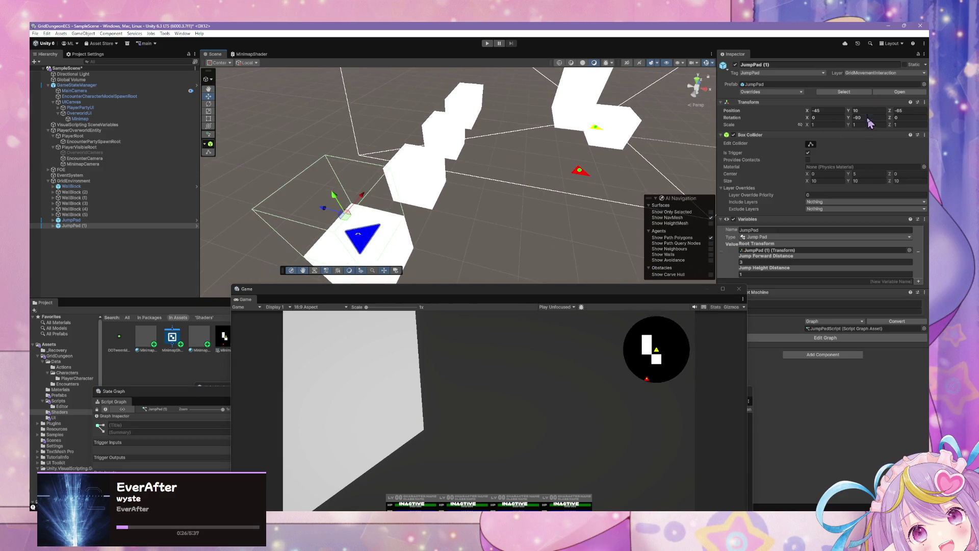
{"action": "type", "text": "0"}
{"action": "left_click_drag", "start_coordinate": [693, 148], "coordinate": [483, 156]}
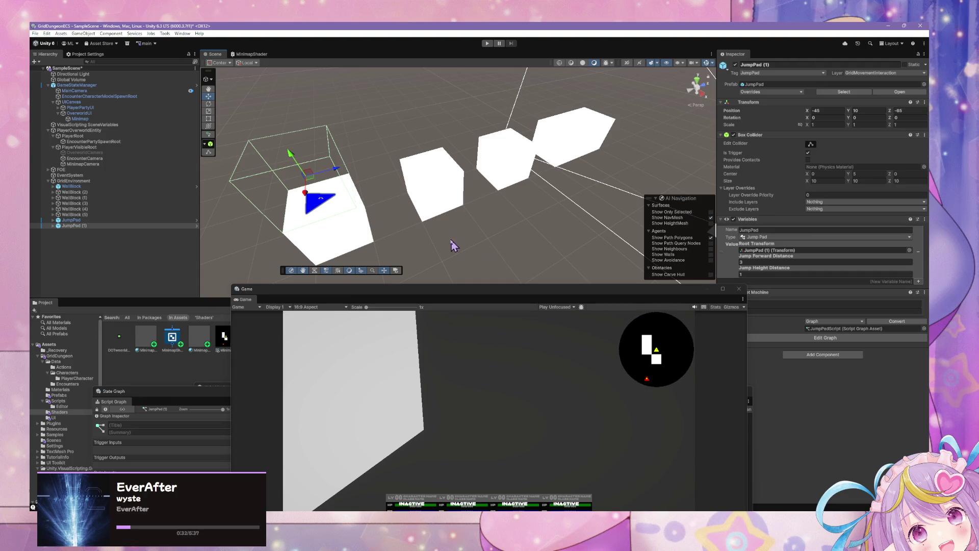
{"action": "left_click", "coordinate": [764, 274]}
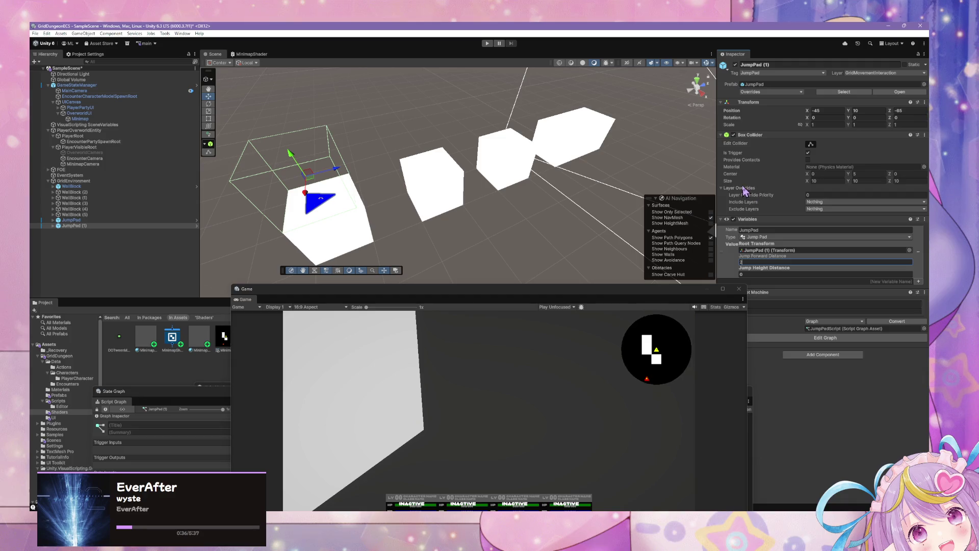
{"action": "mouse_move", "coordinate": [585, 177]}
{"action": "left_mouse_down"}
{"action": "mouse_move", "coordinate": [555, 170]}
{"action": "mouse_move", "coordinate": [509, 182]}
{"action": "mouse_move", "coordinate": [449, 216]}
{"action": "mouse_move", "coordinate": [471, 182]}
{"action": "left_mouse_up"}
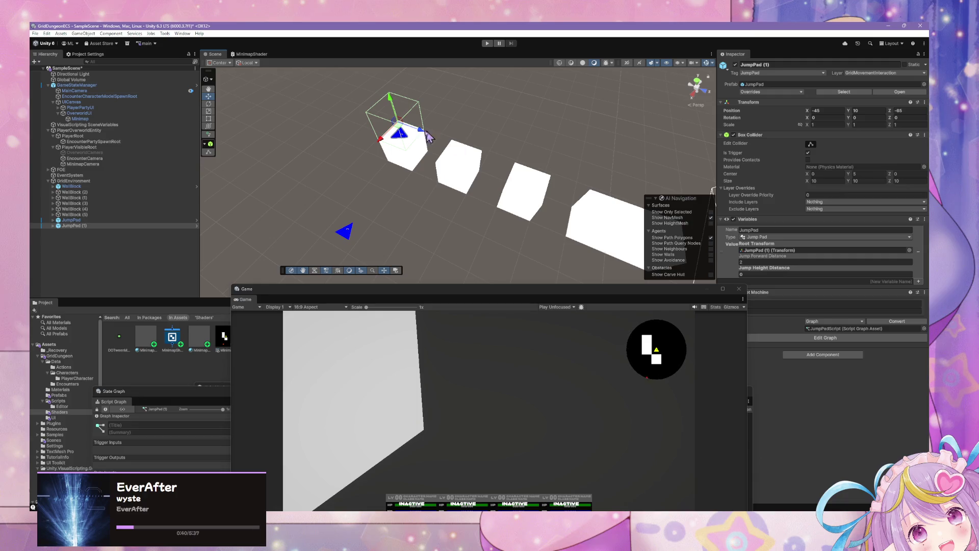
Duplicate JumpPad (1) onto the second cube and make another copy
{"action": "key", "text": "ctrl+d"}
{"action": "mouse_move", "coordinate": [401, 134]}
{"action": "left_mouse_down"}
{"action": "mouse_move", "coordinate": [476, 177]}
{"action": "mouse_move", "coordinate": [522, 189]}
{"action": "mouse_move", "coordinate": [556, 179]}
{"action": "mouse_move", "coordinate": [518, 192]}
{"action": "mouse_move", "coordinate": [514, 164]}
{"action": "mouse_move", "coordinate": [521, 199]}
{"action": "mouse_move", "coordinate": [448, 155]}
{"action": "mouse_move", "coordinate": [542, 160]}
{"action": "mouse_move", "coordinate": [453, 189]}
{"action": "mouse_move", "coordinate": [498, 193]}
{"action": "mouse_move", "coordinate": [520, 145]}
{"action": "left_mouse_up"}
{"action": "key", "text": "ctrl+d"}
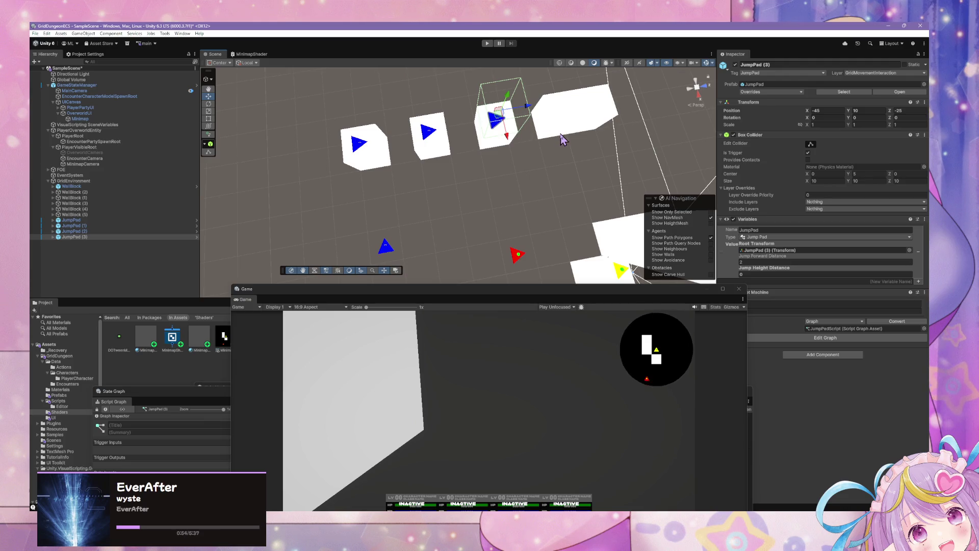
Duplicate to create JumpPad (4) and move it onto the last block
{"action": "key", "text": "ctrl+d"}
{"action": "mouse_move", "coordinate": [527, 107]}
{"action": "left_mouse_down"}
{"action": "mouse_move", "coordinate": [628, 122]}
{"action": "mouse_move", "coordinate": [405, 131]}
{"action": "mouse_move", "coordinate": [413, 122]}
{"action": "left_mouse_up"}
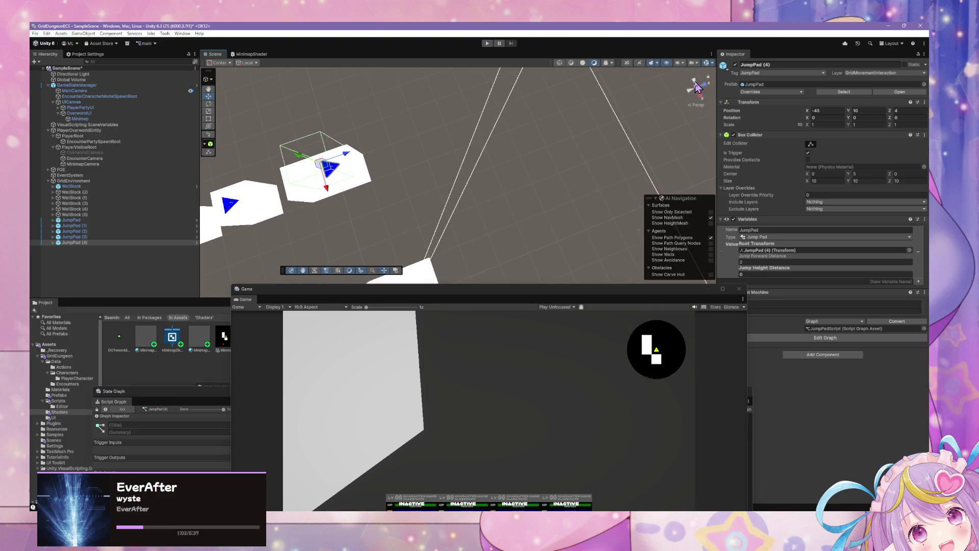
{"action": "left_click", "coordinate": [695, 85]}
{"action": "left_click_drag", "start_coordinate": [453, 169], "coordinate": [559, 159]}
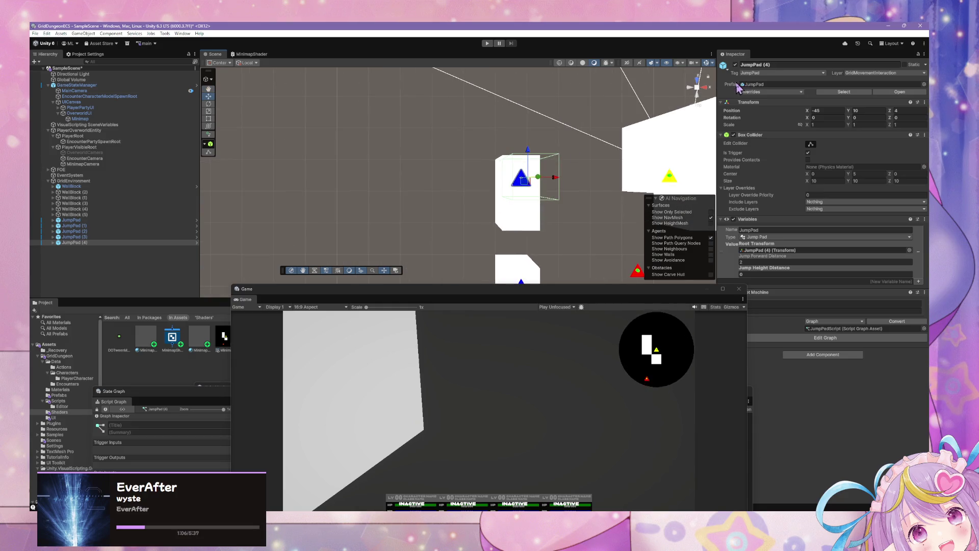
{"action": "left_click", "coordinate": [699, 89]}
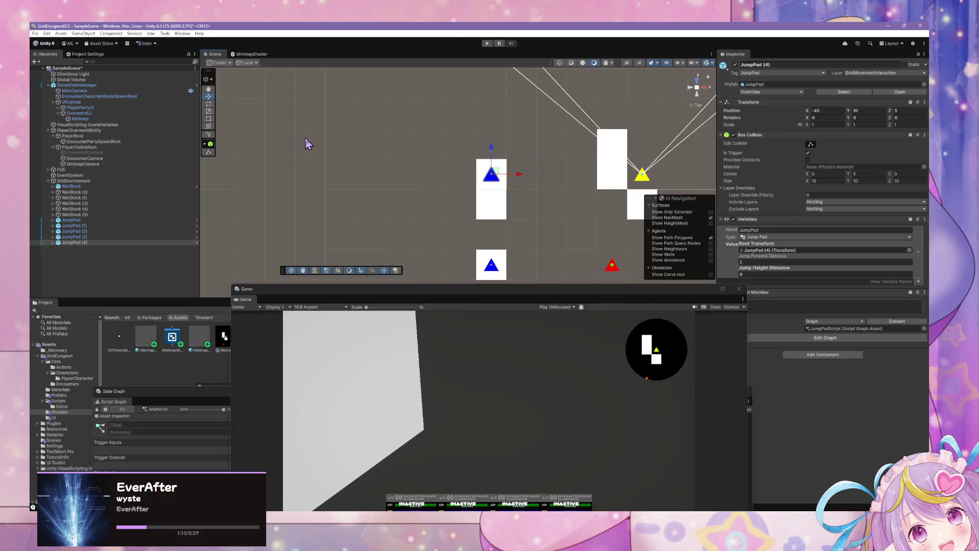
Rotate JumpPad (4) to 90 on Y
{"action": "key", "text": "e"}
{"action": "left_click_drag", "start_coordinate": [504, 206], "coordinate": [416, 214]}
{"action": "mouse_move", "coordinate": [590, 201]}
{"action": "left_mouse_down"}
{"action": "mouse_move", "coordinate": [529, 166]}
{"action": "mouse_move", "coordinate": [507, 109]}
{"action": "mouse_move", "coordinate": [505, 122]}
{"action": "mouse_move", "coordinate": [571, 161]}
{"action": "left_mouse_up"}
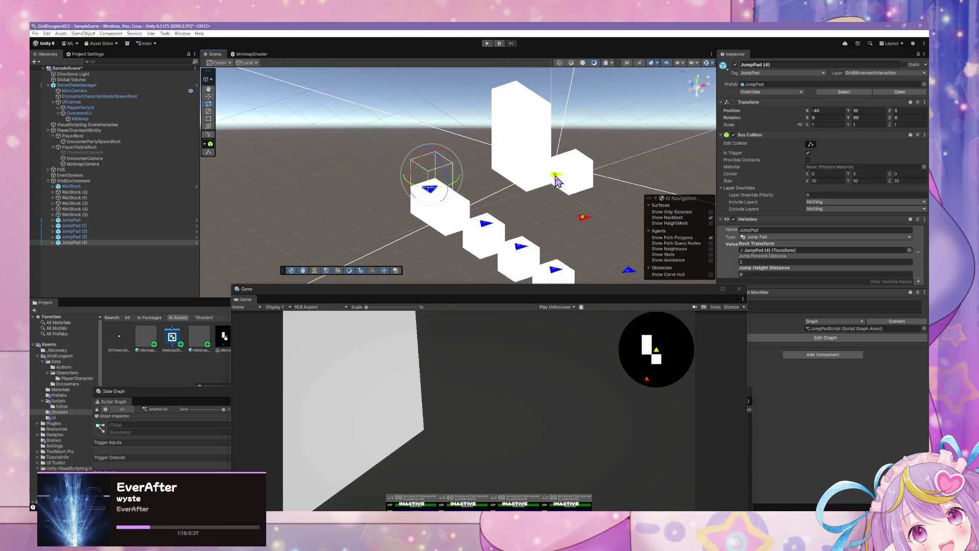
{"action": "key", "text": "7"}
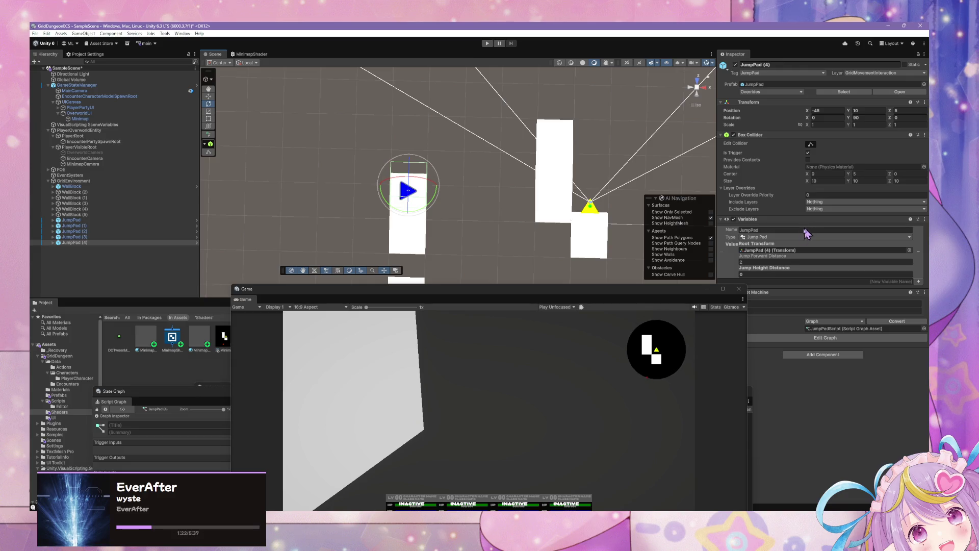
In JumpPad (4)'s Variables component, enter Jump Forward Distance 4 and Jump Height Distance 3
{"action": "left_click_drag", "start_coordinate": [648, 292], "coordinate": [544, 361]}
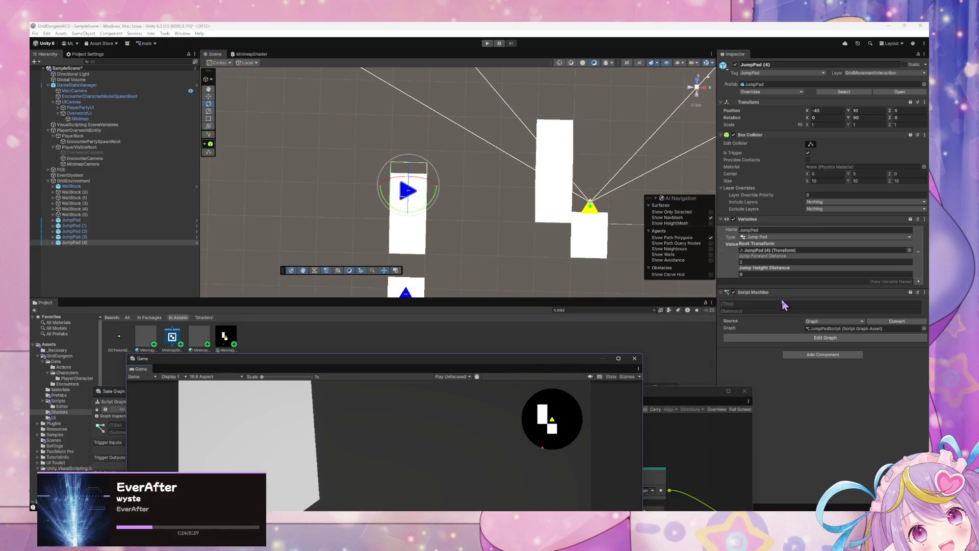
{"action": "mouse_move", "coordinate": [539, 287]}
{"action": "left_mouse_down"}
{"action": "mouse_move", "coordinate": [590, 243]}
{"action": "mouse_move", "coordinate": [610, 203]}
{"action": "mouse_move", "coordinate": [631, 206]}
{"action": "left_mouse_up"}
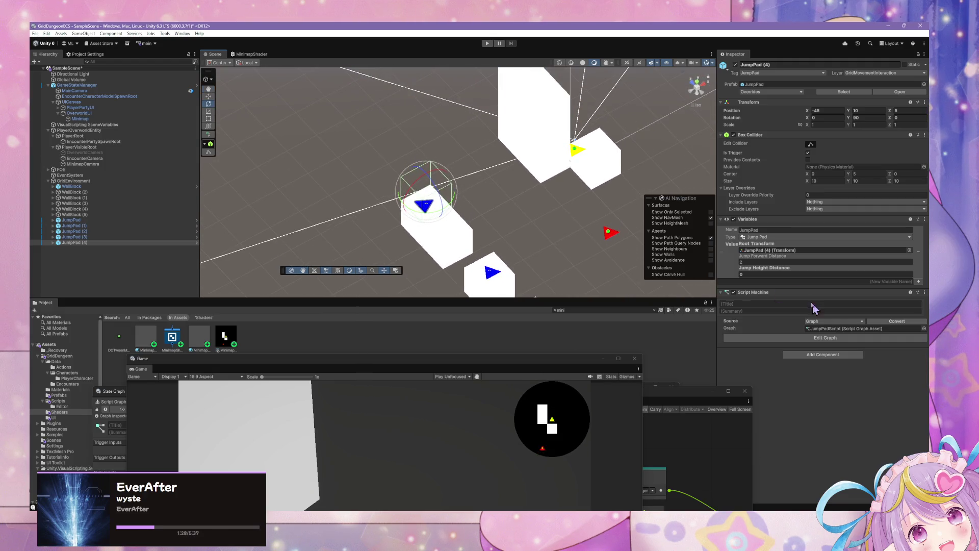
{"action": "left_click", "coordinate": [761, 262]}
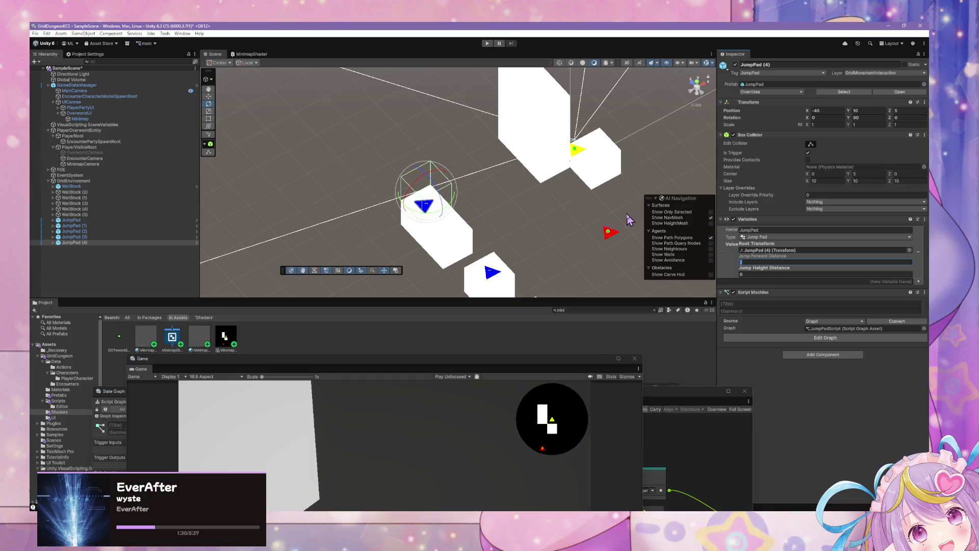
{"action": "type", "text": "4"}
{"action": "mouse_move", "coordinate": [632, 185]}
{"action": "left_mouse_down"}
{"action": "mouse_move", "coordinate": [561, 153]}
{"action": "mouse_move", "coordinate": [503, 153]}
{"action": "mouse_move", "coordinate": [499, 119]}
{"action": "left_mouse_up"}
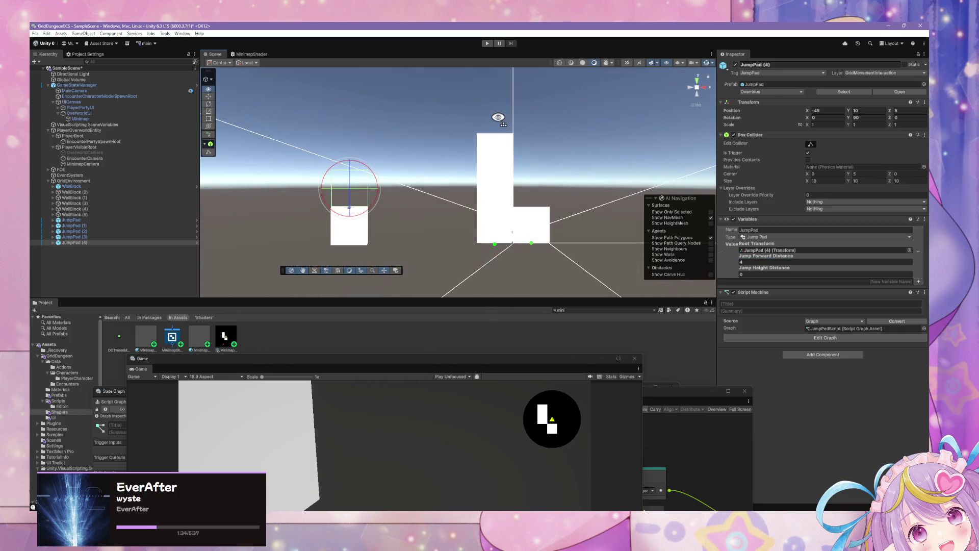
{"action": "left_click", "coordinate": [756, 276]}
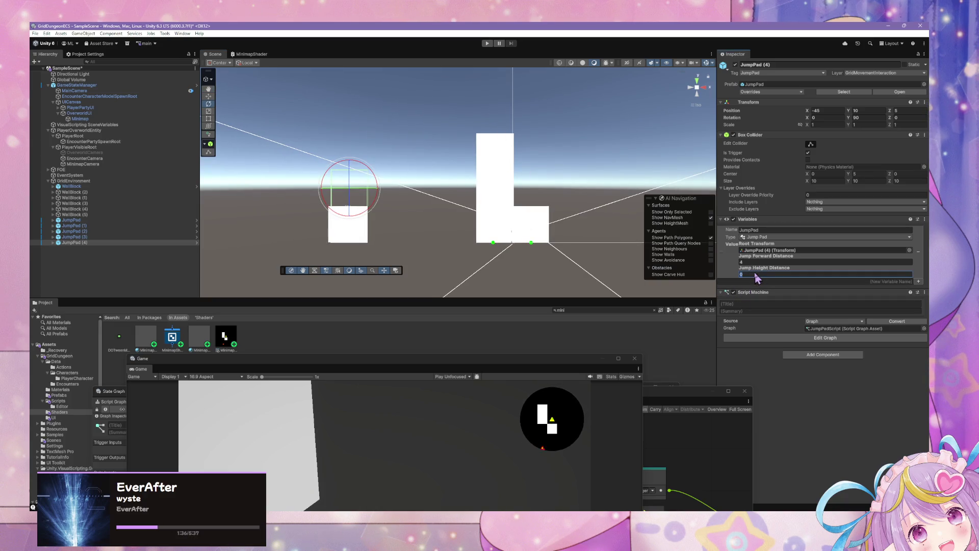
{"action": "mouse_move", "coordinate": [539, 144]}
{"action": "left_mouse_down"}
{"action": "mouse_move", "coordinate": [512, 235]}
{"action": "mouse_move", "coordinate": [546, 228]}
{"action": "mouse_move", "coordinate": [512, 254]}
{"action": "mouse_move", "coordinate": [519, 261]}
{"action": "left_mouse_up"}
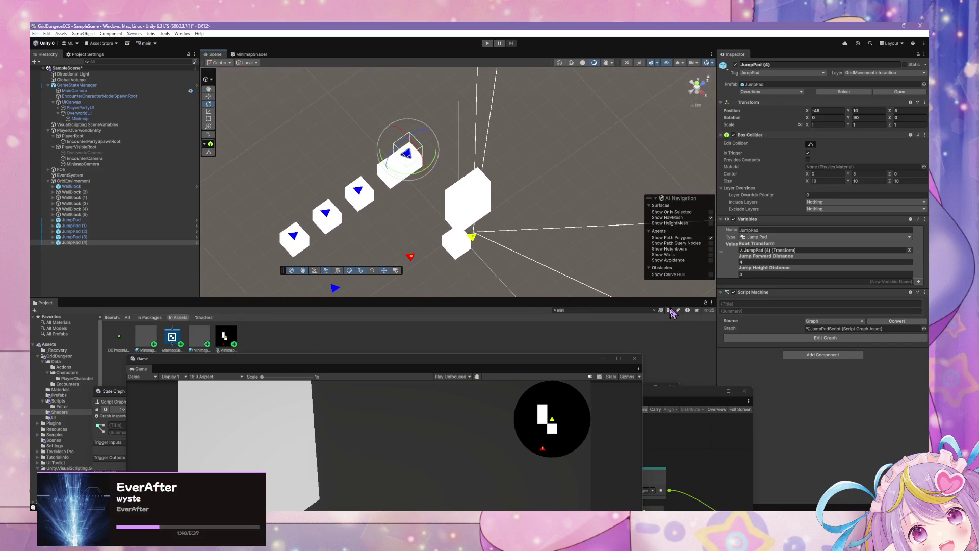
{"action": "left_click_drag", "start_coordinate": [568, 361], "coordinate": [660, 290]}
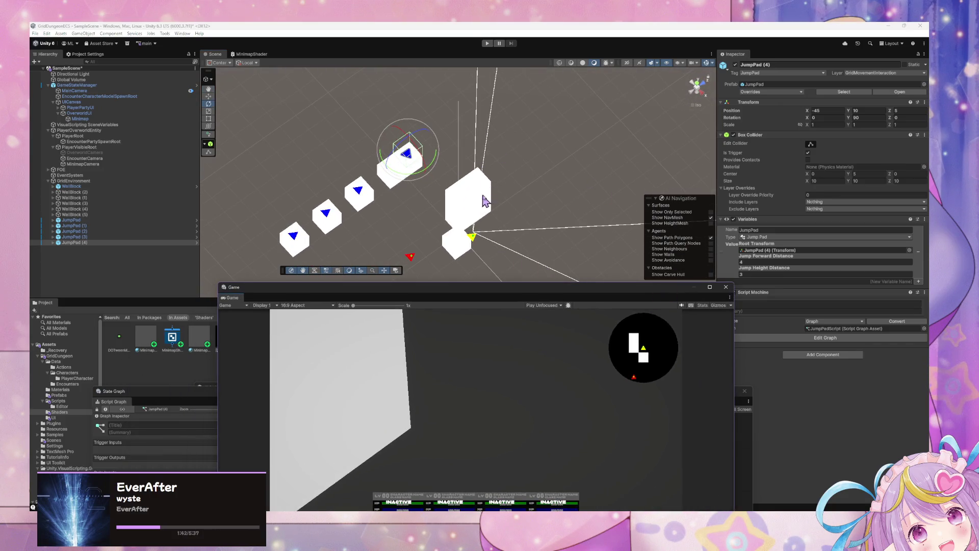